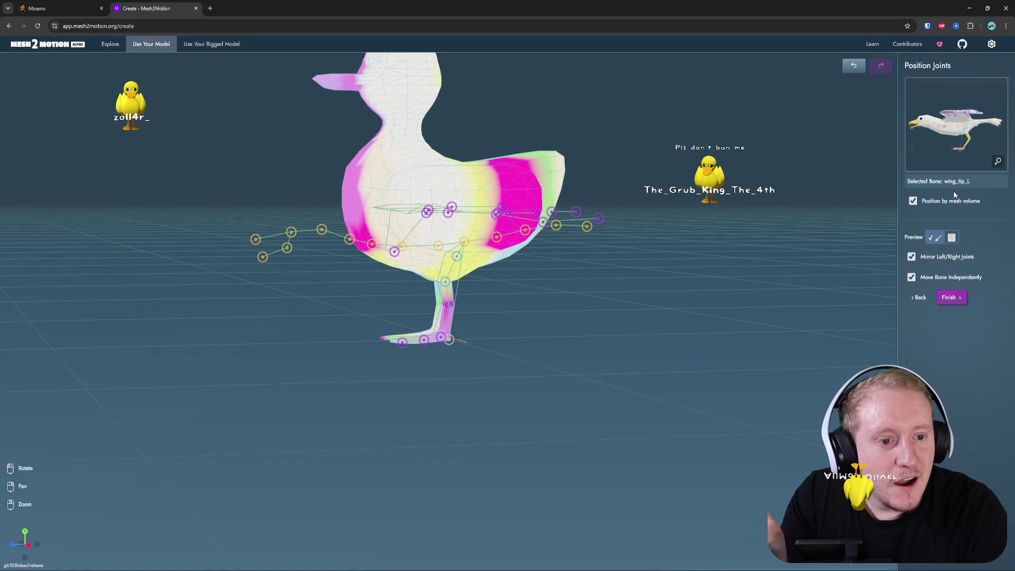
- Return to skeleton loading and choose the Kaiju skeleton template
click(923, 297)
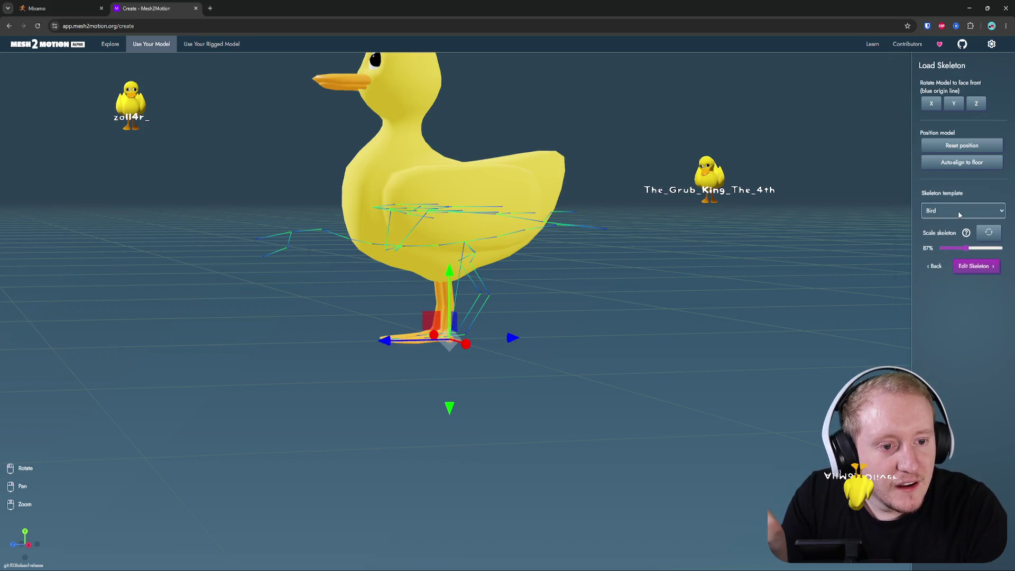
click(960, 211)
click(935, 271)
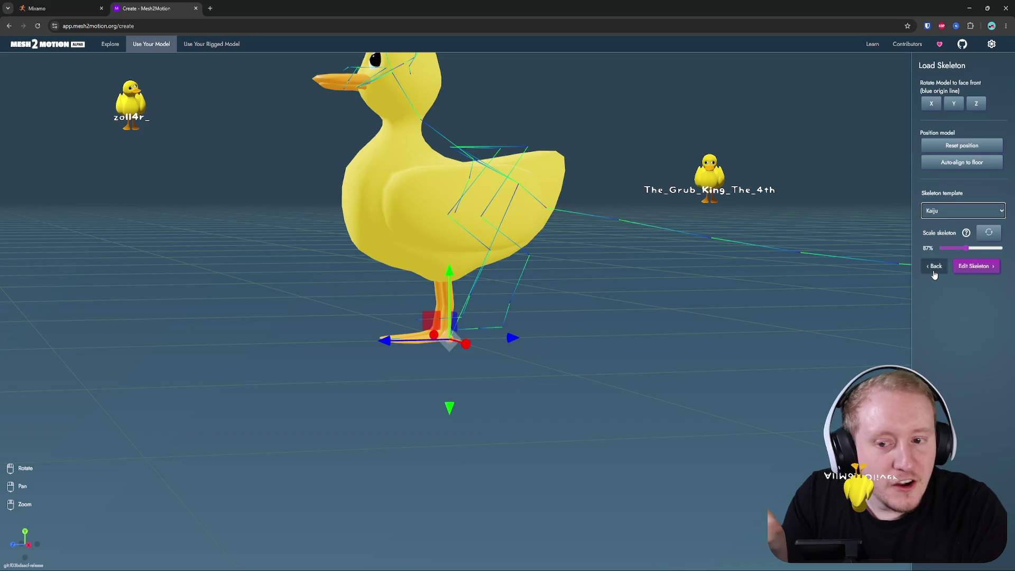
- Rotate the duck about its vertical axis so it faces the front
mouse_move(904, 275)
mouse_down()
mouse_move(653, 222)
mouse_move(464, 251)
mouse_move(542, 258)
mouse_move(430, 243)
mouse_up()
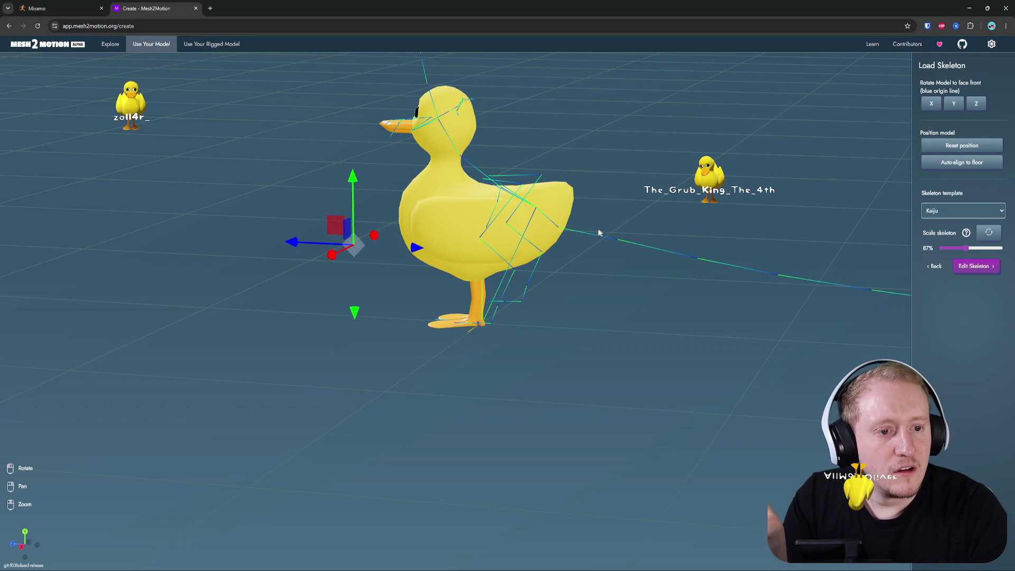
click(966, 148)
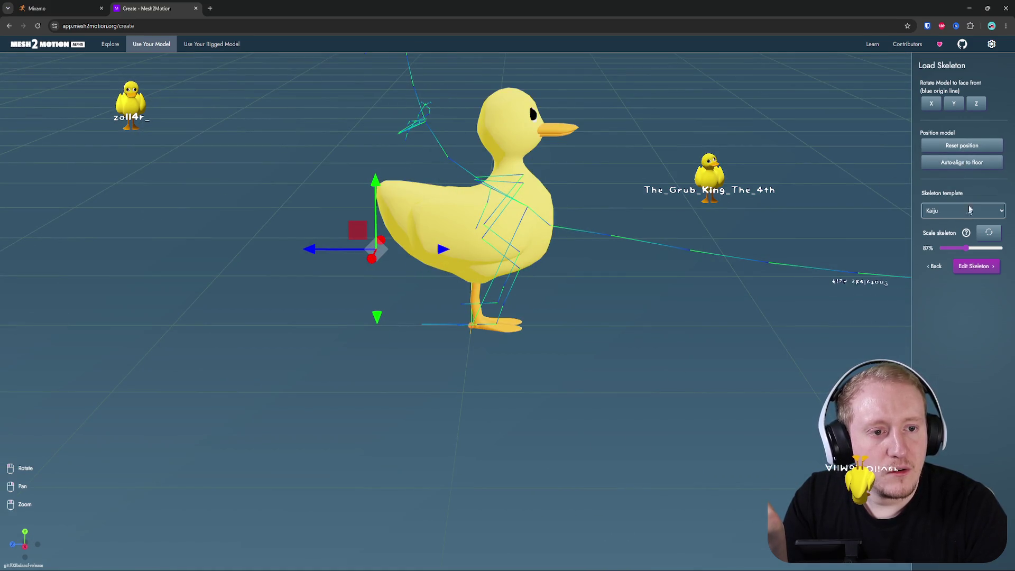
click(955, 105)
click(954, 104)
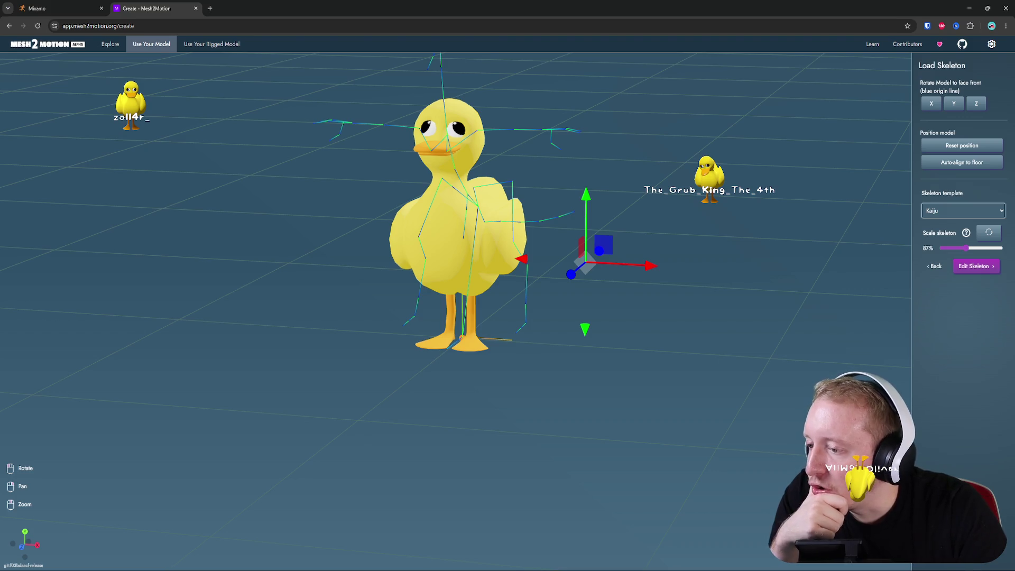
mouse_move(529, 179)
mouse_down()
mouse_move(662, 180)
mouse_move(560, 185)
mouse_move(629, 187)
mouse_up()
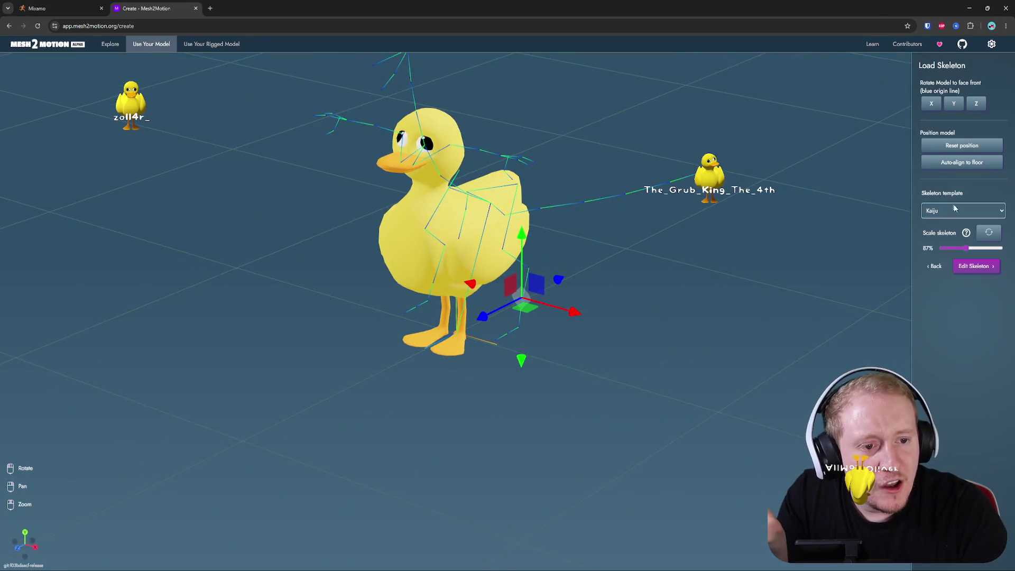
- Switch the skeleton template to Human and view the duck front-on
click(952, 209)
click(946, 221)
mouse_move(755, 228)
mouse_down()
mouse_move(795, 208)
mouse_move(825, 222)
mouse_move(708, 214)
mouse_up()
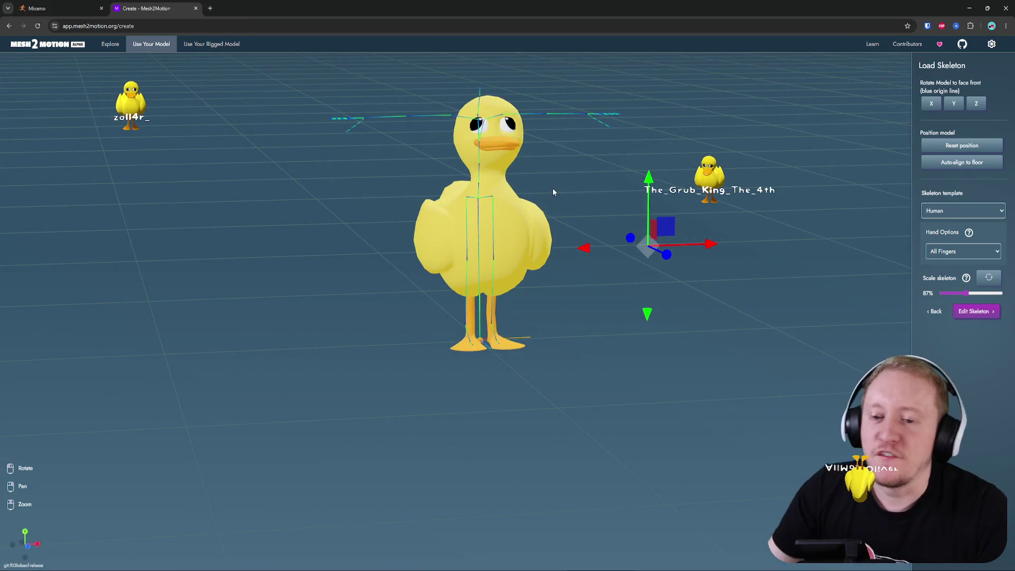
- Accept the Human joint positions and move on to Test animations
click(968, 315)
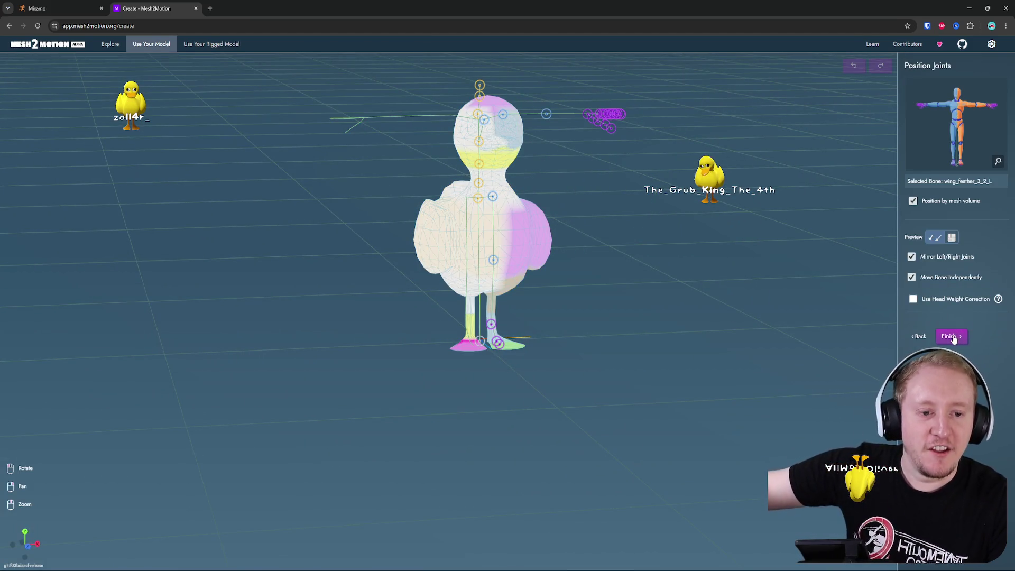
click(951, 337)
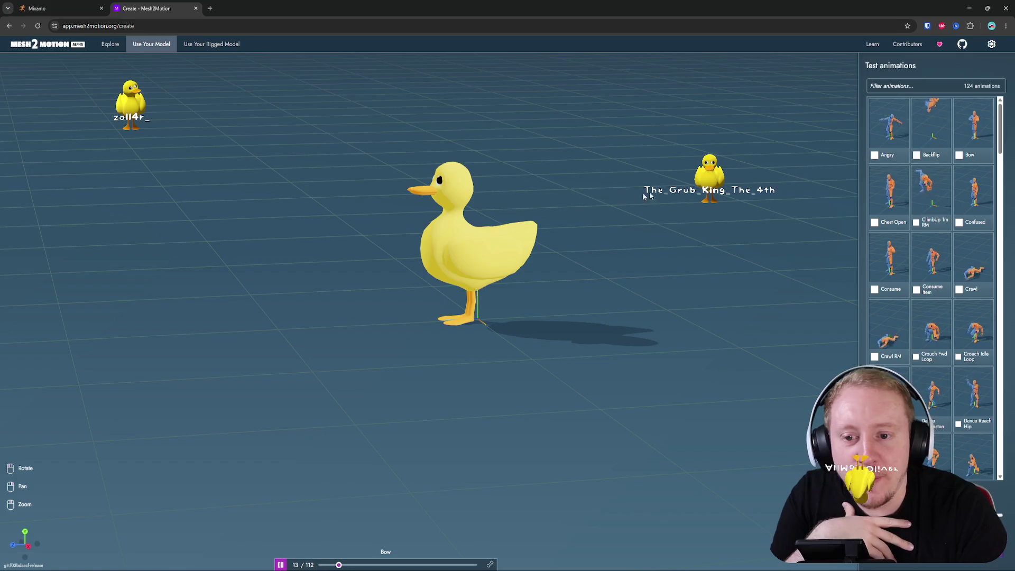
- Mark and unmark Chest Open, then play the Backflip animation on the duck
click(897, 224)
click(893, 222)
click(931, 132)
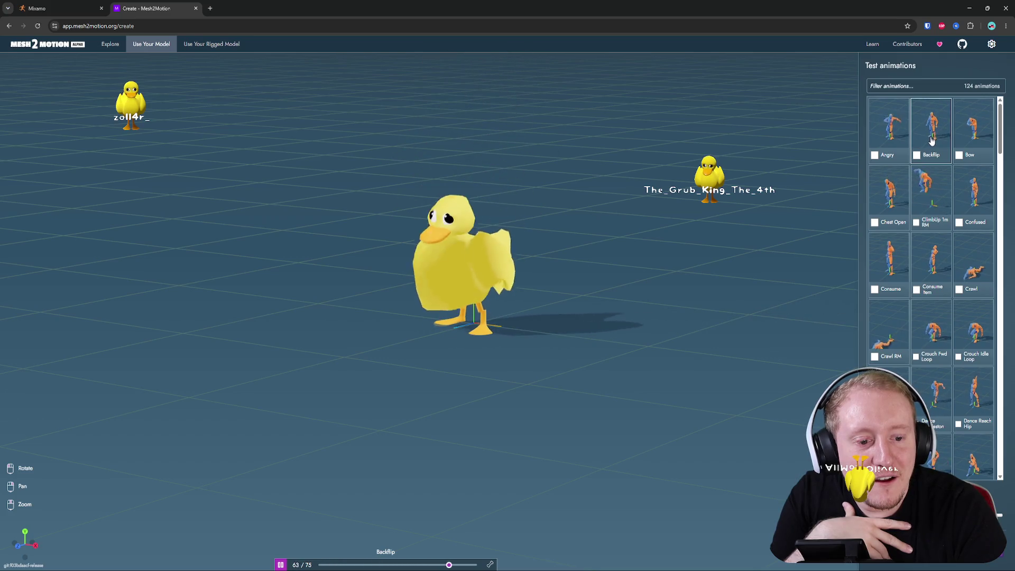
scroll(934, 158, down, 1)
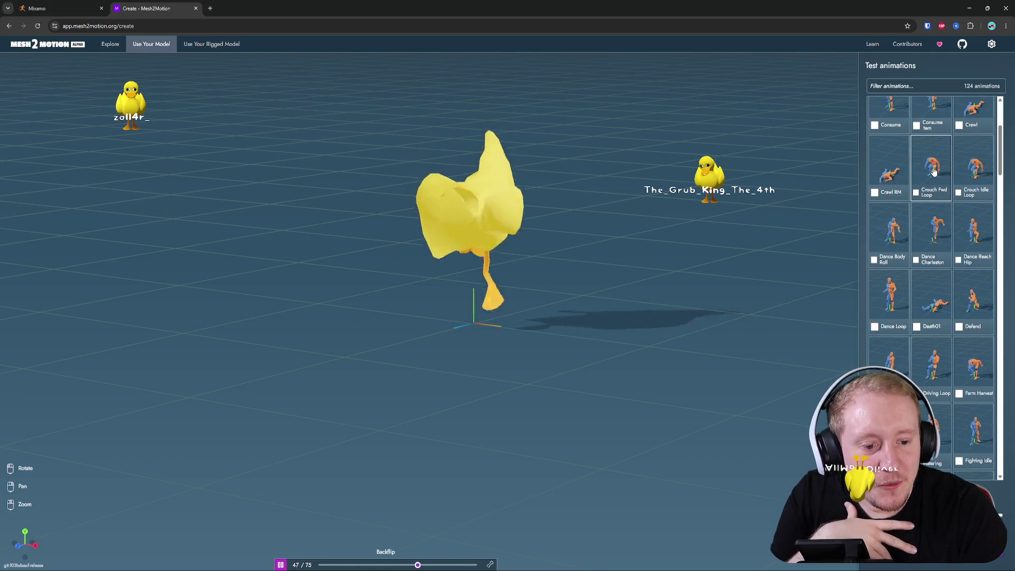
scroll(934, 158, up, 1)
- Filter animations by 'walk', preview Walk Carry Loop and Walk Loop, then return to joint positioning
click(904, 86)
text(walk)
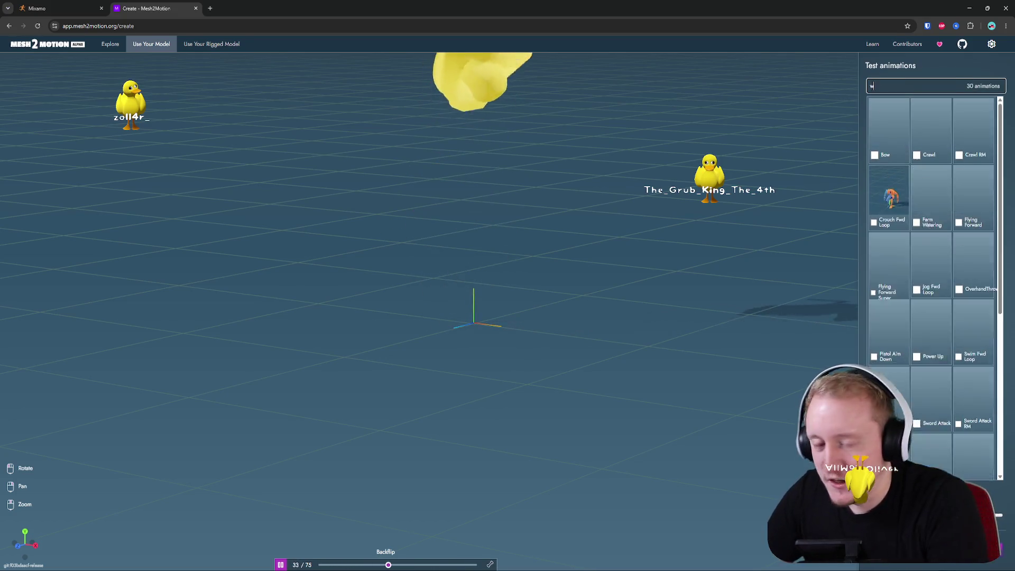
click(894, 121)
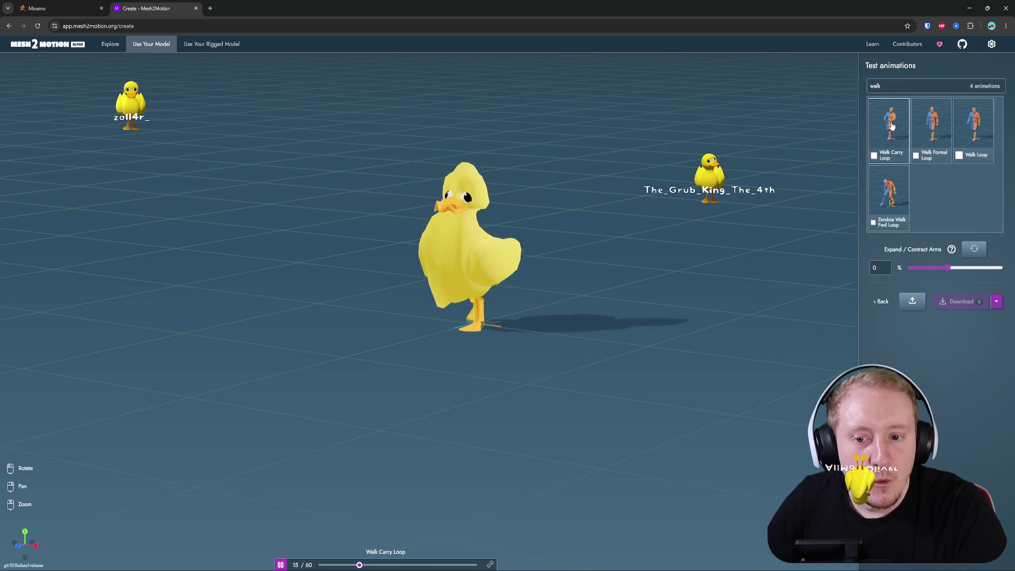
click(975, 123)
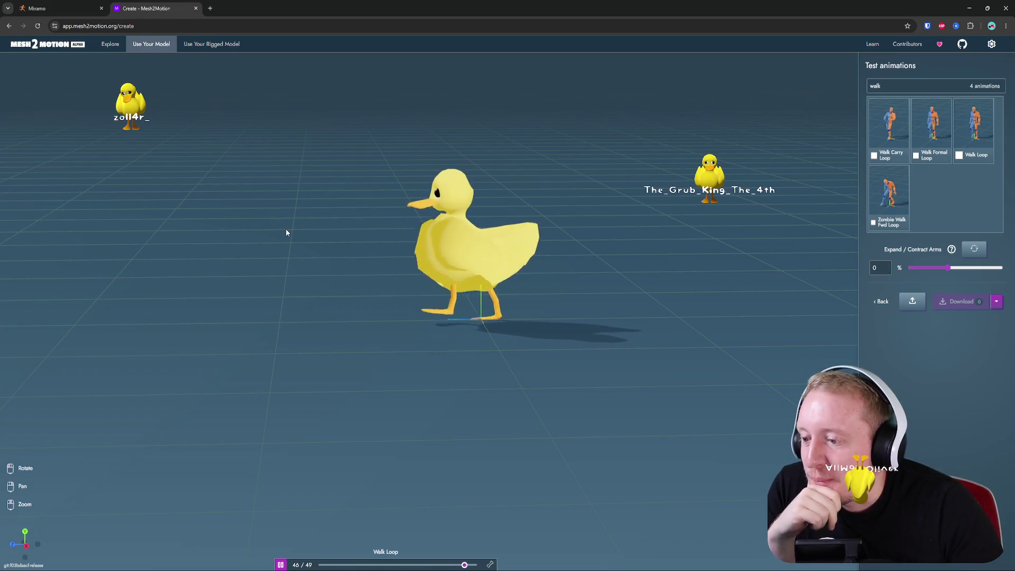
click(883, 302)
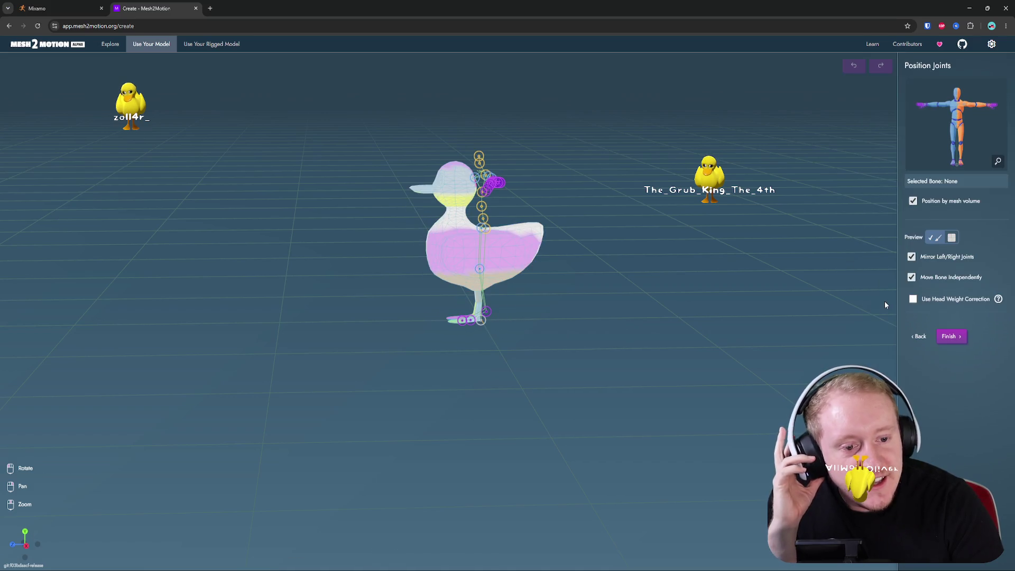
- Go back to skeleton loading and choose the Kaiju skeleton template
click(918, 338)
click(964, 210)
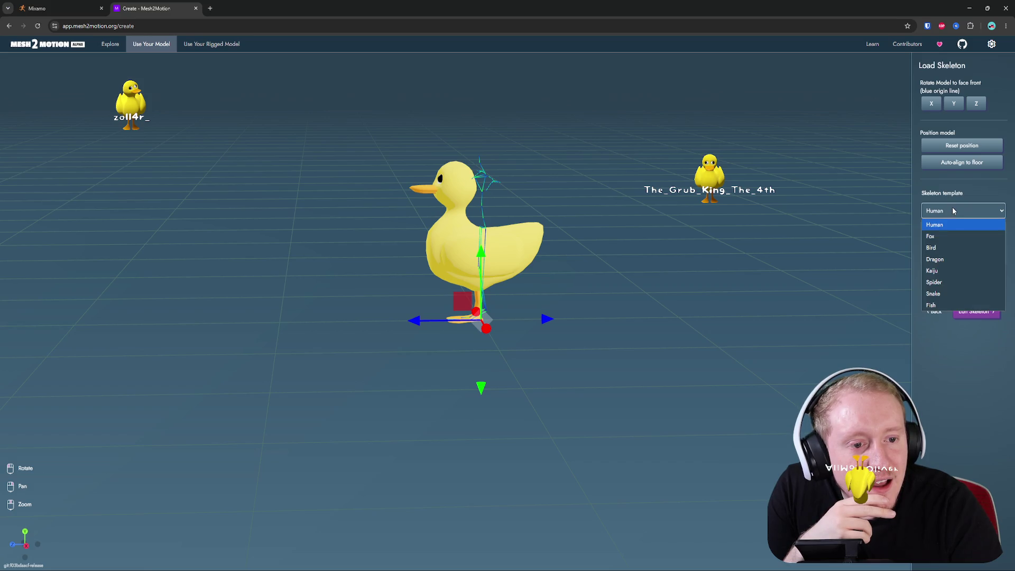
click(952, 269)
drag(596, 220, 716, 224)
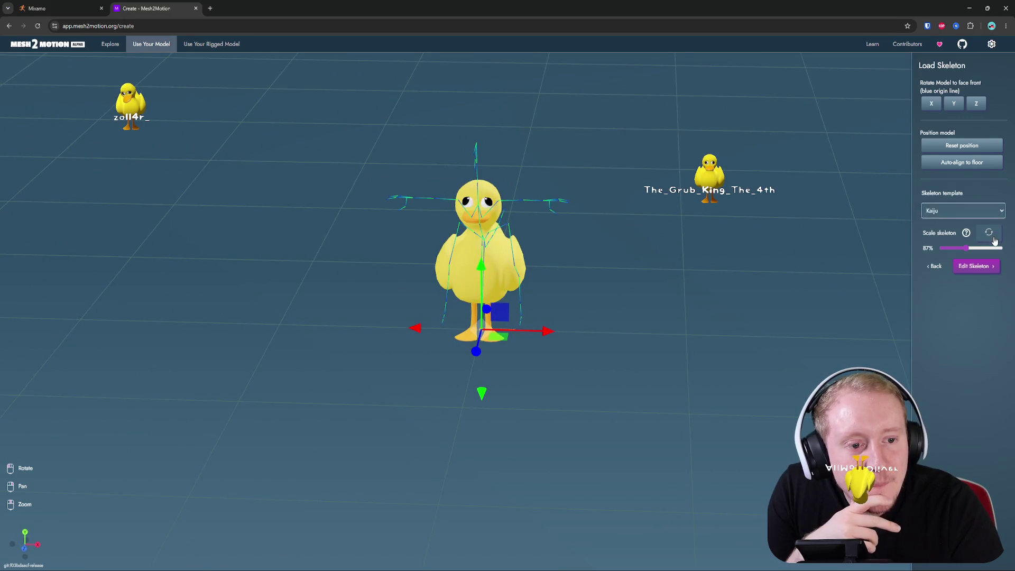
- Scale the Kaiju skeleton down to 64% and proceed to joint positioning
drag(889, 238, 790, 233)
mouse_move(966, 248)
mouse_down()
mouse_move(953, 248)
mouse_move(962, 254)
mouse_up()
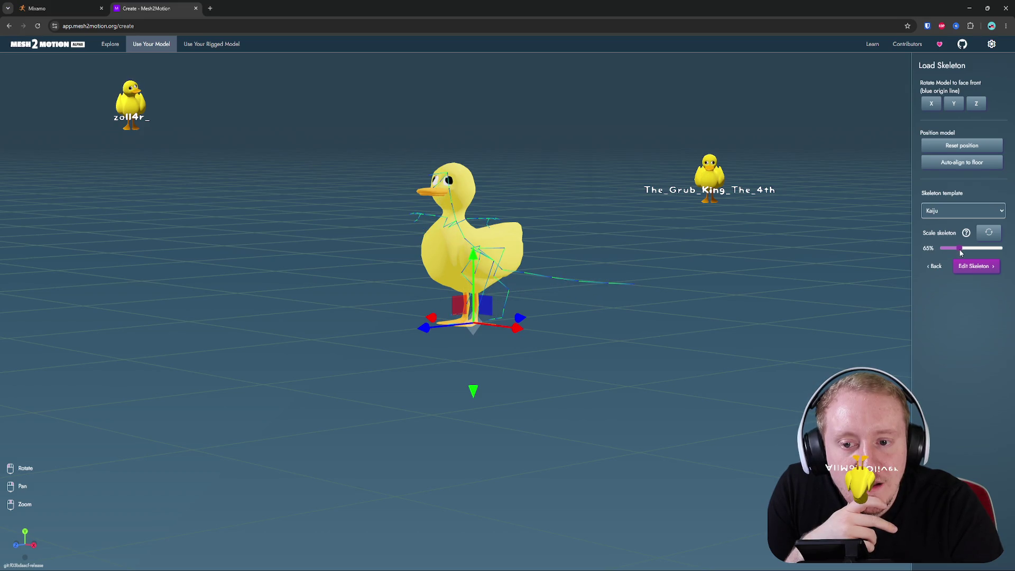
drag(728, 239, 662, 238)
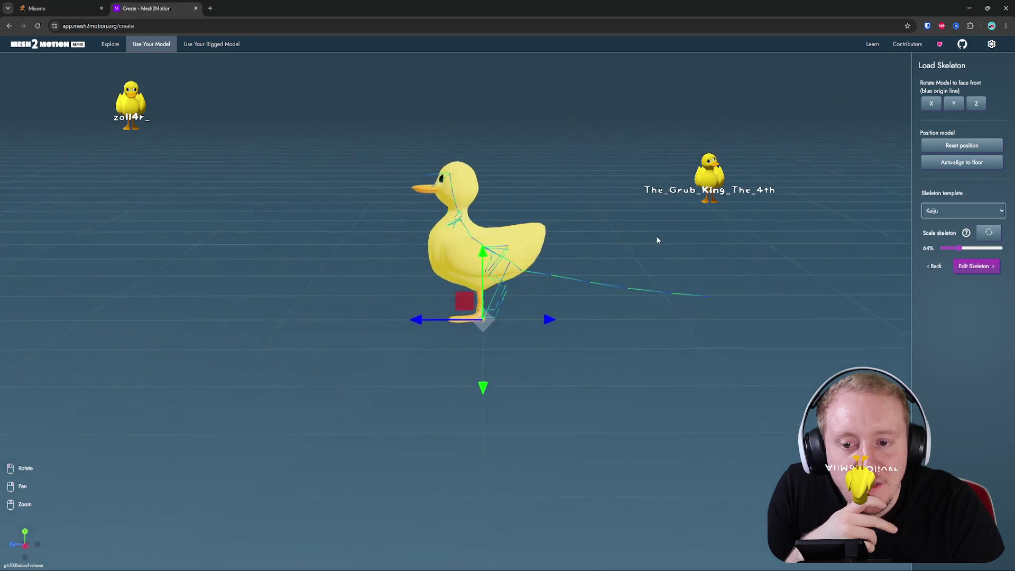
click(997, 267)
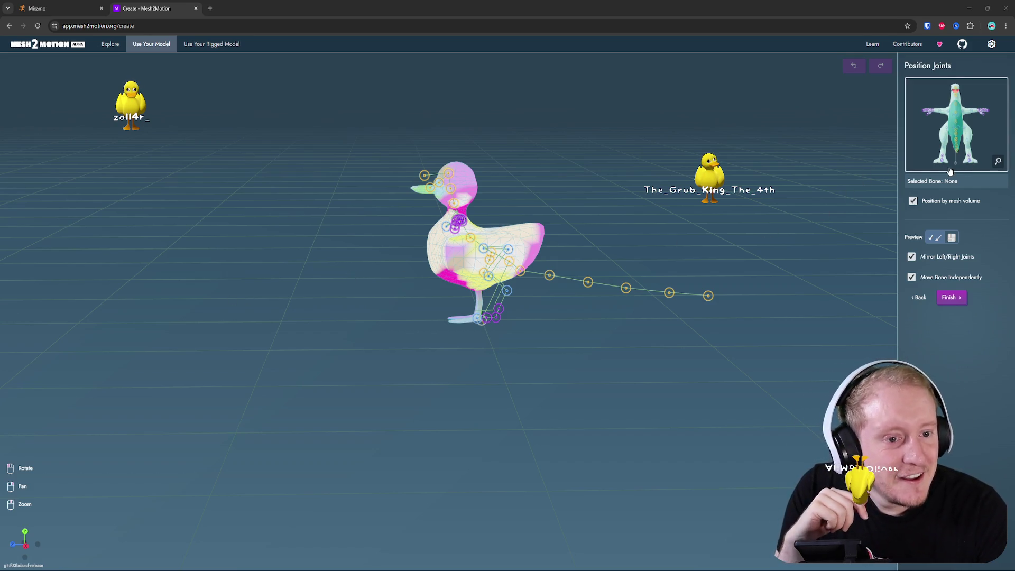
- Enlarge and close the rig template reference, then toggle texture and weight colour previews
click(998, 162)
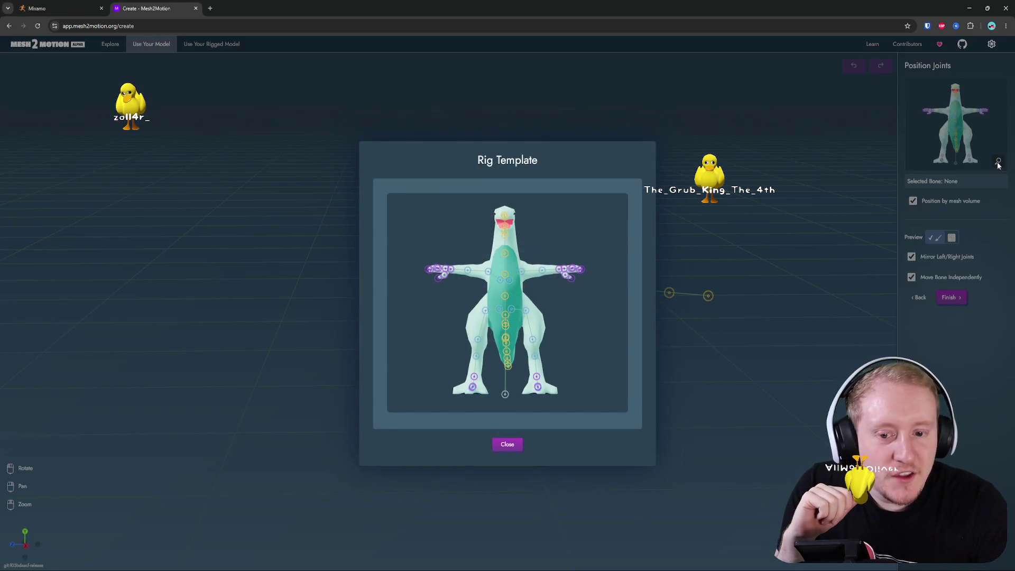
click(508, 444)
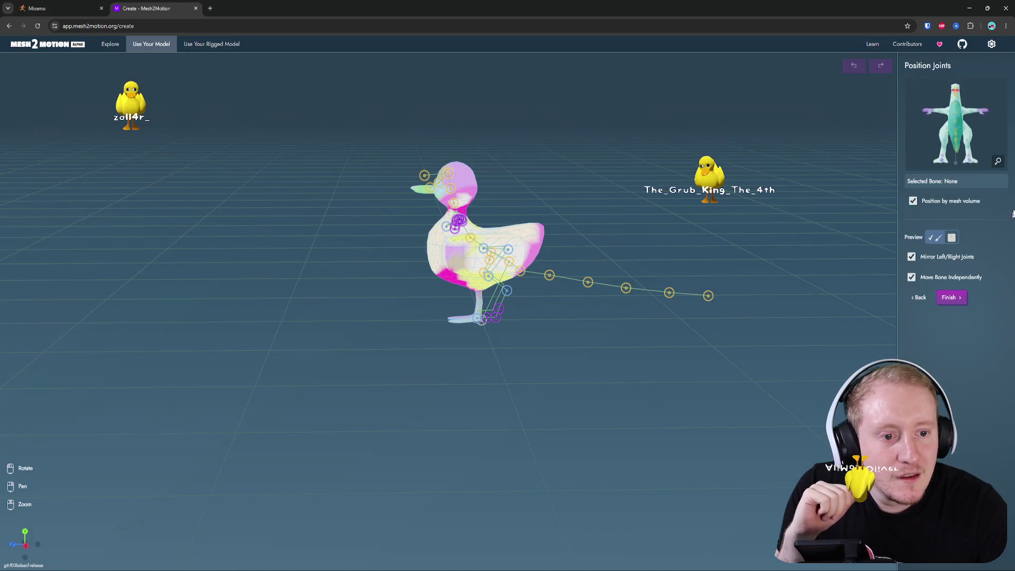
click(953, 239)
click(934, 239)
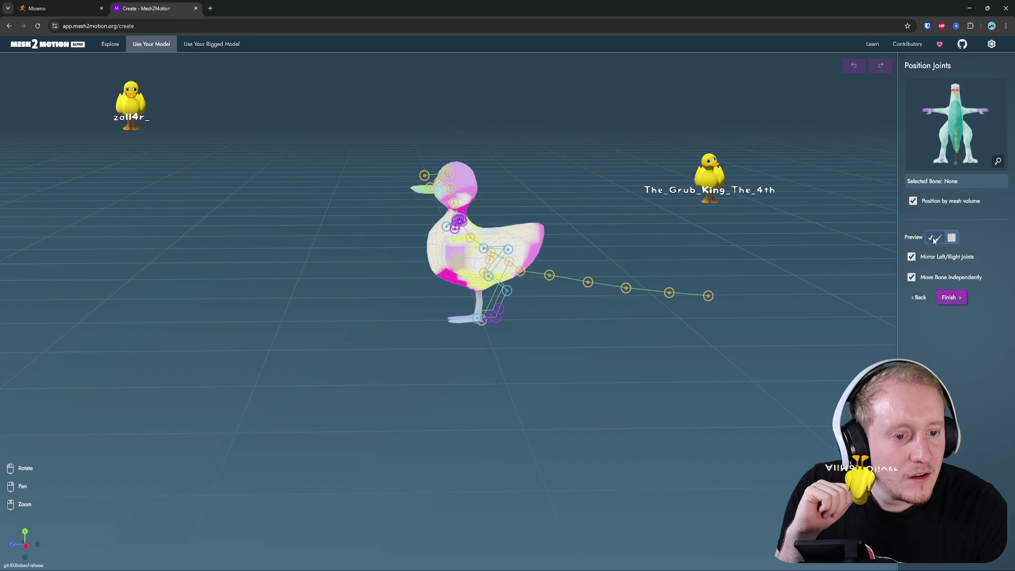
- Orbit to a side view and select the Back_Leg_Foot_1_L joint
mouse_move(739, 222)
mouse_down()
mouse_move(782, 226)
mouse_move(686, 277)
mouse_move(664, 256)
mouse_move(555, 275)
mouse_move(575, 284)
mouse_move(486, 333)
mouse_move(516, 342)
mouse_up()
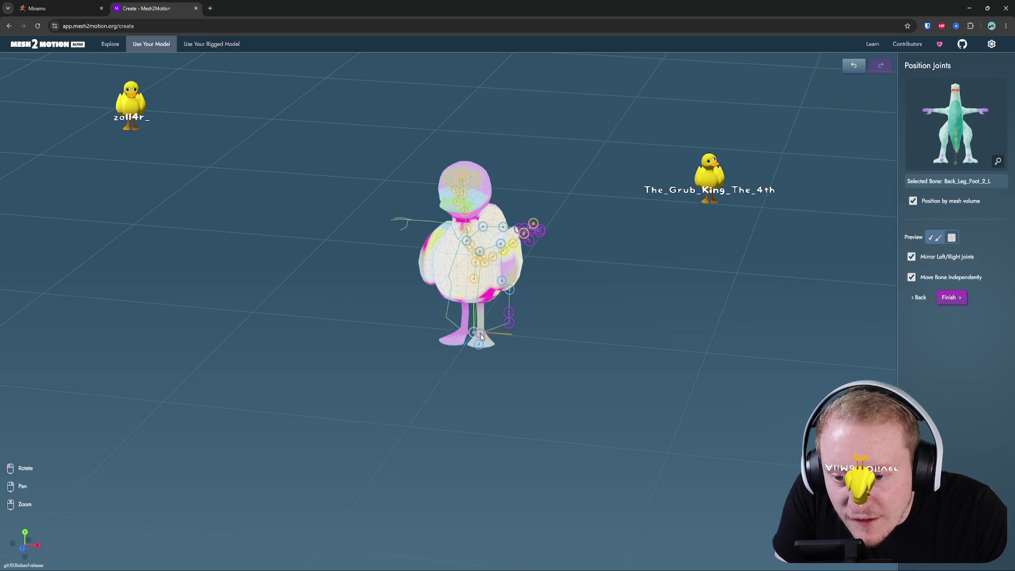
mouse_move(480, 334)
mouse_down()
mouse_move(540, 328)
mouse_move(493, 322)
mouse_move(532, 340)
mouse_move(579, 328)
mouse_move(520, 313)
mouse_move(571, 369)
mouse_move(515, 345)
mouse_move(573, 315)
mouse_move(683, 299)
mouse_move(476, 324)
mouse_up()
scroll(495, 324, up, 10)
click(545, 305)
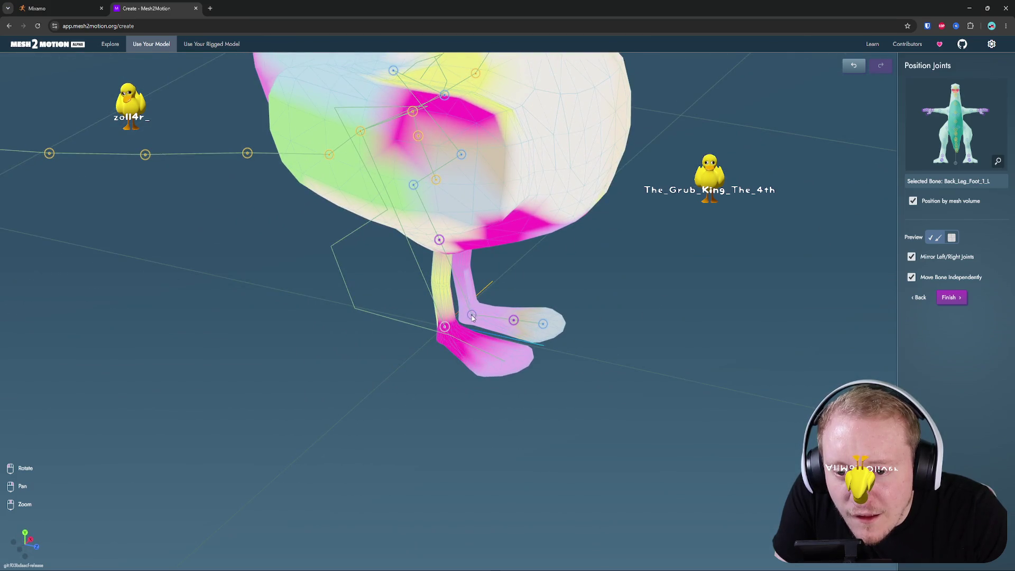
- Nudge the left back-leg joints, including Back_Leg_Lower_L, slightly left inside the leg
drag(558, 290, 493, 272)
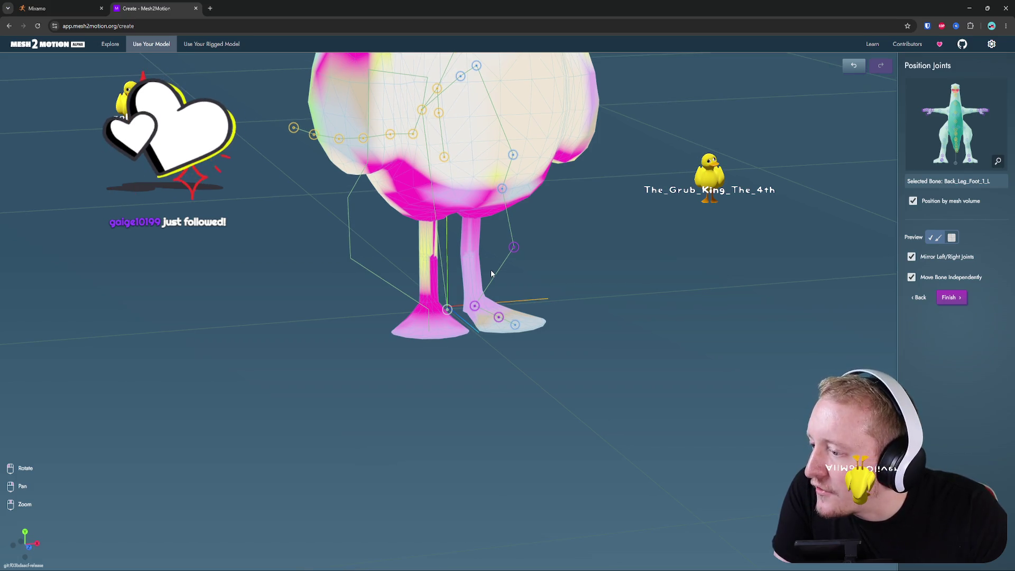
mouse_move(490, 268)
mouse_down()
mouse_move(541, 269)
mouse_move(415, 261)
mouse_move(631, 302)
mouse_move(537, 252)
mouse_move(696, 256)
mouse_up()
mouse_move(490, 256)
mouse_down()
mouse_move(556, 249)
mouse_move(460, 256)
mouse_move(617, 267)
mouse_move(619, 241)
mouse_up()
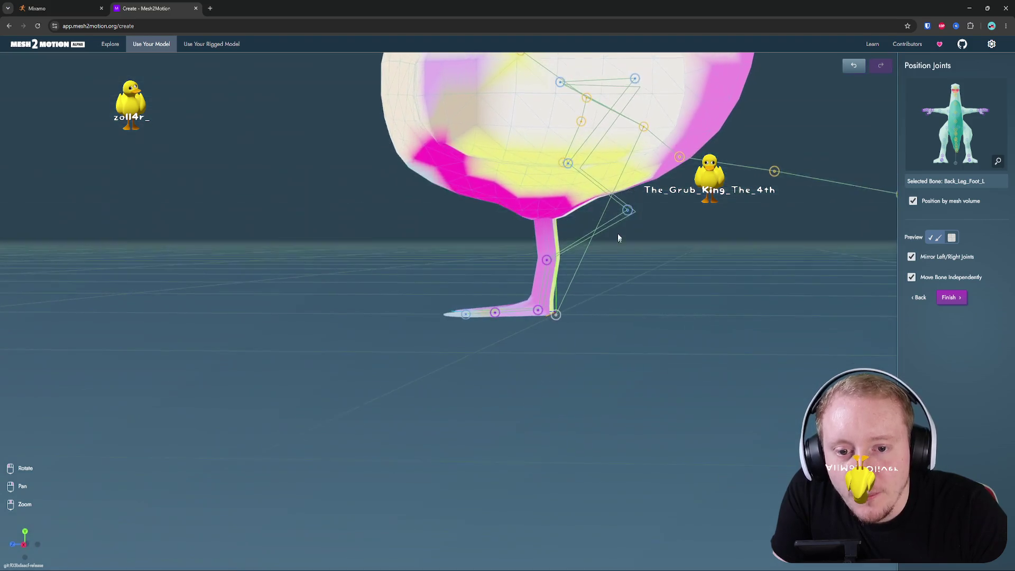
drag(544, 213, 712, 204)
mouse_move(490, 212)
mouse_down()
mouse_move(465, 196)
mouse_move(456, 220)
mouse_move(460, 231)
mouse_move(526, 240)
mouse_move(560, 218)
mouse_move(593, 226)
mouse_move(579, 227)
mouse_up()
click(525, 167)
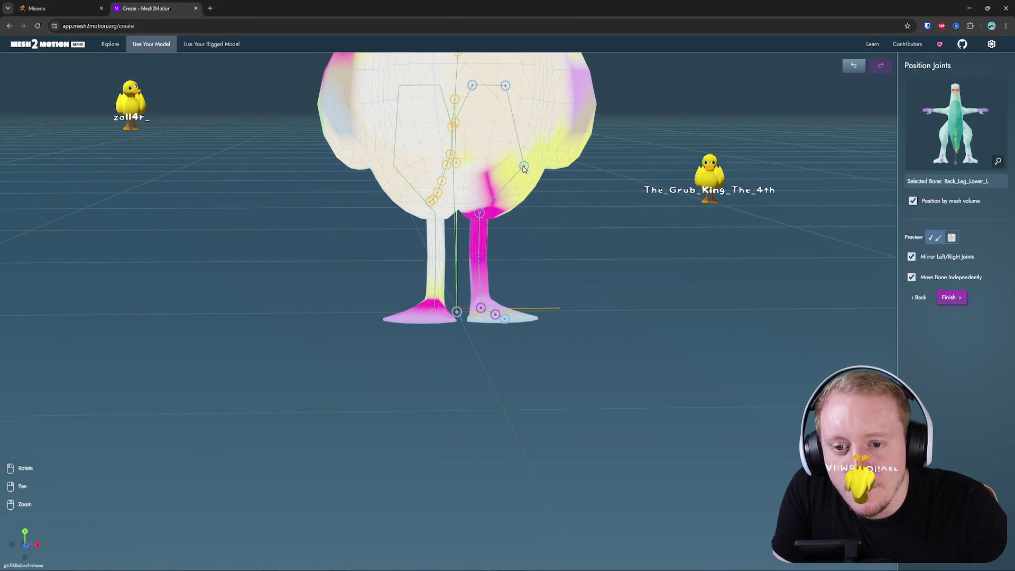
drag(490, 169, 534, 178)
scroll(491, 183, down, 4)
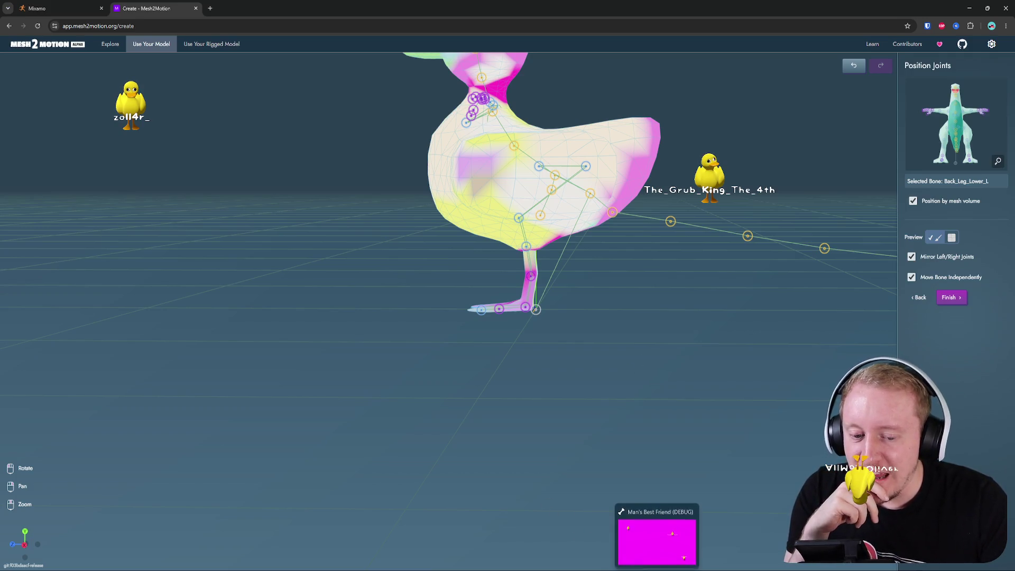
key(alt+Tab)
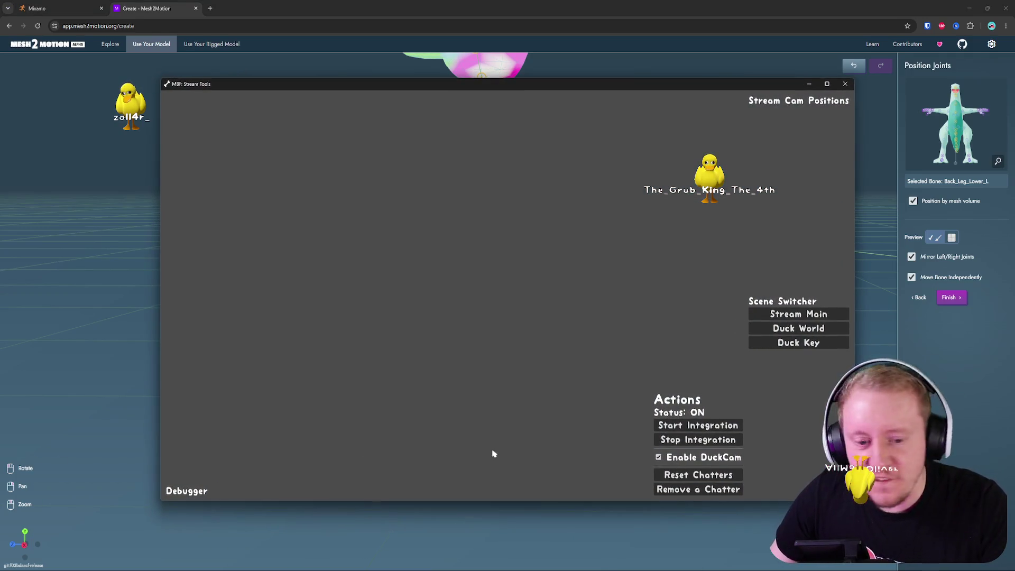
mouse_move(691, 156)
mouse_down()
mouse_move(417, 98)
mouse_move(0, 90)
mouse_up()
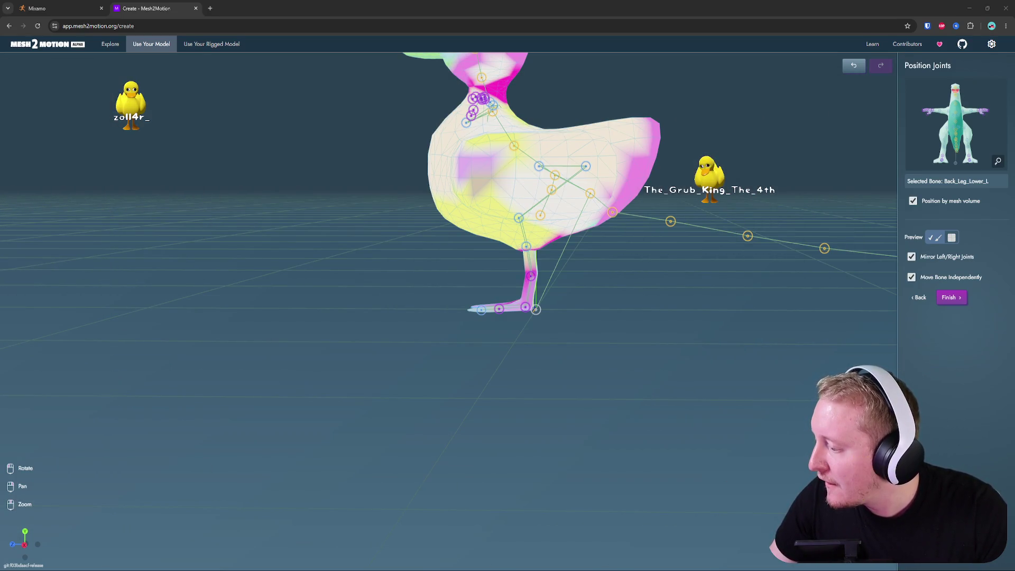
key(alt+Tab)
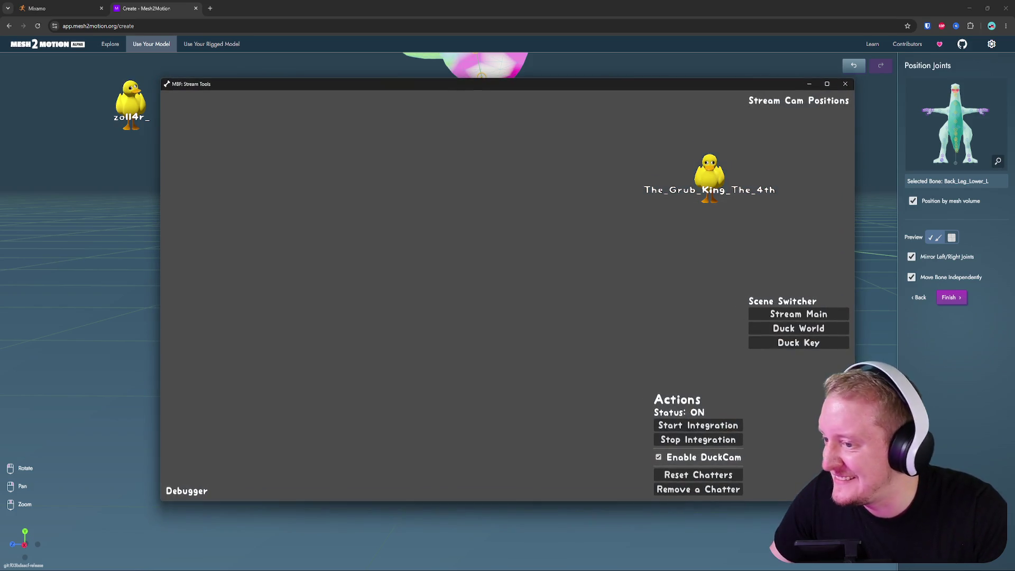
click(845, 84)
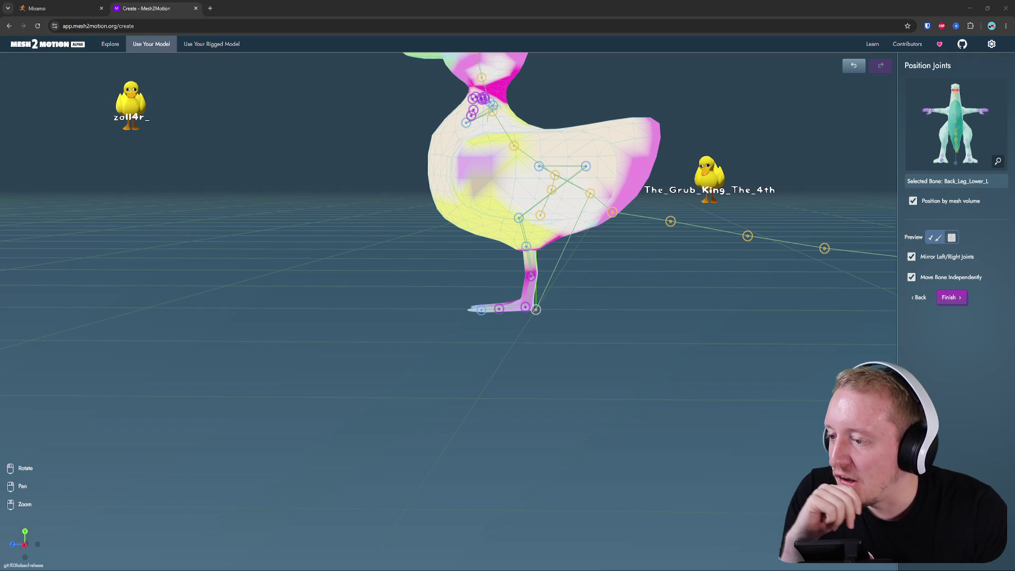
- Select the Tail_Mid joint and shift Tail_Mid001 slightly left
click(671, 222)
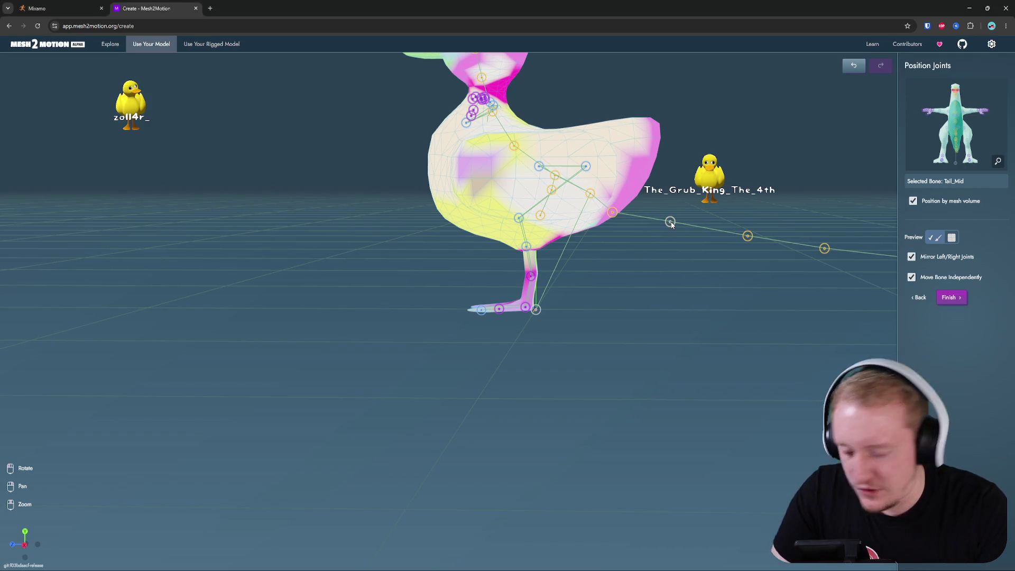
mouse_move(747, 236)
mouse_down()
mouse_move(754, 281)
mouse_move(614, 286)
mouse_up()
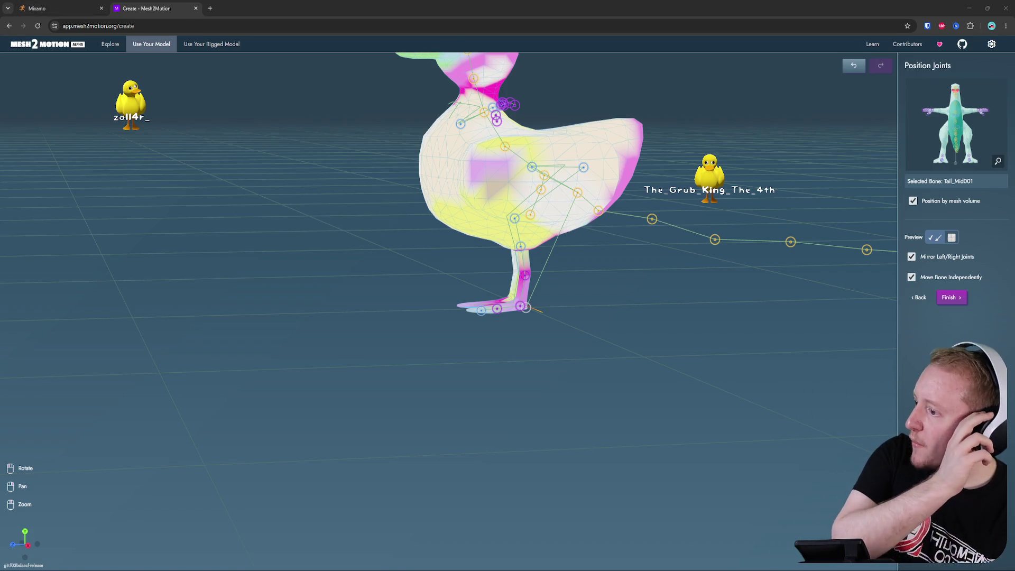
mouse_move(570, 141)
mouse_down()
mouse_move(658, 120)
mouse_move(682, 132)
mouse_move(567, 128)
mouse_up()
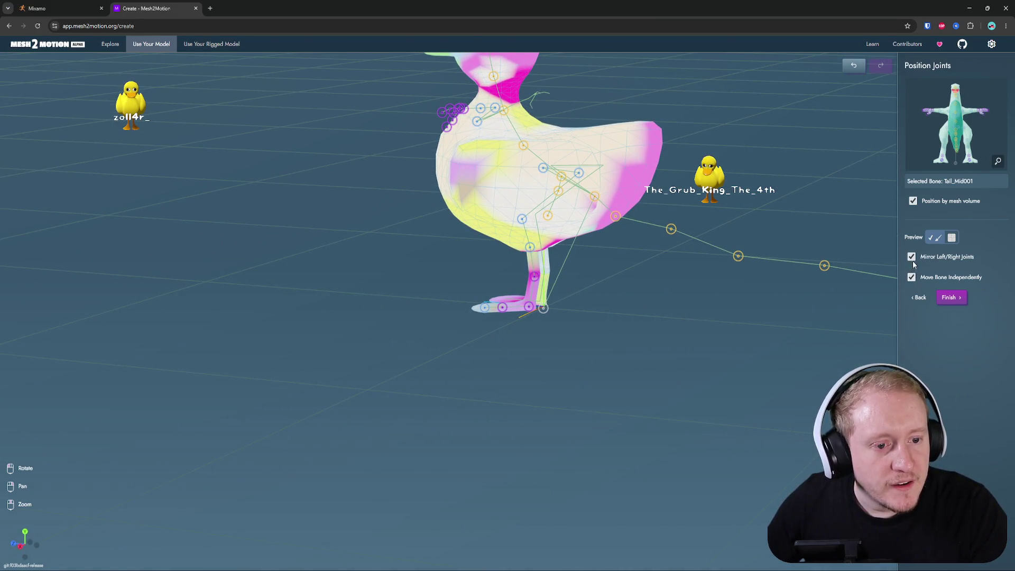
mouse_move(843, 232)
mouse_down()
mouse_move(771, 170)
mouse_move(734, 109)
mouse_move(771, 96)
mouse_move(737, 91)
mouse_move(737, 158)
mouse_move(680, 160)
mouse_move(725, 178)
mouse_up()
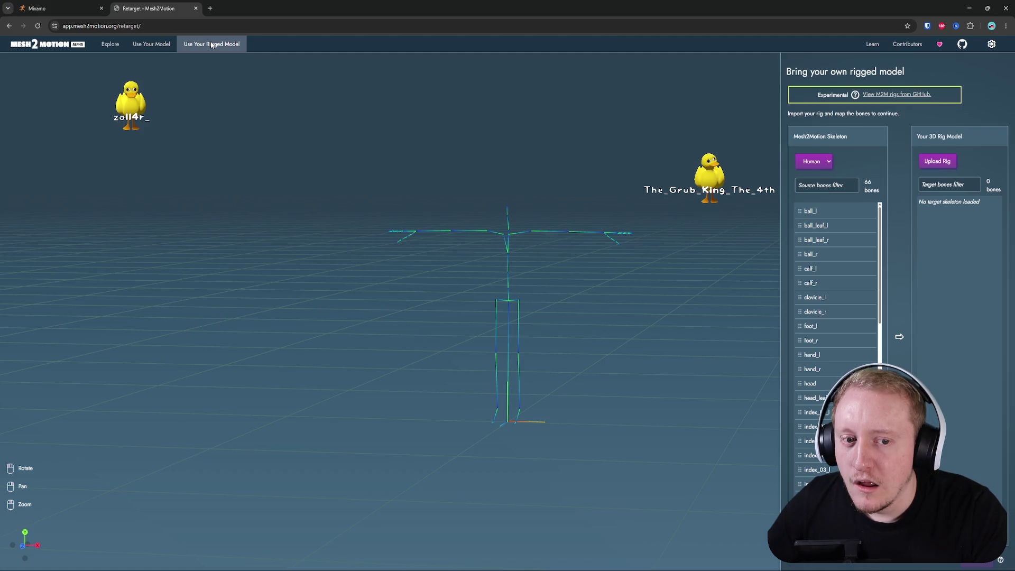
- Set the source skeleton type to Kaiju after briefly trying Bird
scroll(849, 262, down, 1)
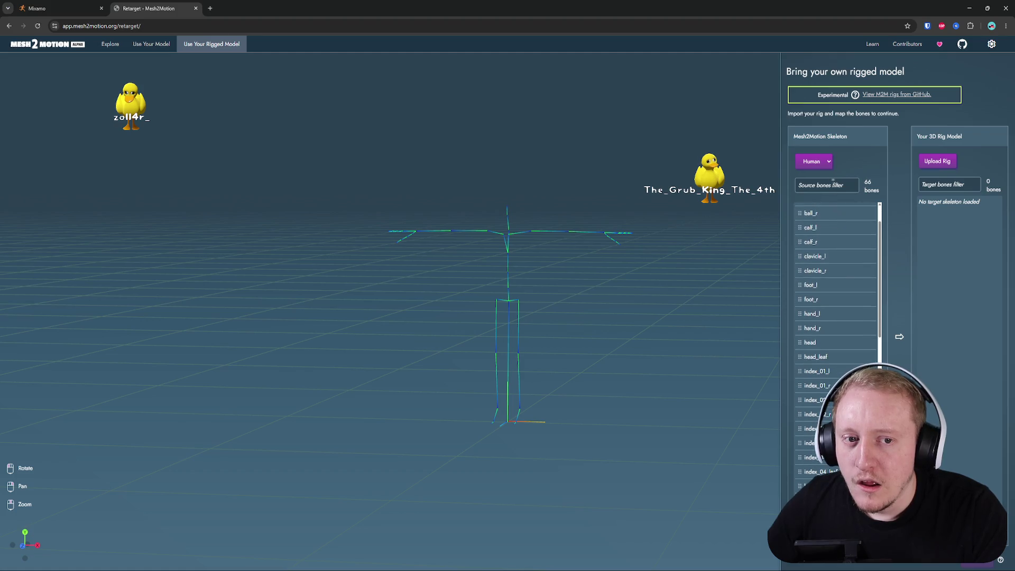
click(815, 162)
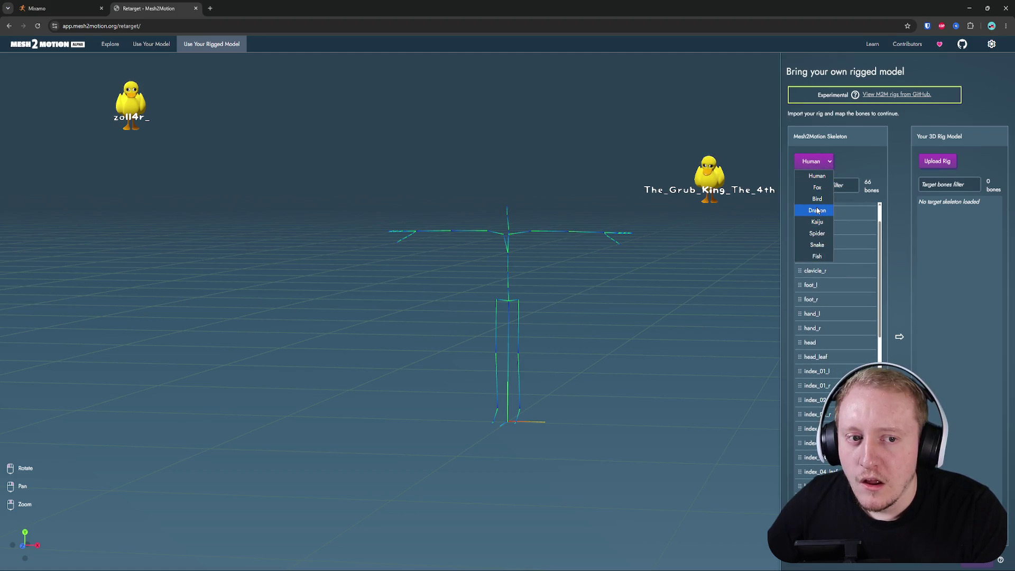
click(820, 200)
click(815, 161)
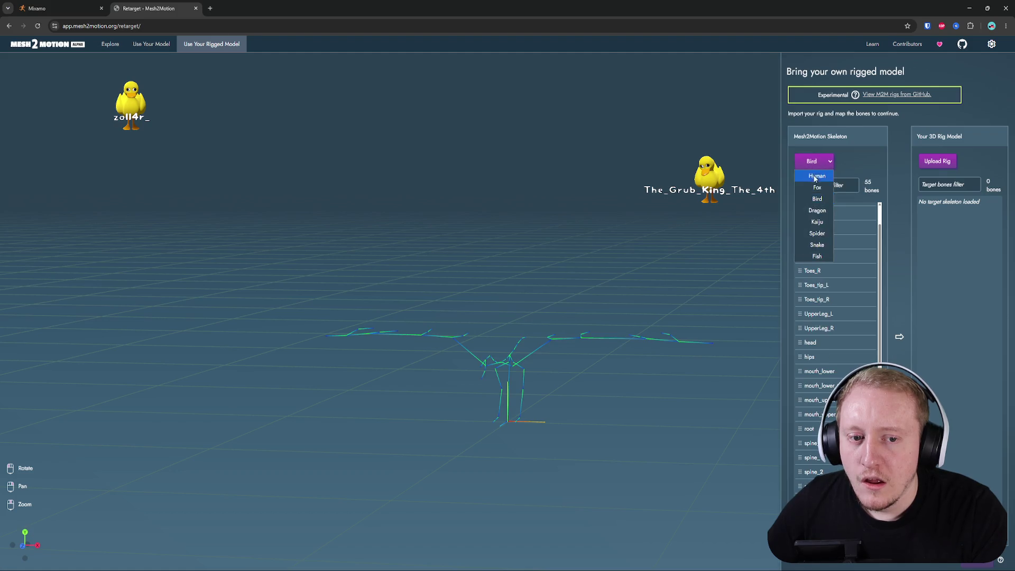
click(819, 221)
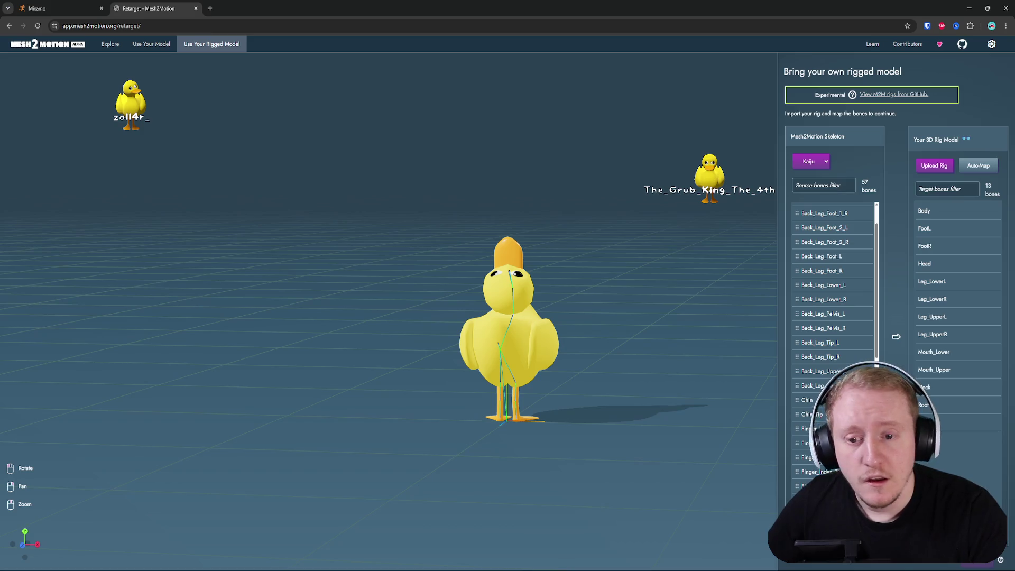
mouse_move(417, 320)
mouse_down()
mouse_move(348, 326)
mouse_move(629, 327)
mouse_move(577, 294)
mouse_move(504, 289)
mouse_move(576, 278)
mouse_move(585, 227)
mouse_move(519, 227)
mouse_move(483, 277)
mouse_move(516, 309)
mouse_move(503, 305)
mouse_move(583, 275)
mouse_move(542, 277)
mouse_up()
- Auto-map the duck rig's bones, inspect its hierarchy, and remove the Head mapping
click(983, 167)
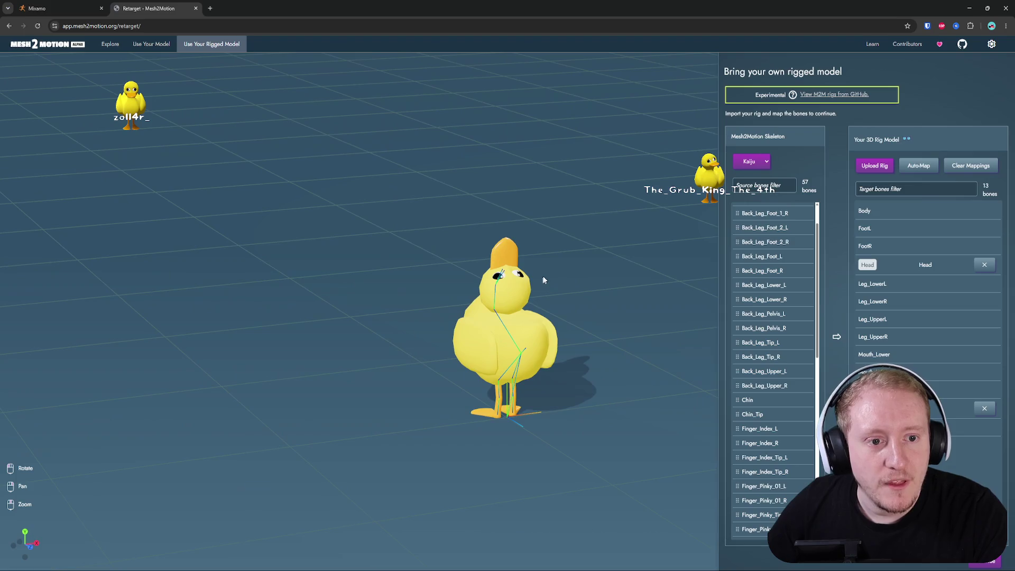
click(907, 140)
click(508, 482)
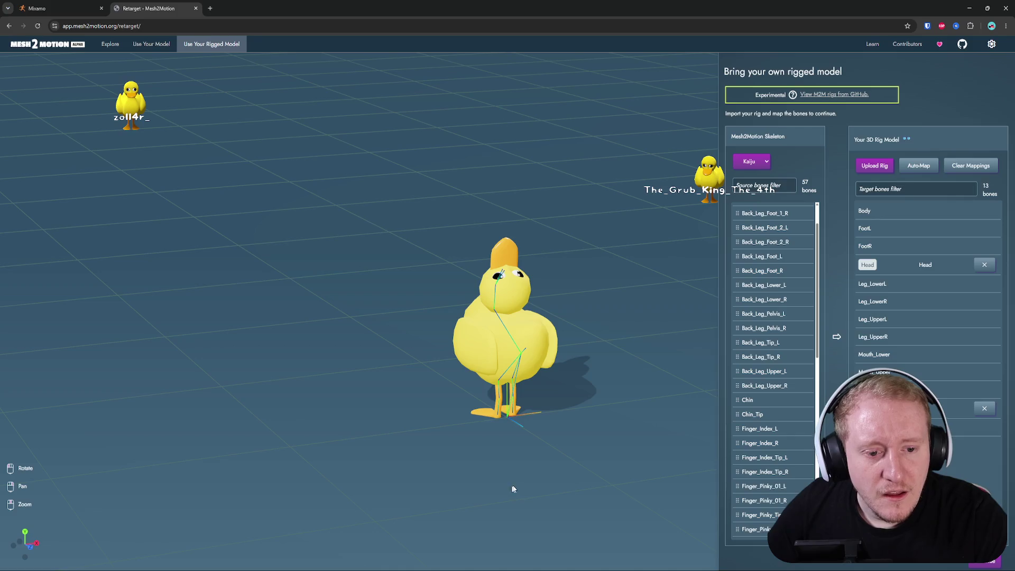
mouse_move(575, 395)
mouse_down()
mouse_move(607, 366)
mouse_move(636, 364)
mouse_up()
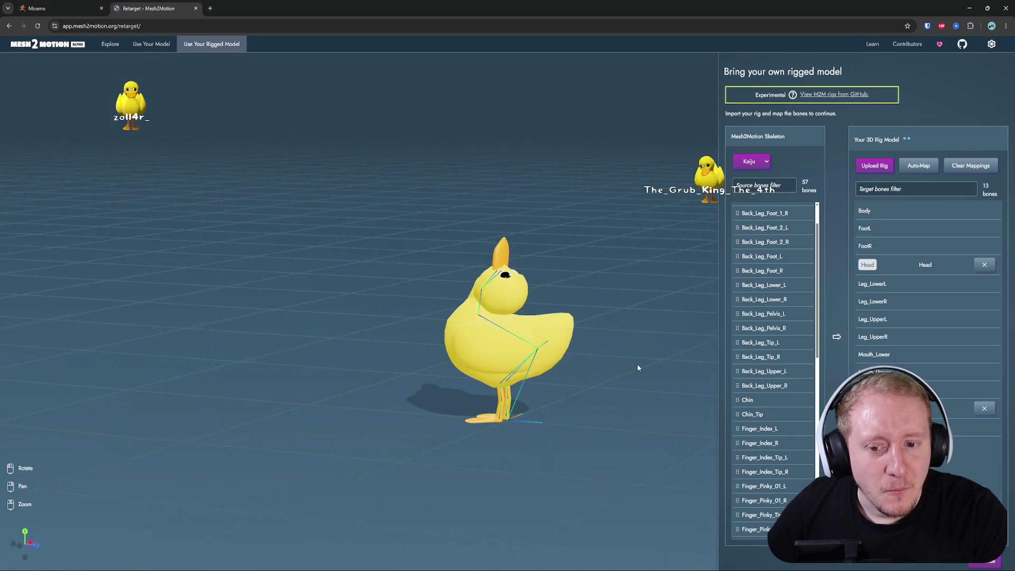
click(984, 265)
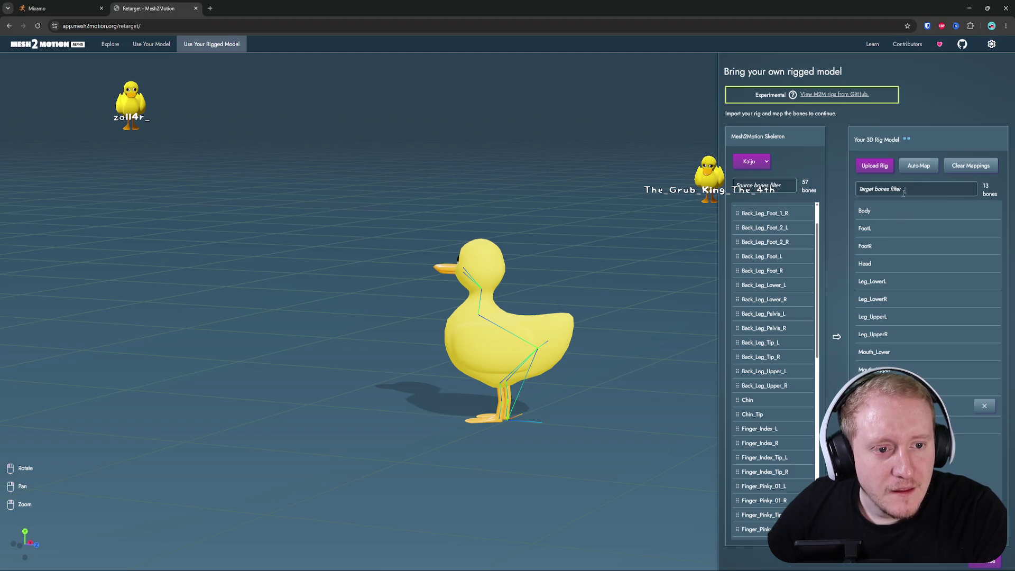
- Clear all remaining bone mappings and focus the bone filters
click(959, 173)
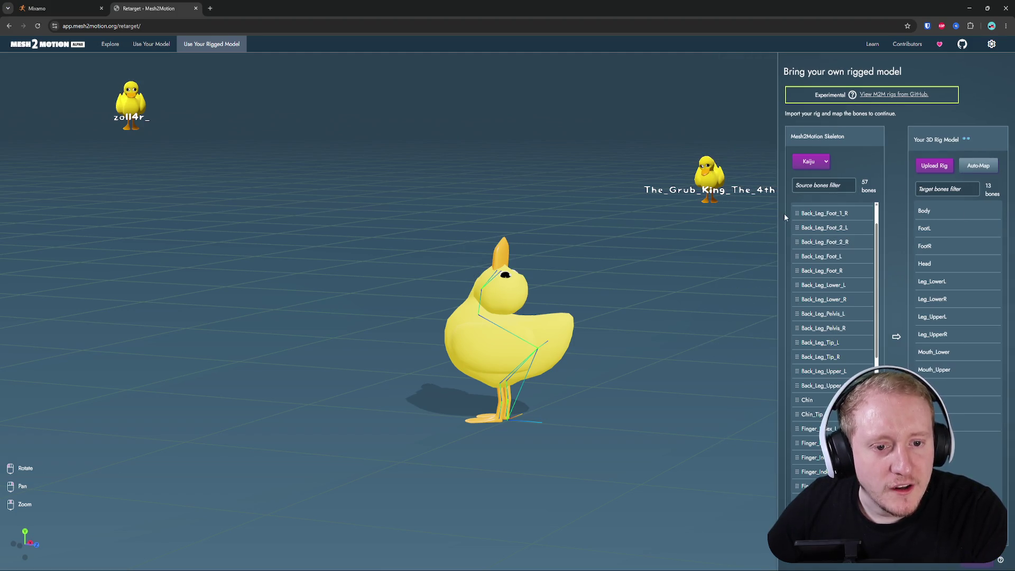
click(946, 189)
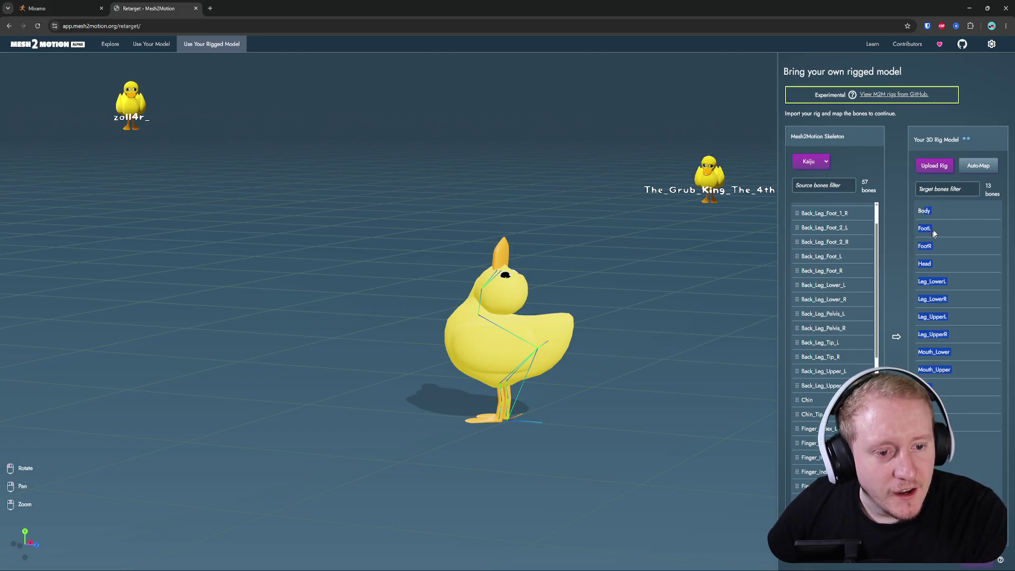
scroll(834, 206, up, 2)
click(824, 185)
- Map Kaiju root onto Root, and Front_Leg_Lower_L/R onto Leg_LowerL/R using filters
text(root)
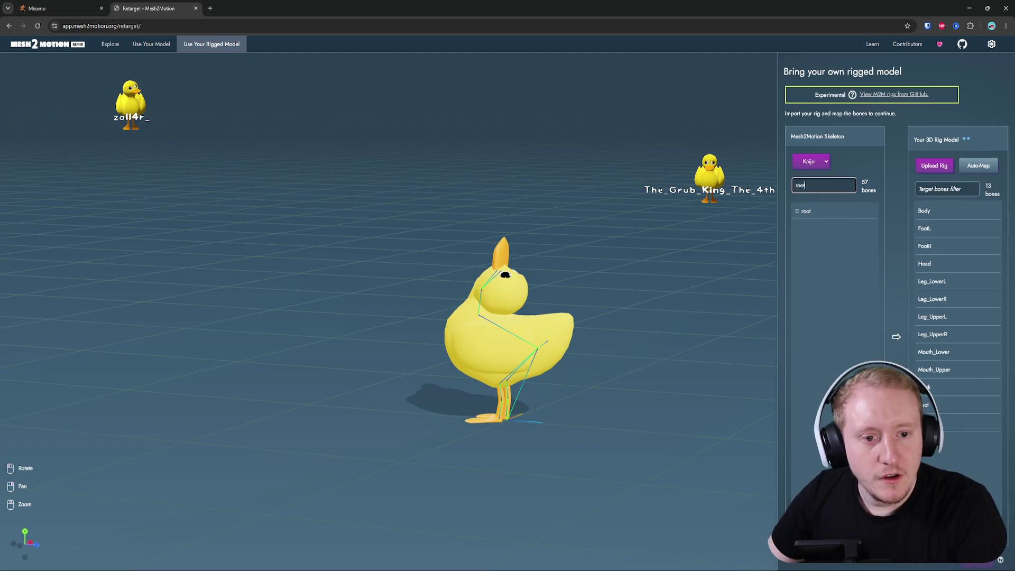
mouse_move(805, 213)
mouse_down()
mouse_move(952, 307)
mouse_move(935, 404)
mouse_up()
double_click(740, 186)
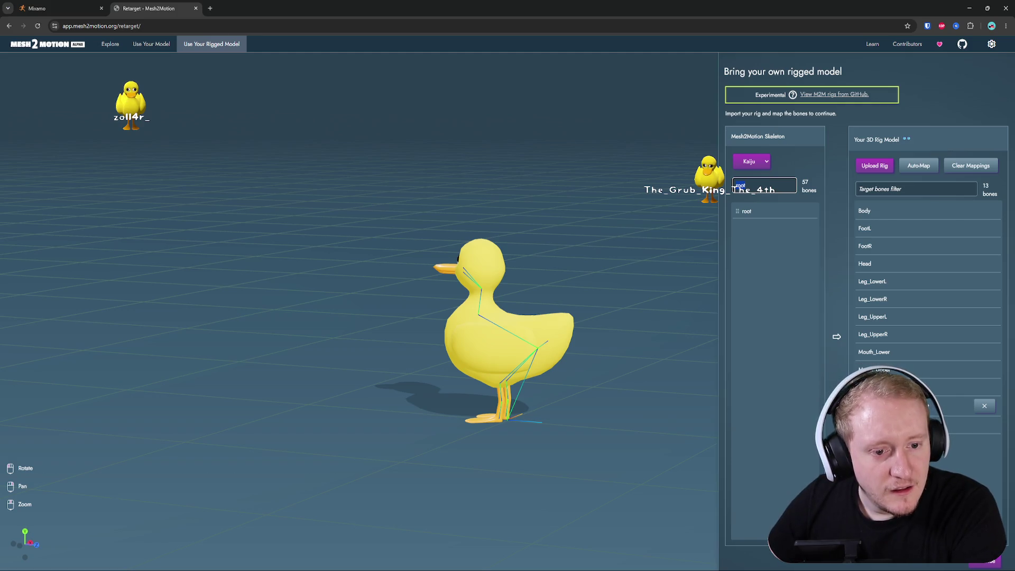
text(leg)
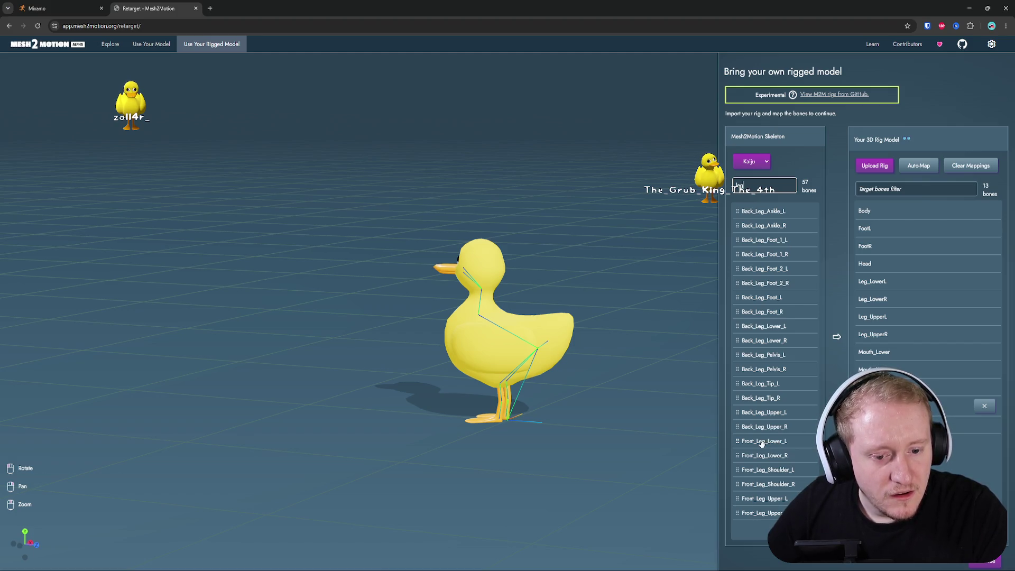
drag(762, 443, 900, 284)
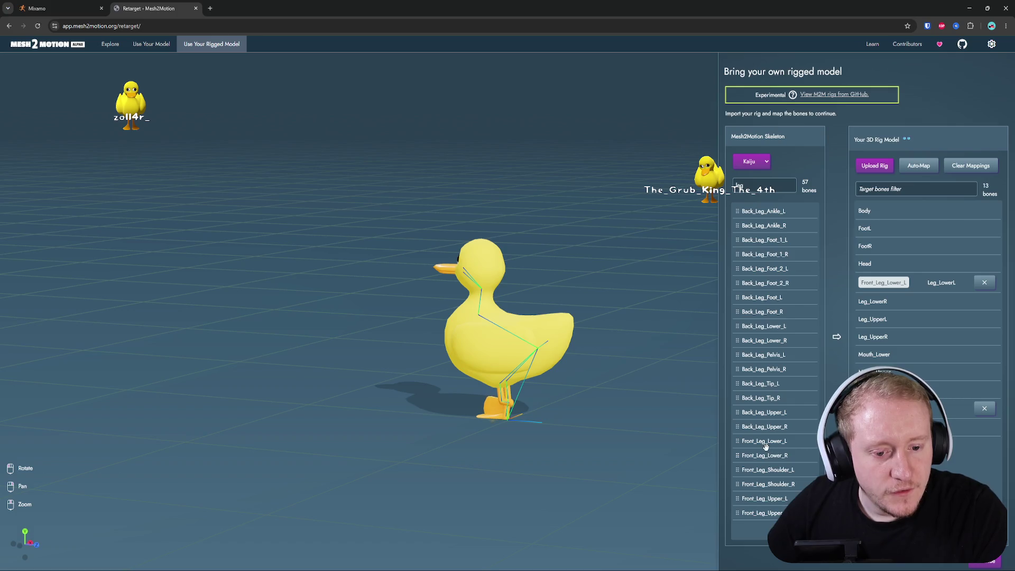
drag(764, 453, 916, 307)
- Try Back_Leg_Upper_L on Leg_LowerL, remove both leg mappings, and clear the 'leg' filter
mouse_move(709, 359)
mouse_down()
mouse_move(551, 417)
mouse_move(637, 399)
mouse_move(588, 407)
mouse_up()
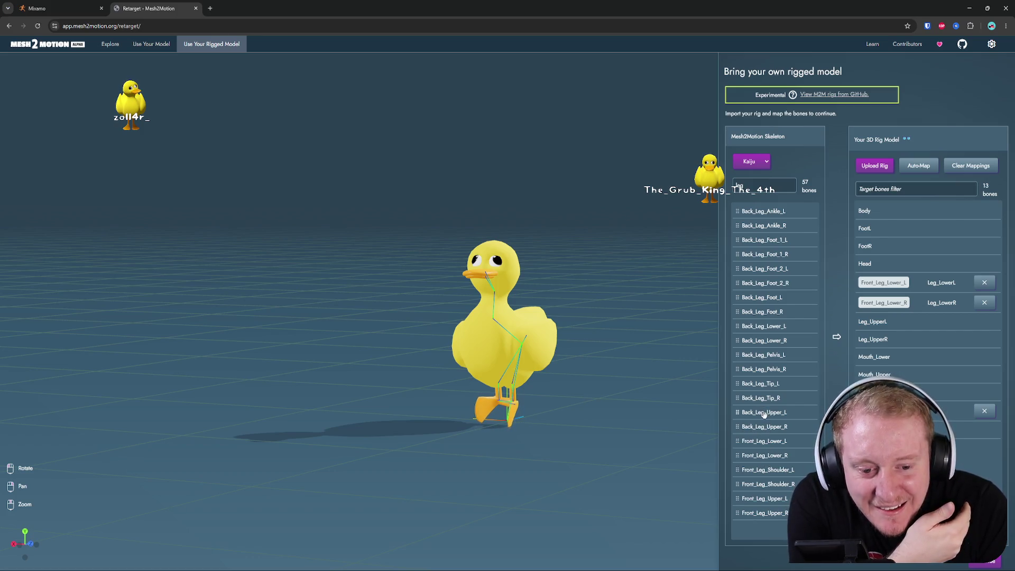
mouse_move(759, 414)
mouse_down()
mouse_move(926, 356)
mouse_move(941, 281)
mouse_up()
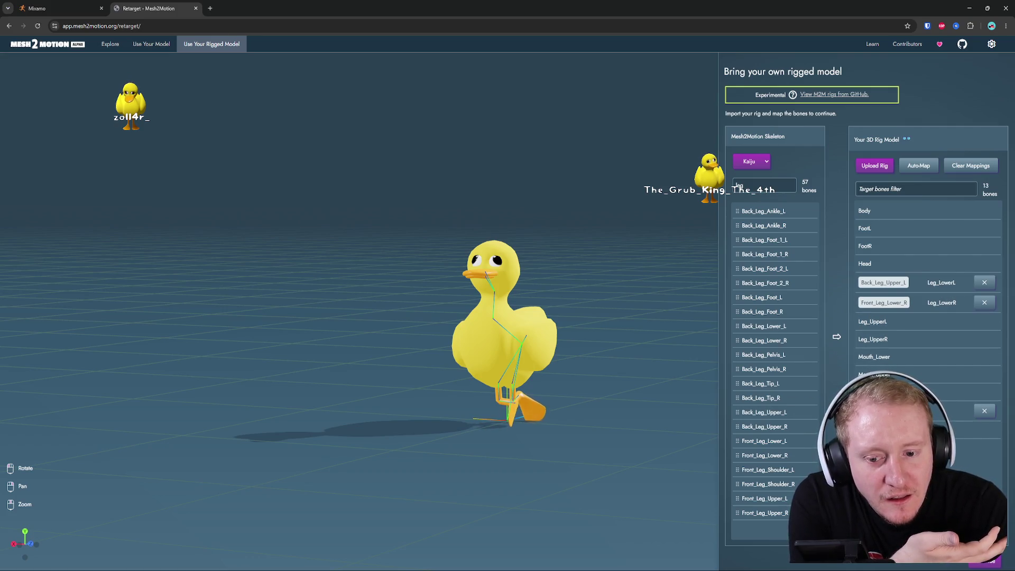
click(985, 283)
click(984, 298)
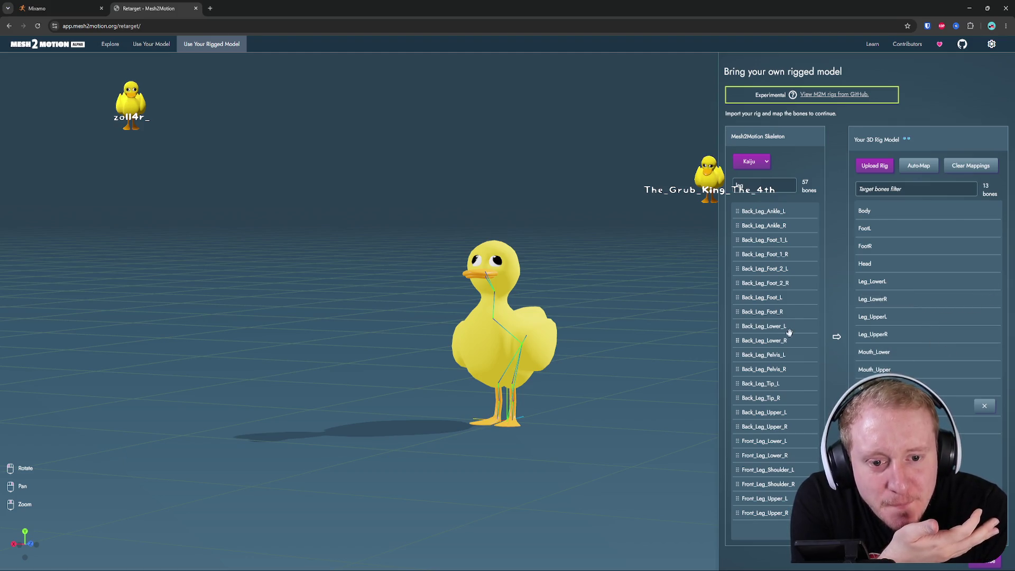
double_click(739, 186)
key(BackSpace)
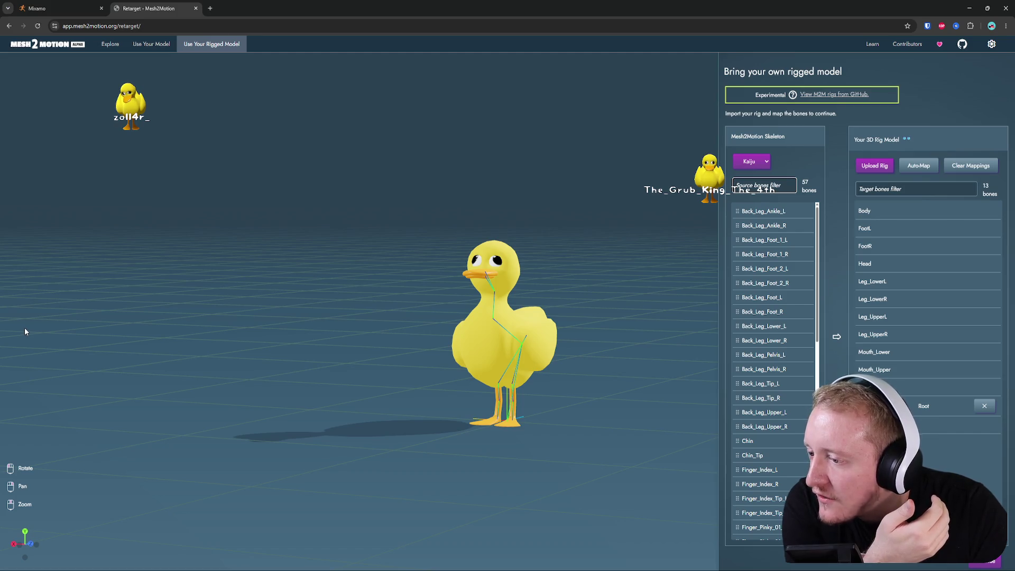
click(151, 43)
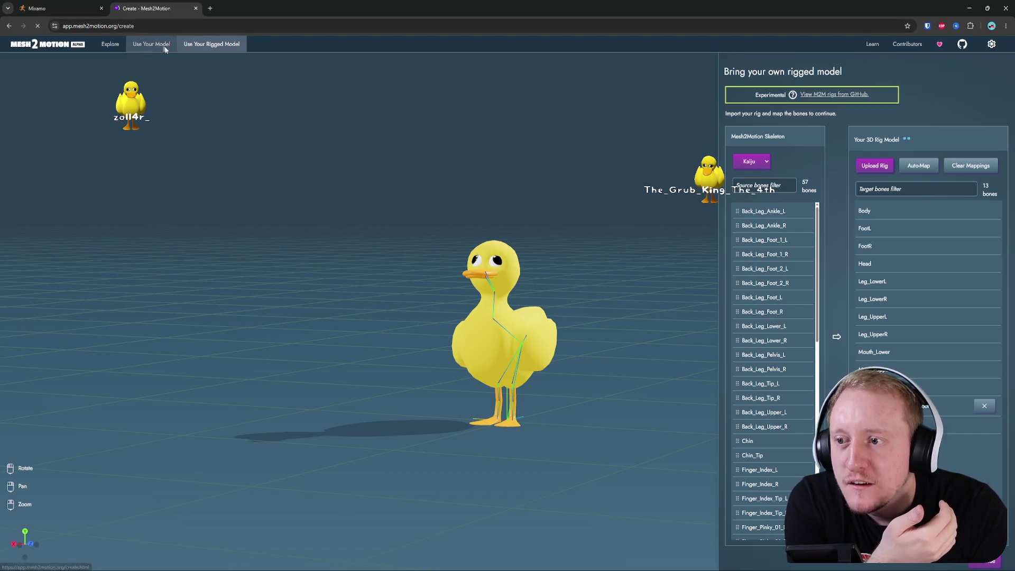
- Choose the Kaiju reference model and load Duck.glb
click(978, 143)
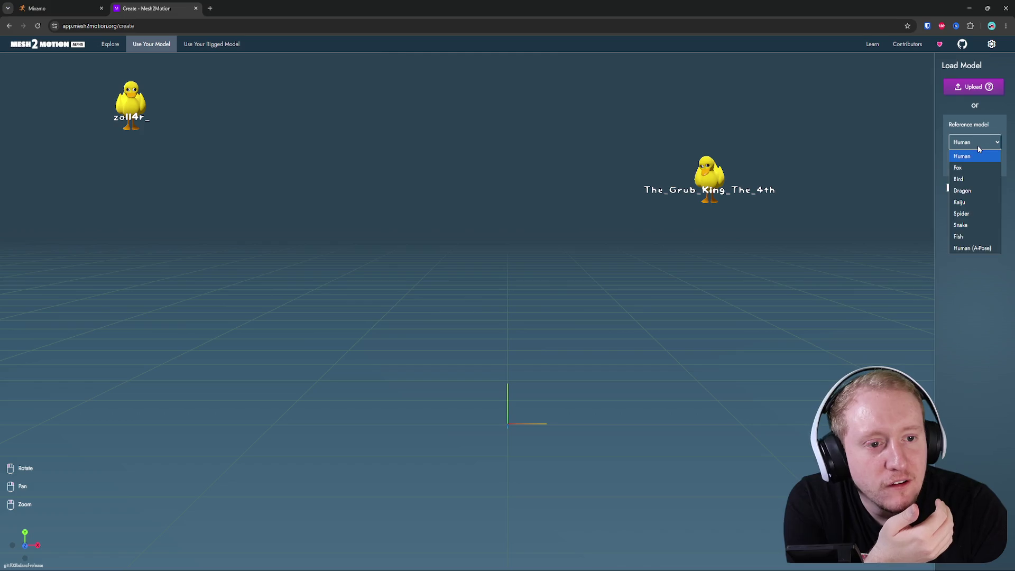
click(972, 203)
click(974, 87)
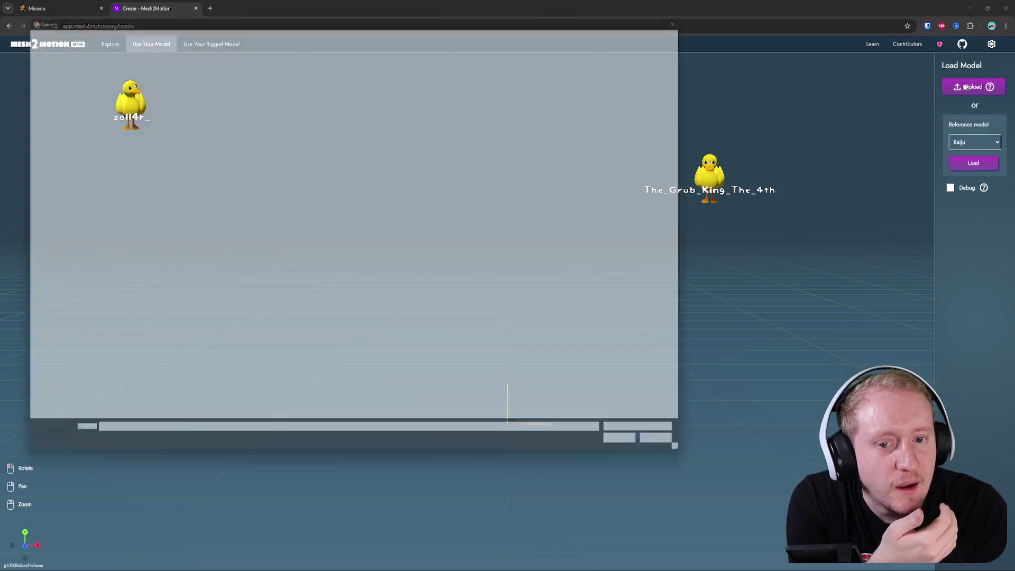
double_click(107, 144)
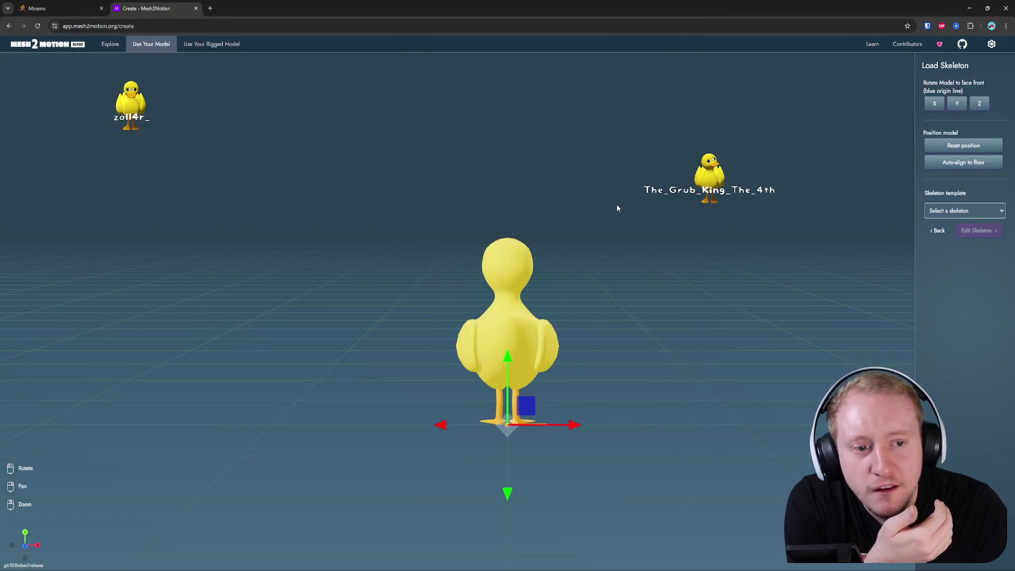
- Turn the duck to face front, apply the Kaiju skeleton template, and start joint positioning
click(957, 104)
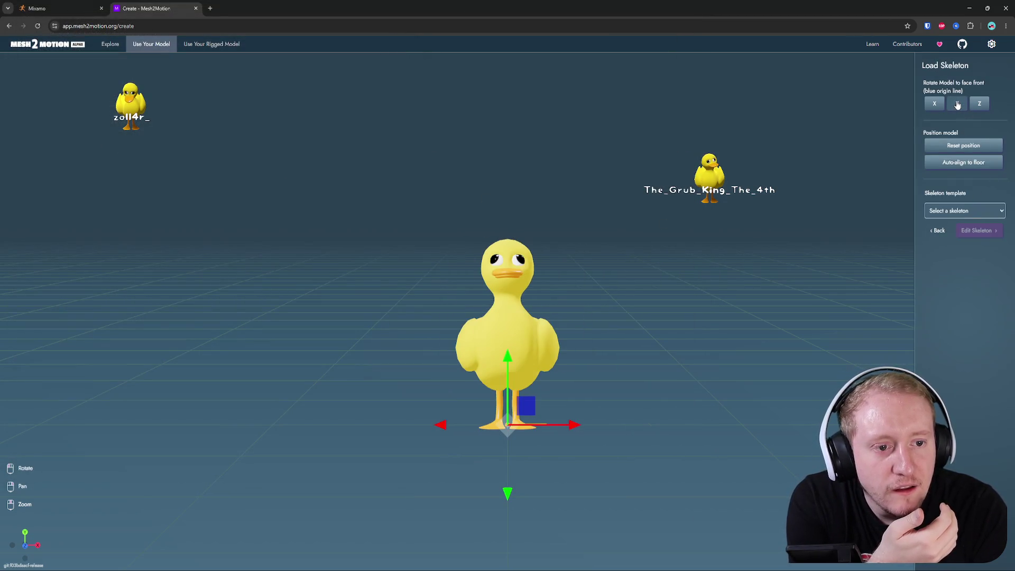
click(975, 212)
click(988, 282)
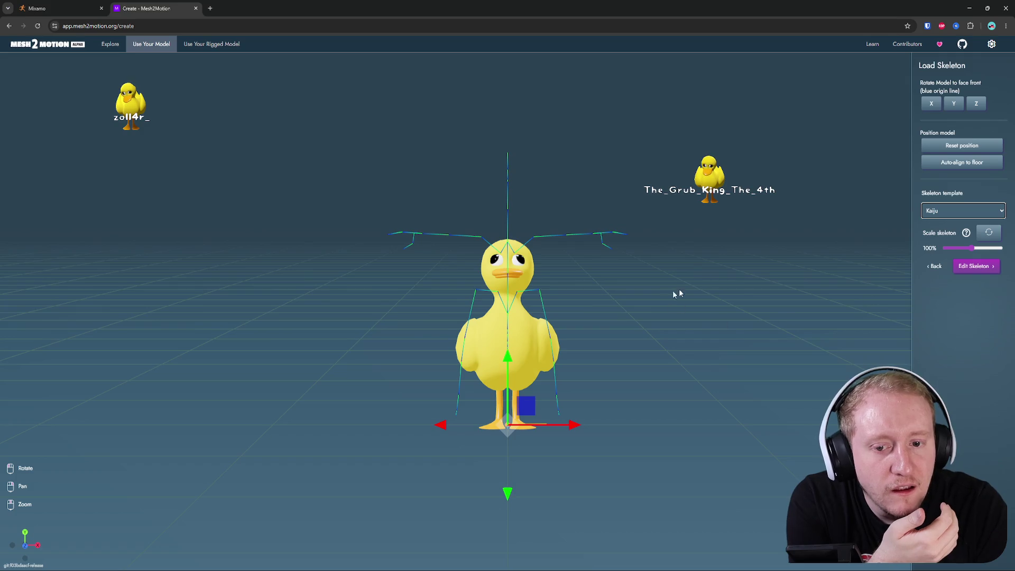
click(991, 267)
- Stretch the Finger_Index_Tip_L joint outward, then go to the rigged-model page
click(589, 234)
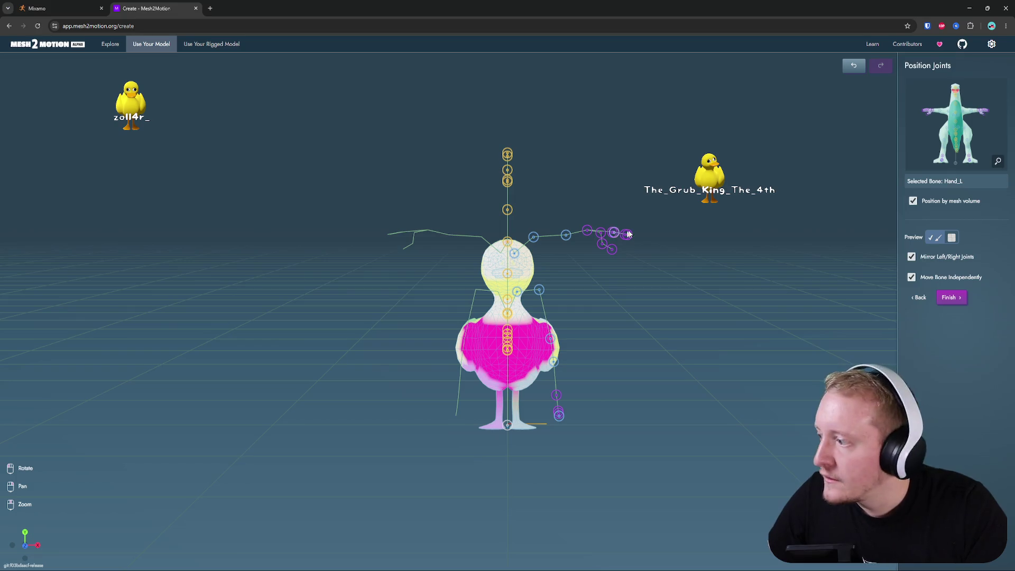
drag(631, 240, 689, 247)
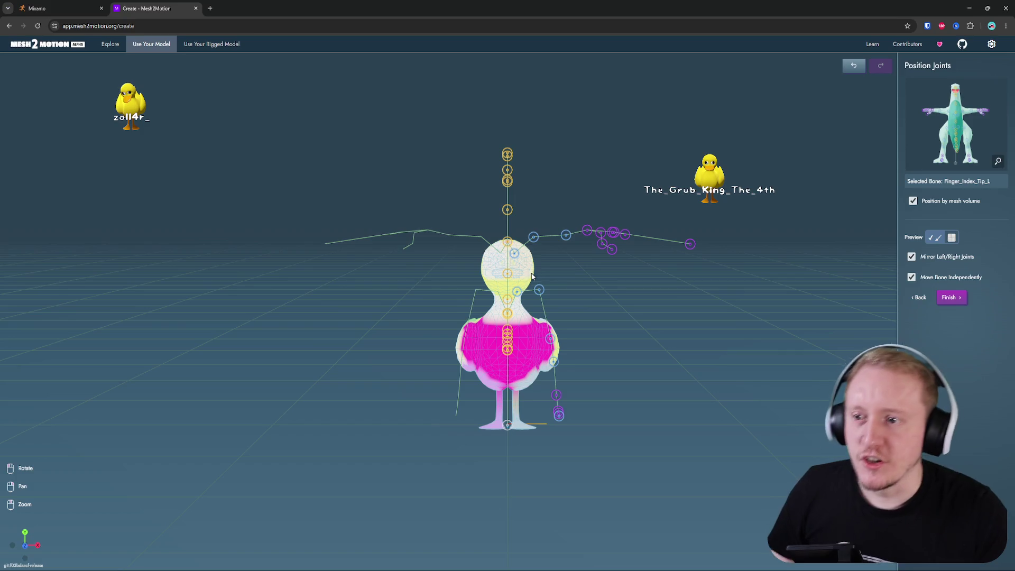
click(203, 47)
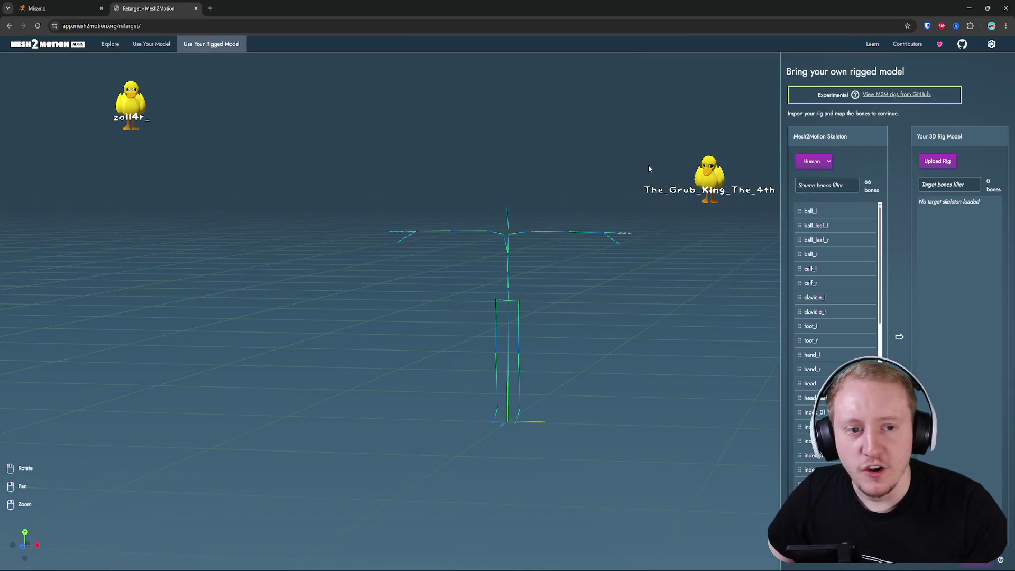
- Upload Duck.glb as the rig and auto-map Human foot_l, foot_r and head to FootL, FootR and Head
click(937, 161)
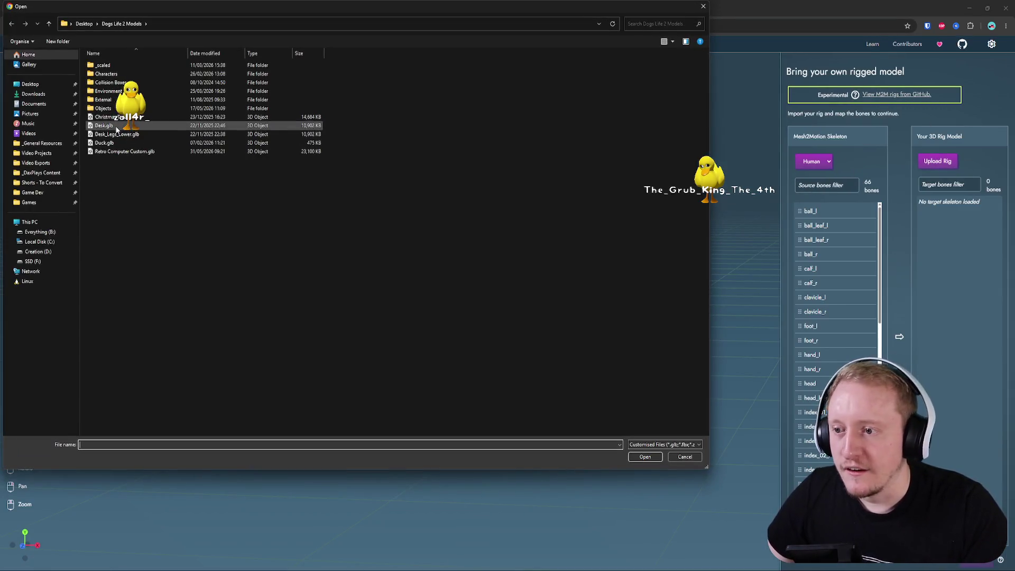
double_click(140, 146)
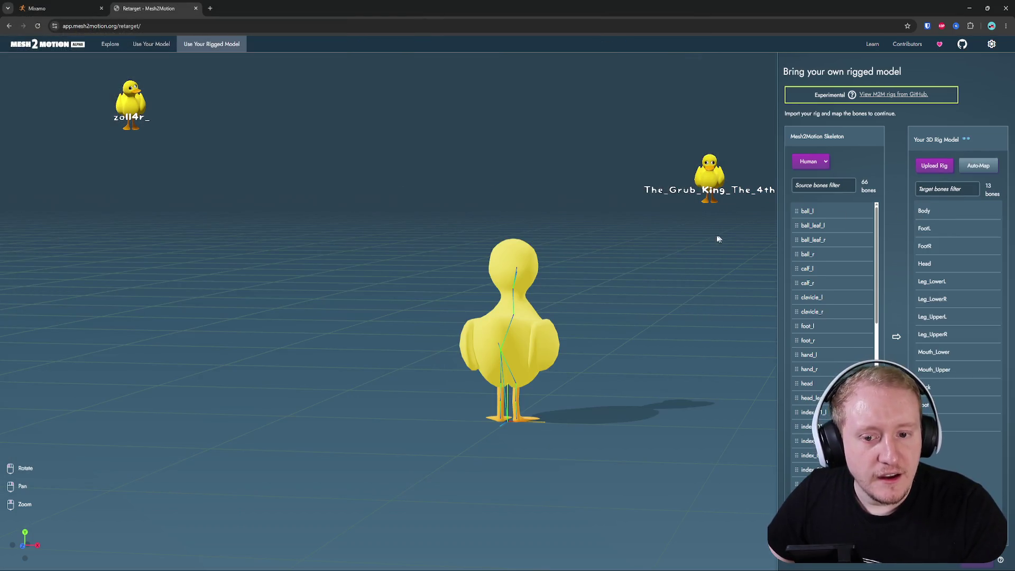
mouse_move(670, 255)
mouse_down()
mouse_move(602, 268)
mouse_move(575, 254)
mouse_up()
mouse_move(644, 274)
mouse_down()
mouse_move(527, 304)
mouse_move(544, 316)
mouse_move(611, 328)
mouse_move(580, 318)
mouse_move(594, 299)
mouse_move(537, 229)
mouse_move(508, 233)
mouse_up()
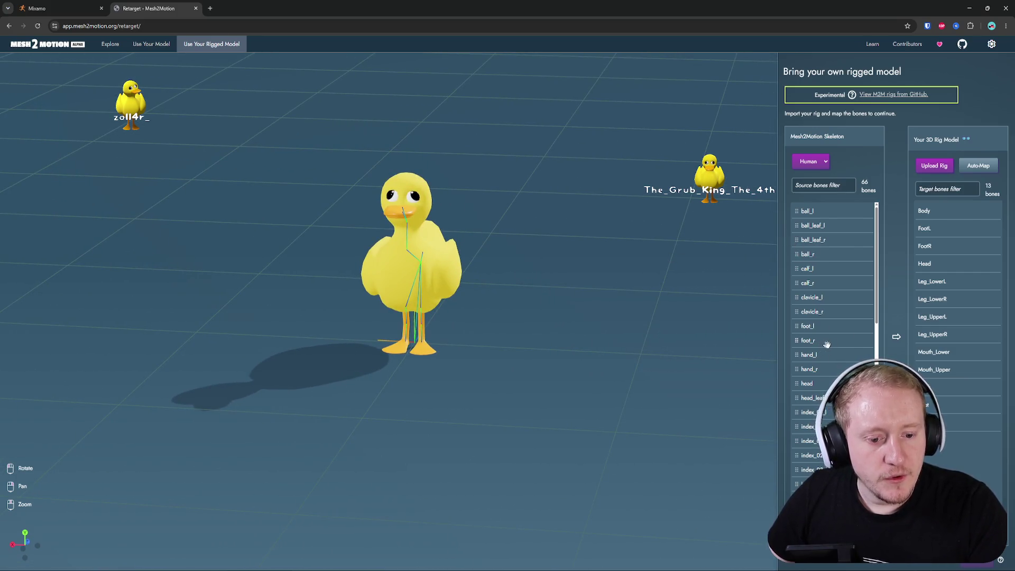
click(970, 169)
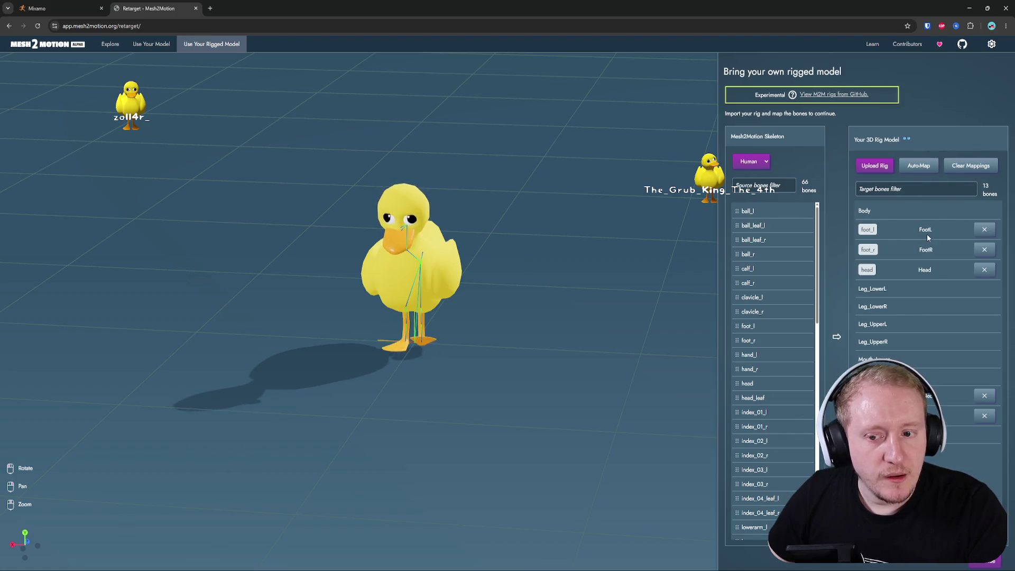
mouse_move(626, 292)
mouse_down()
mouse_move(548, 294)
mouse_move(627, 281)
mouse_move(606, 278)
mouse_up()
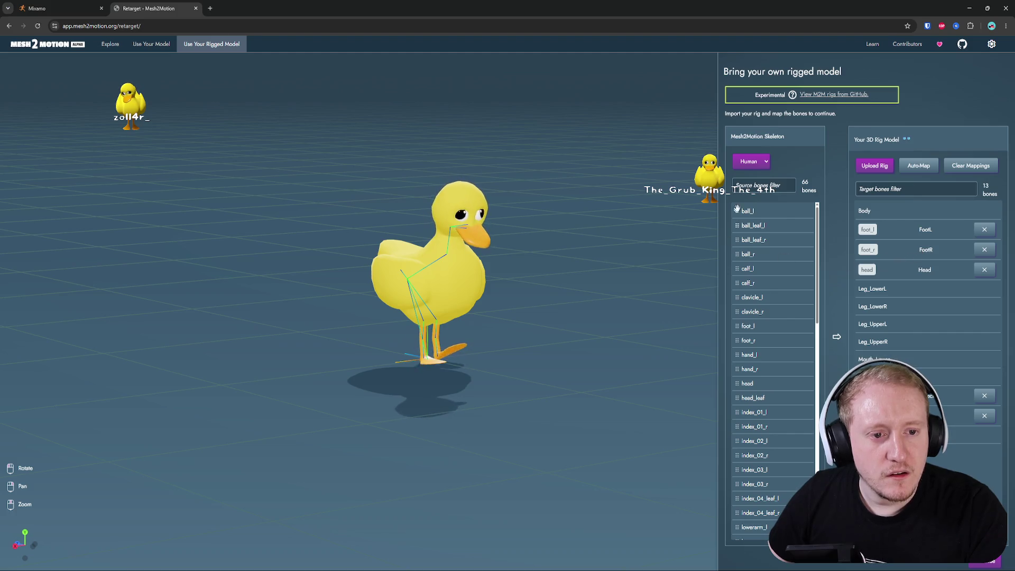
- Switch the source skeleton to Kaiju, then clear and redo auto-mapping so Head pairs with Head
click(750, 163)
click(756, 221)
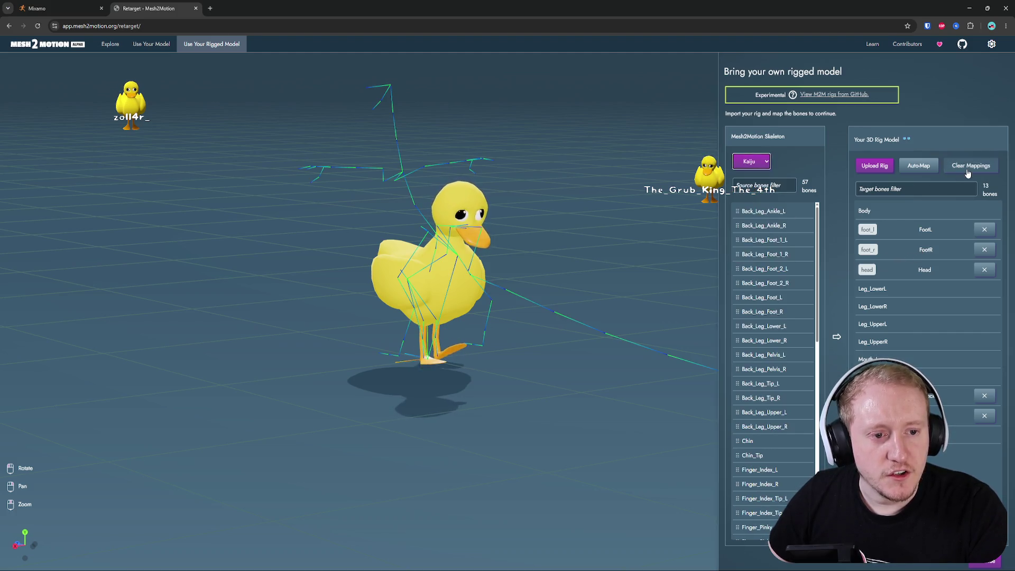
click(952, 168)
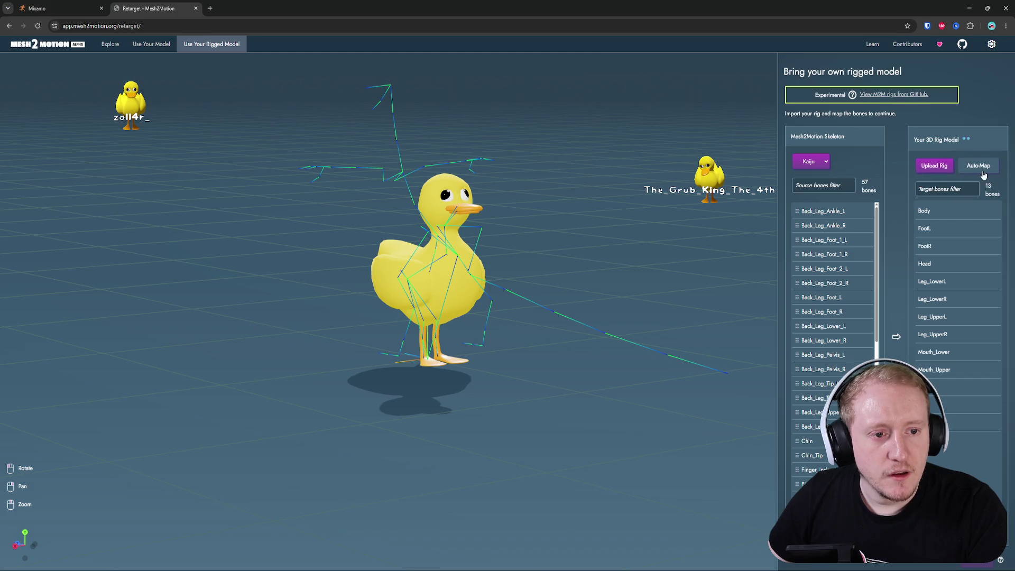
click(979, 166)
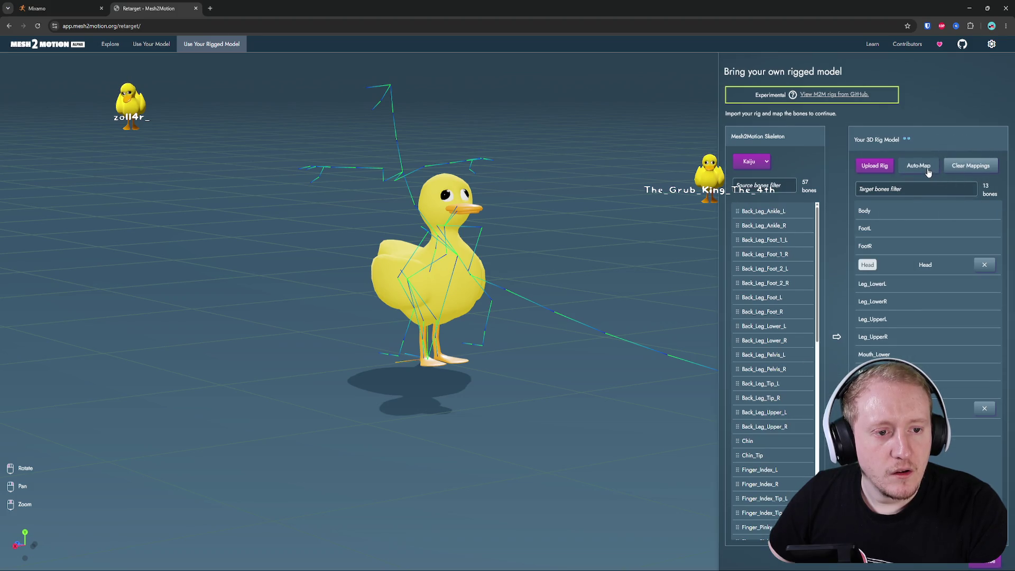
click(973, 168)
click(972, 169)
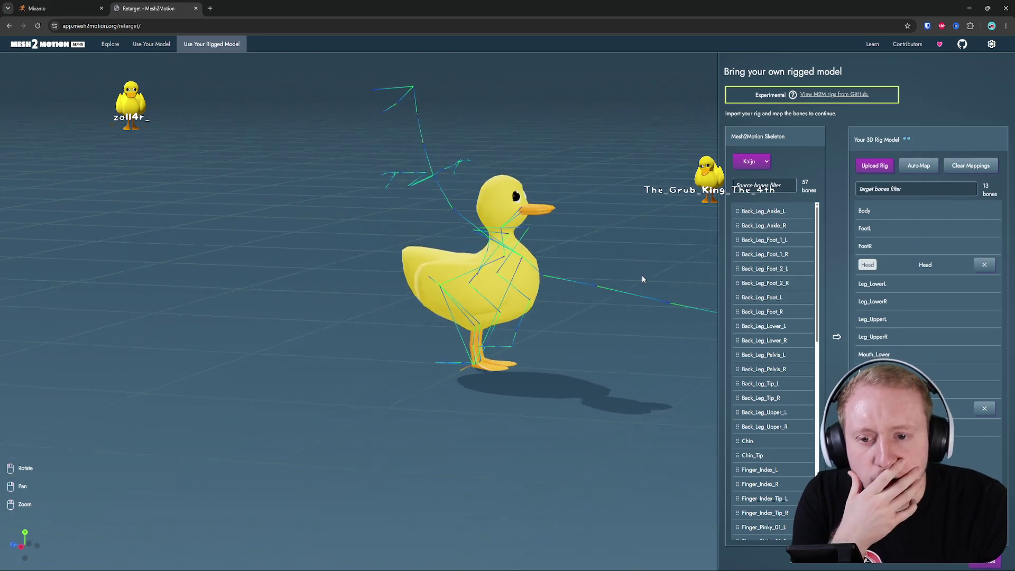
- Filter the Source bones list to 'foot'
drag(632, 276, 616, 276)
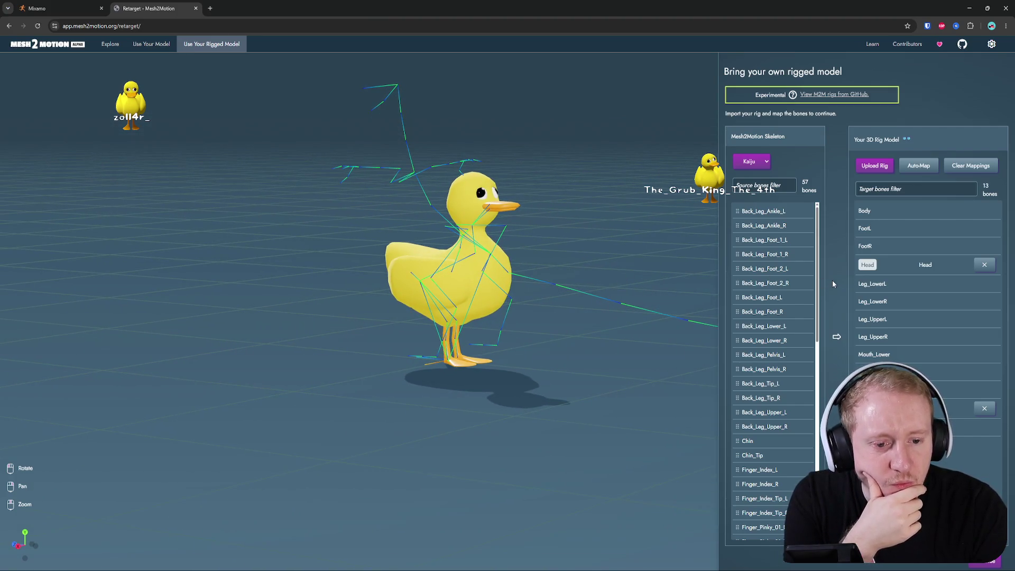
scroll(807, 320, down, 5)
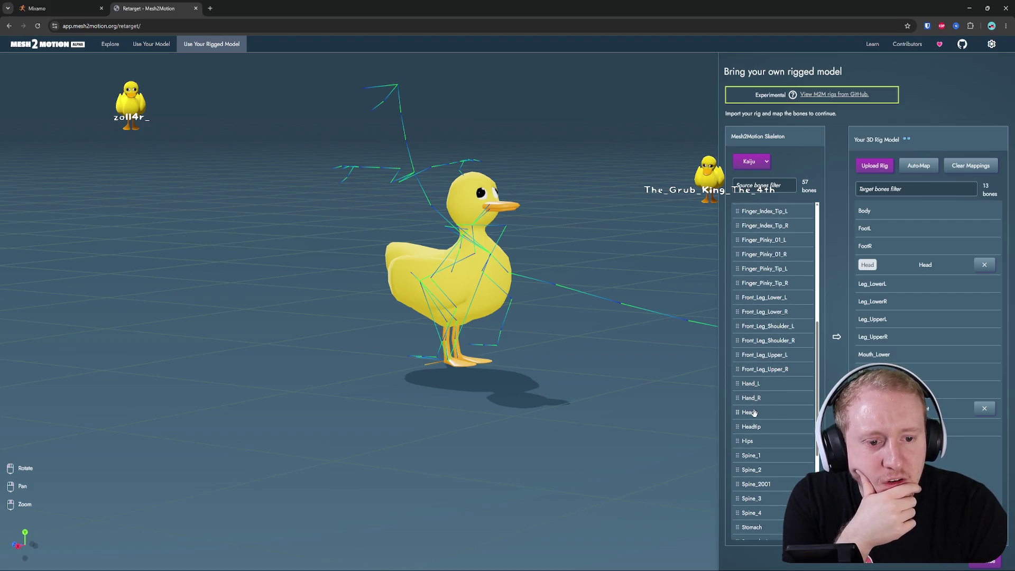
scroll(760, 413, down, 4)
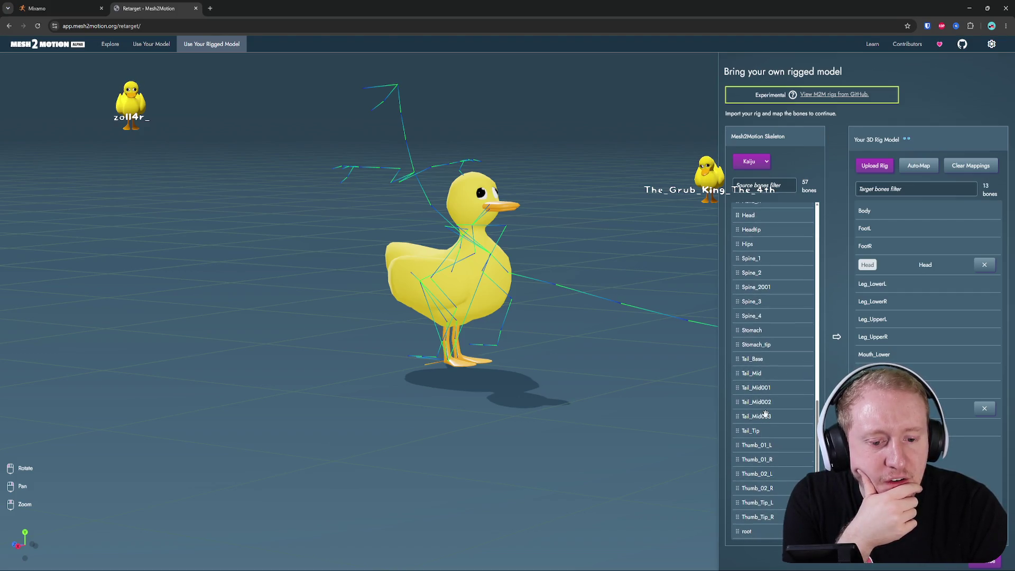
click(764, 185)
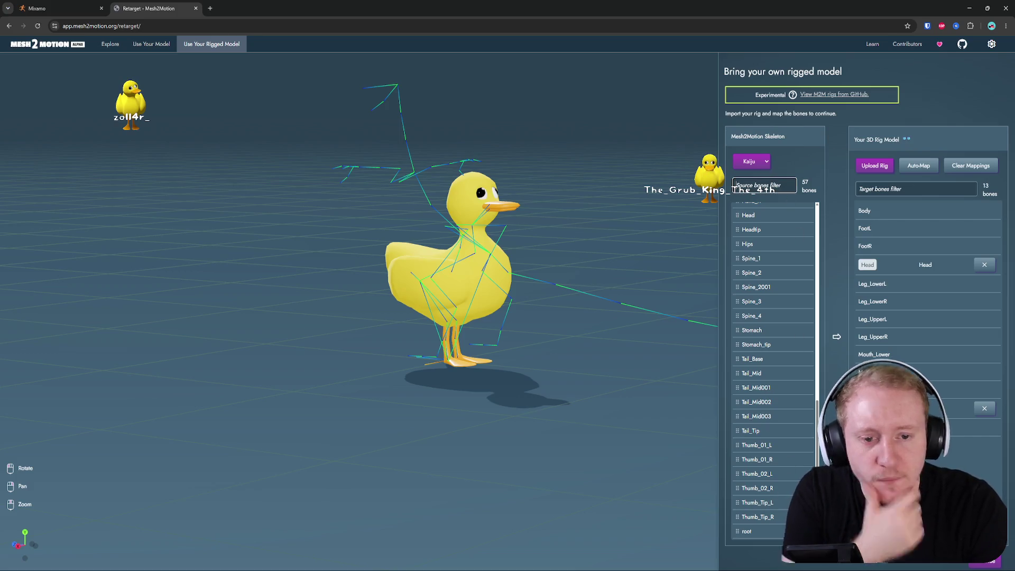
text(foot)
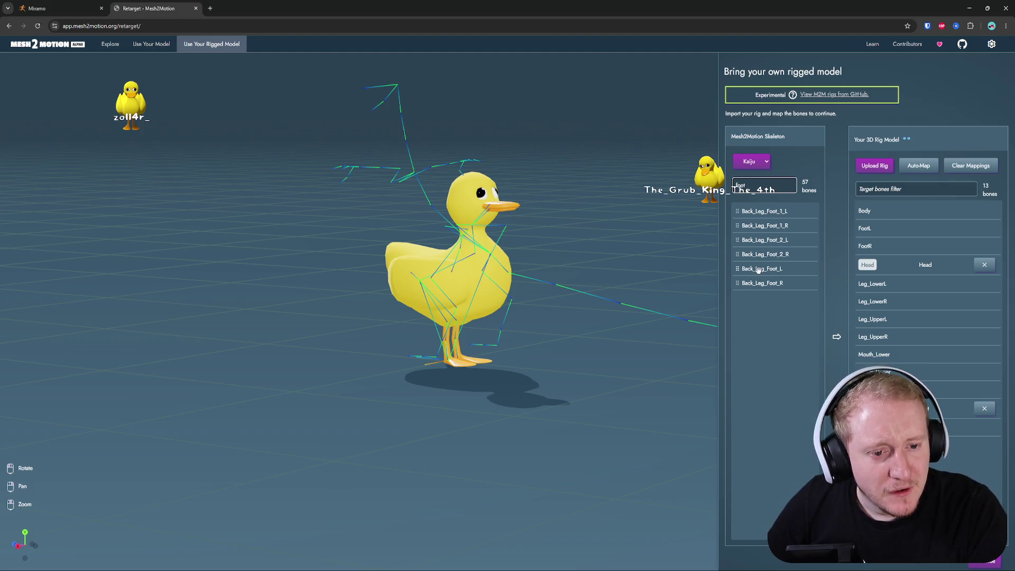
- Map Kaiju Back_Leg_Foot L/R to FootL/FootR and Back_Leg_Lower L/R to Leg_LowerL/Leg_LowerR
drag(755, 269, 893, 229)
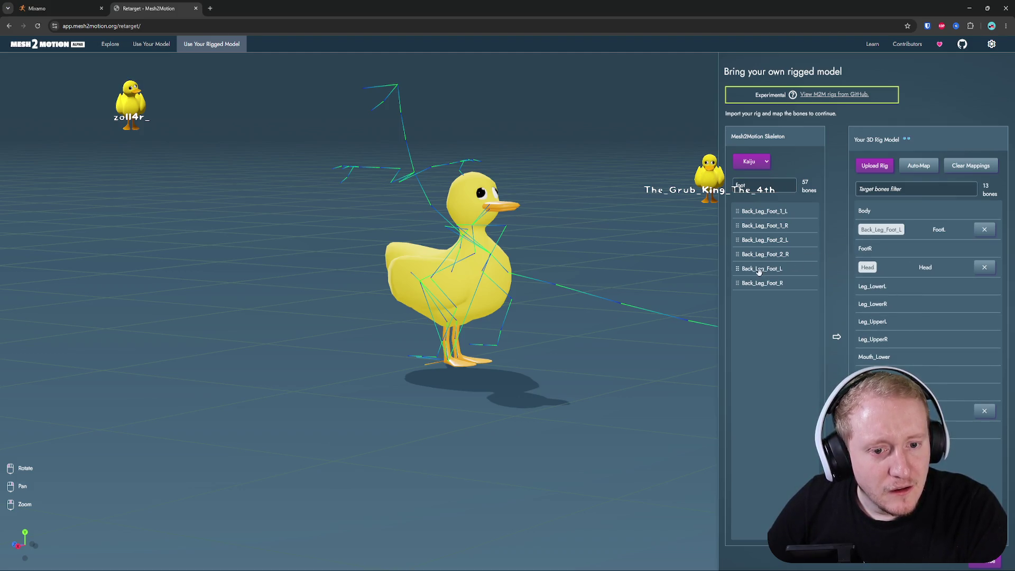
drag(752, 284, 896, 250)
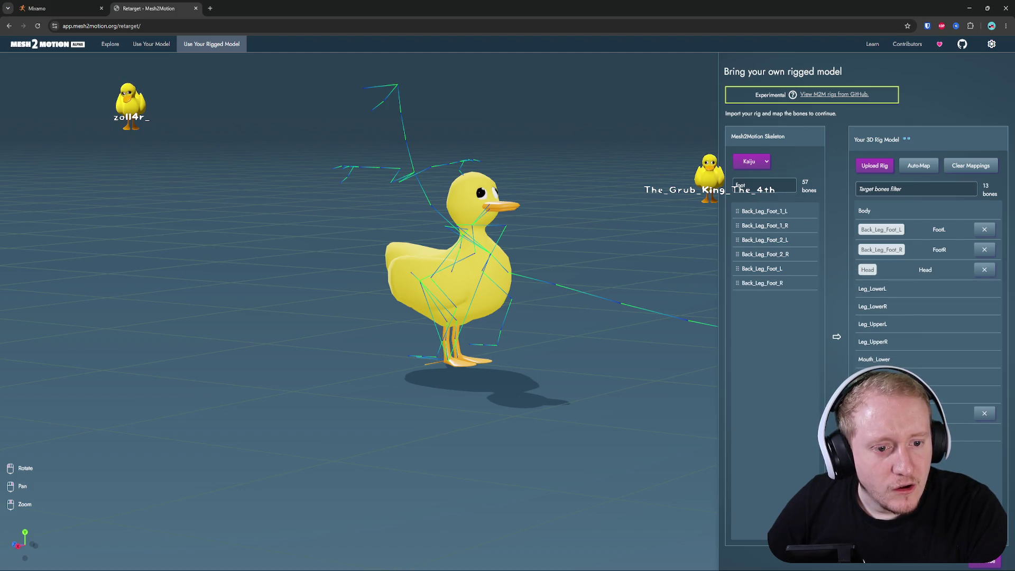
text(leg)
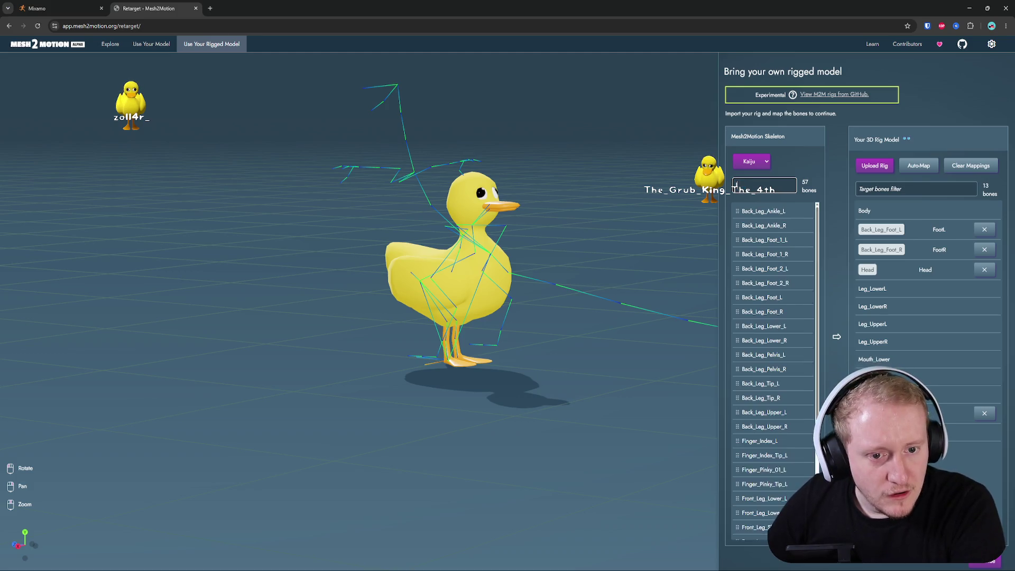
text( lowerlower)
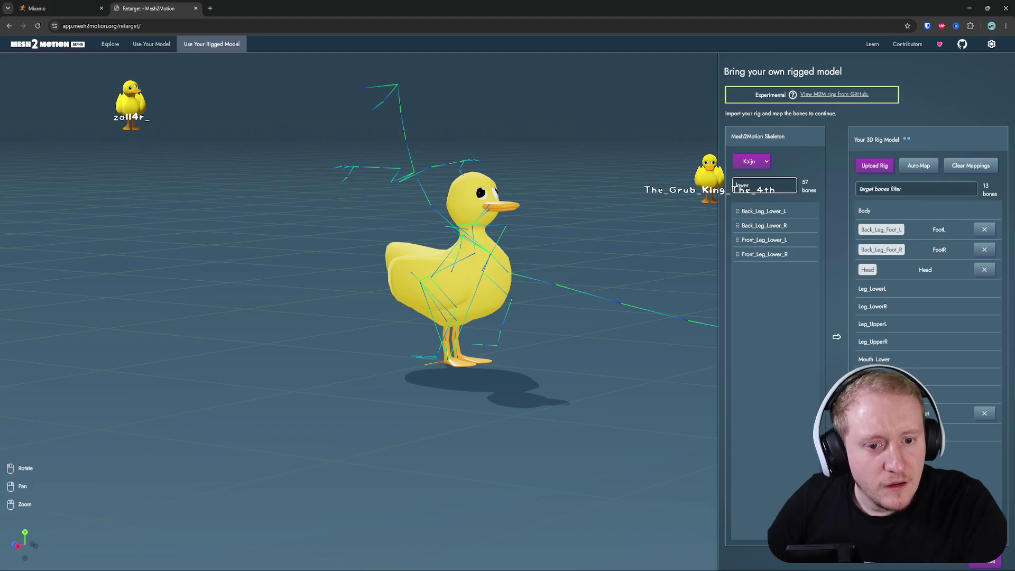
drag(764, 211, 878, 289)
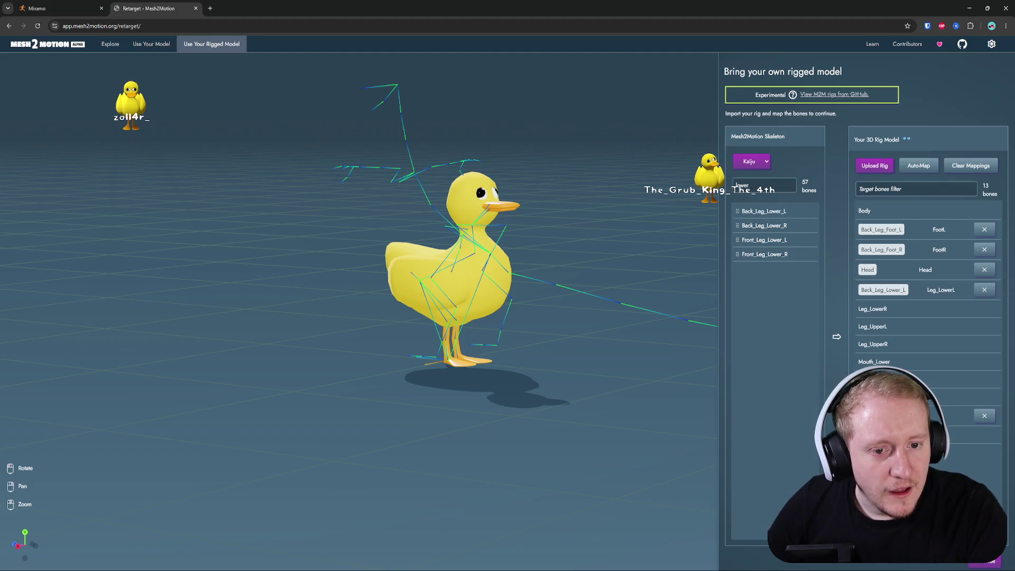
drag(764, 240, 917, 299)
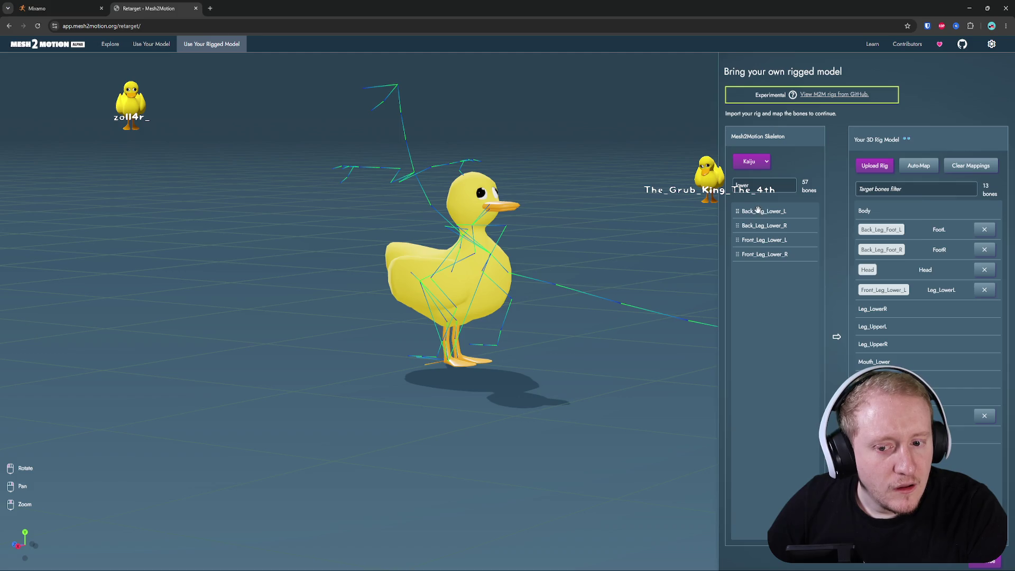
drag(759, 211, 923, 292)
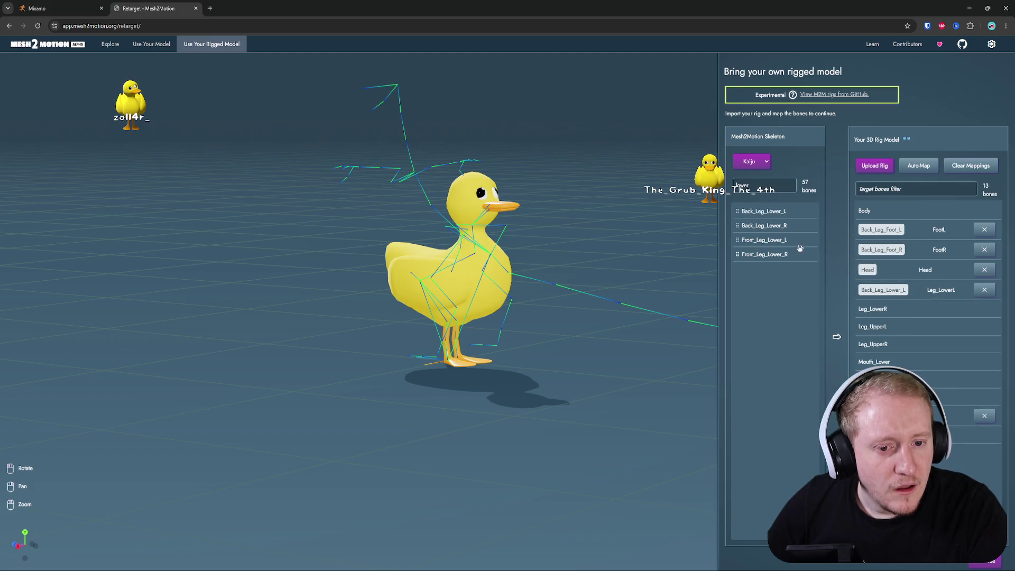
mouse_move(770, 234)
mouse_down()
mouse_move(793, 238)
mouse_move(907, 300)
mouse_move(906, 308)
mouse_up()
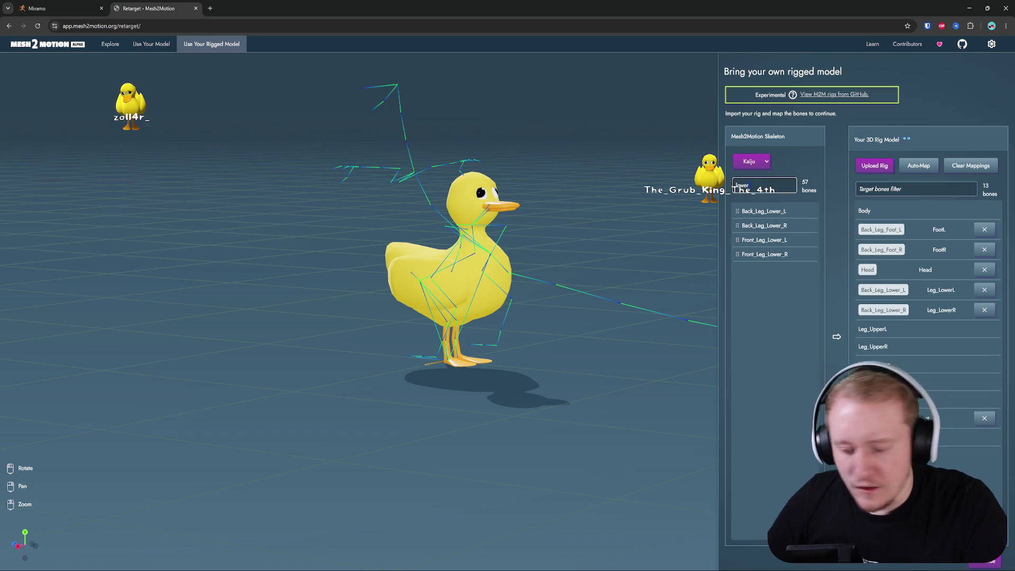
- Filter source bones by 'upper' and map Back_Leg_Upper_L to Leg_UpperL
text(upper)
key(ctrl+a)
text(upper)
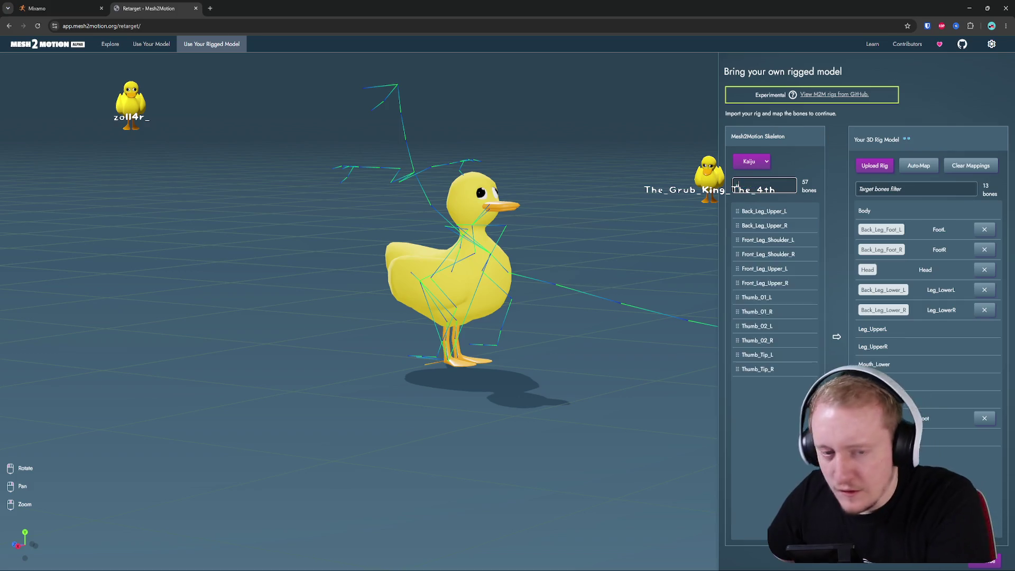
mouse_move(768, 212)
mouse_down()
mouse_move(881, 329)
mouse_move(880, 350)
mouse_up()
- Clear the filter and map Kaiju's Chin onto the duck's Mouth_Lower bone
triple_click(764, 185)
text(mouth)
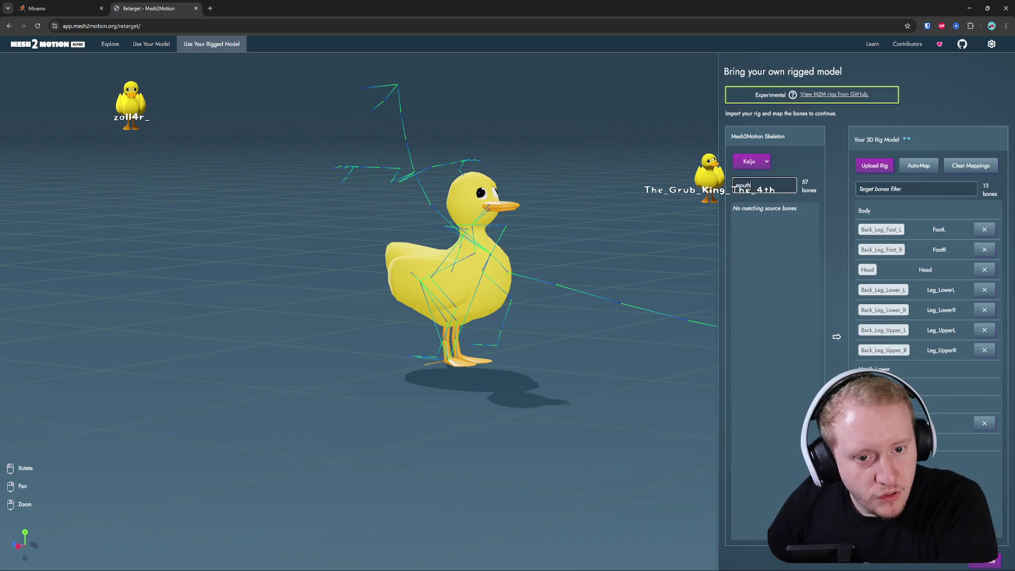
key(BackSpace)
key(BackSpace)
key(BackSpace)
scroll(782, 301, down, 3)
scroll(781, 301, up, 1)
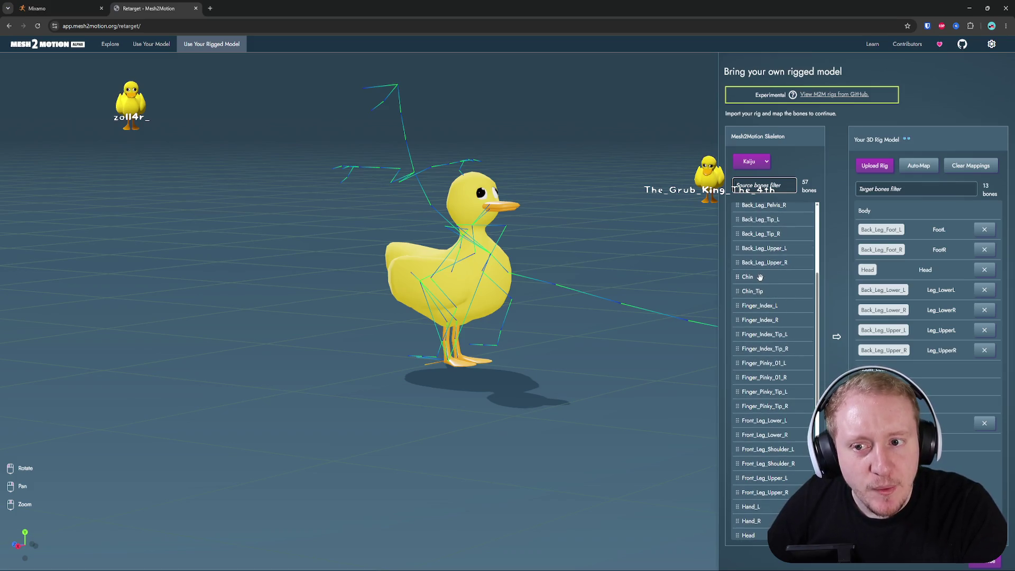
drag(756, 278, 872, 370)
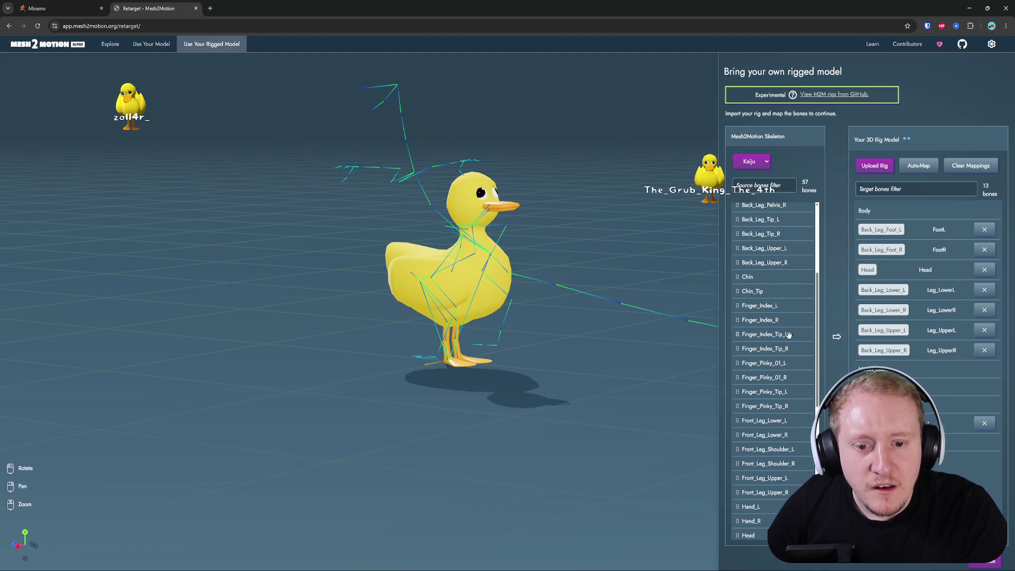
- Map Kaiju's Tail_Base bone onto the next empty duck bone slot after Mouth_Lower
click(735, 184)
text(mouth)
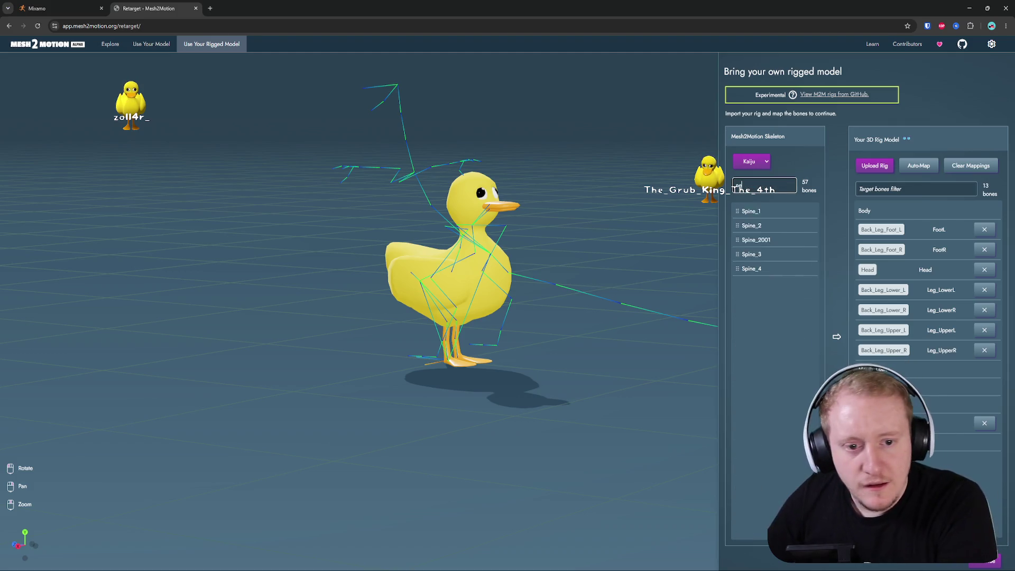
key(BackSpace)
key(BackSpace)
key(BackSpace)
click(782, 309)
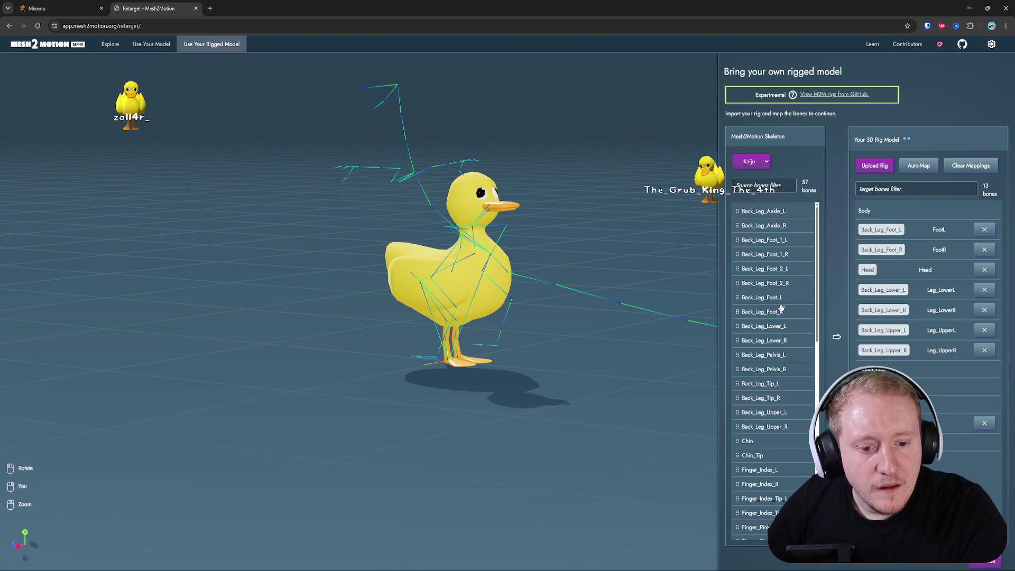
drag(400, 108, 408, 127)
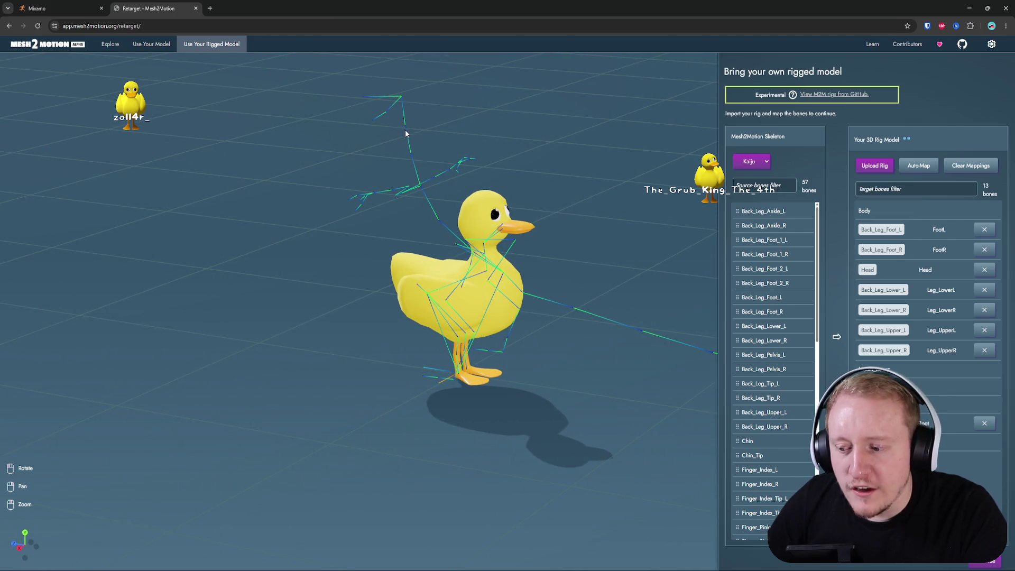
mouse_move(484, 156)
mouse_down()
mouse_move(422, 184)
mouse_move(534, 190)
mouse_up()
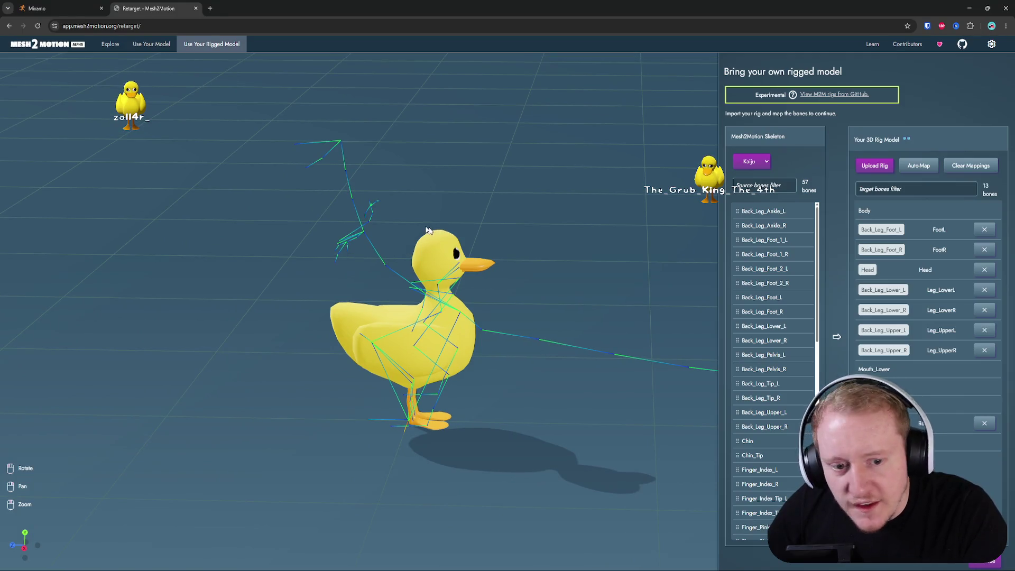
scroll(751, 383, down, 6)
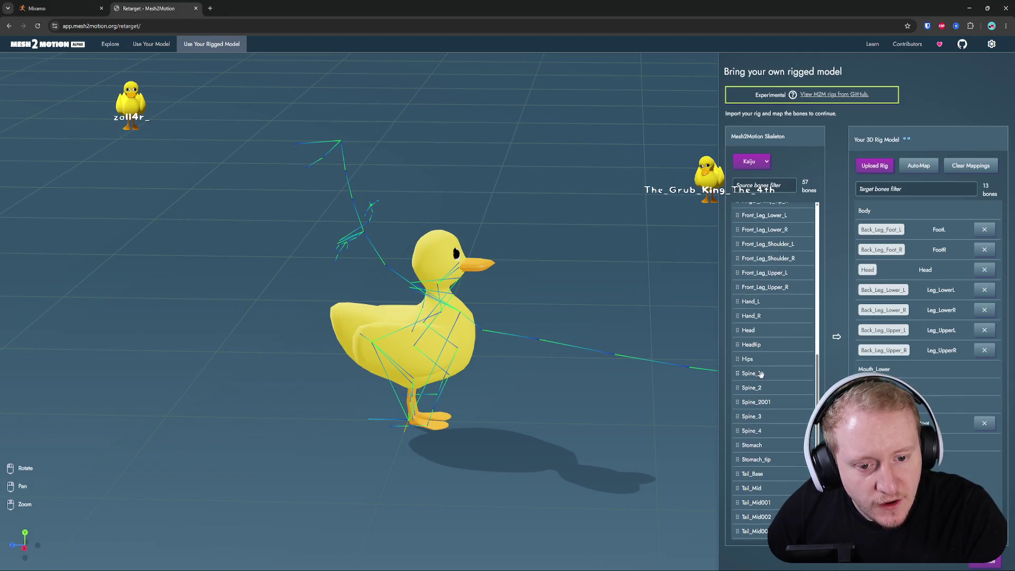
scroll(665, 337, down, 5)
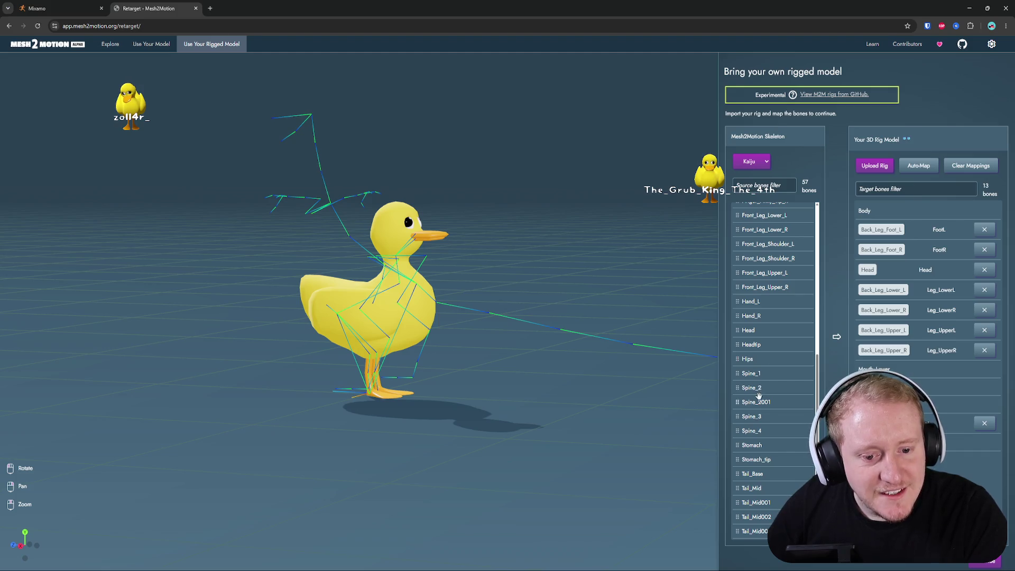
scroll(760, 392, down, 3)
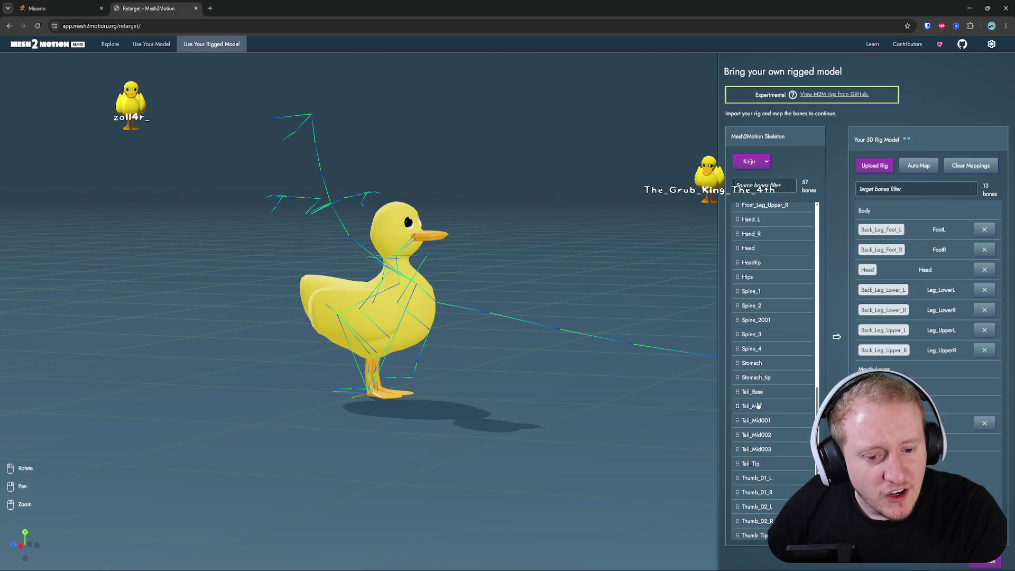
mouse_move(751, 392)
mouse_down()
mouse_move(978, 386)
mouse_move(978, 442)
mouse_up()
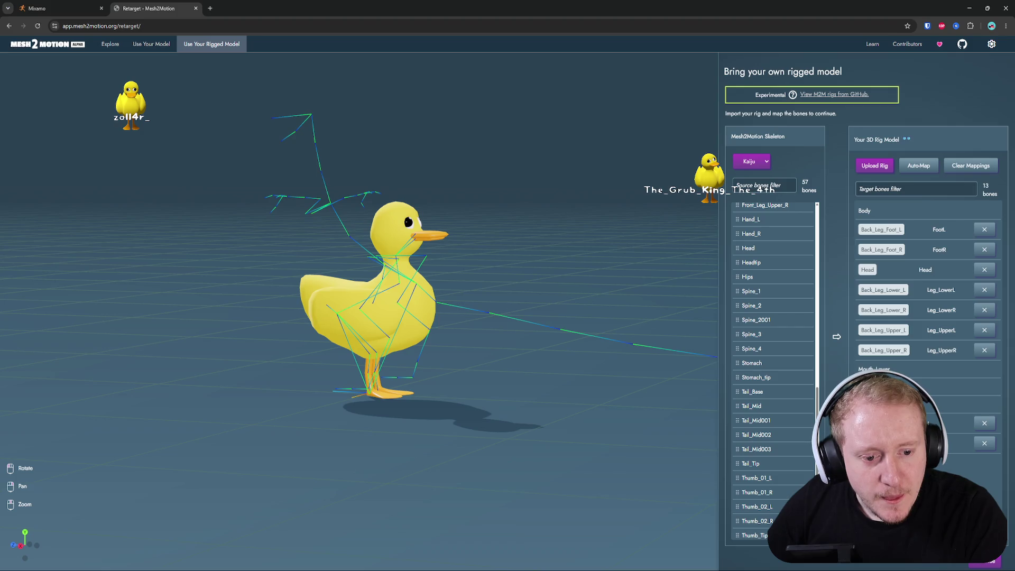
- Preview the Attack, Death, Walk RM and Walk animations on the duck
click(983, 564)
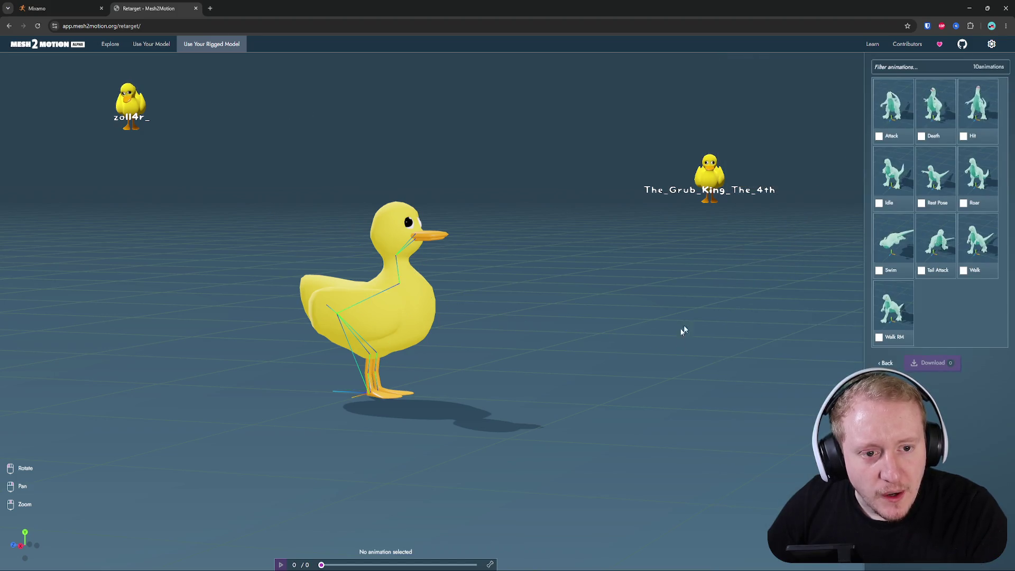
click(897, 103)
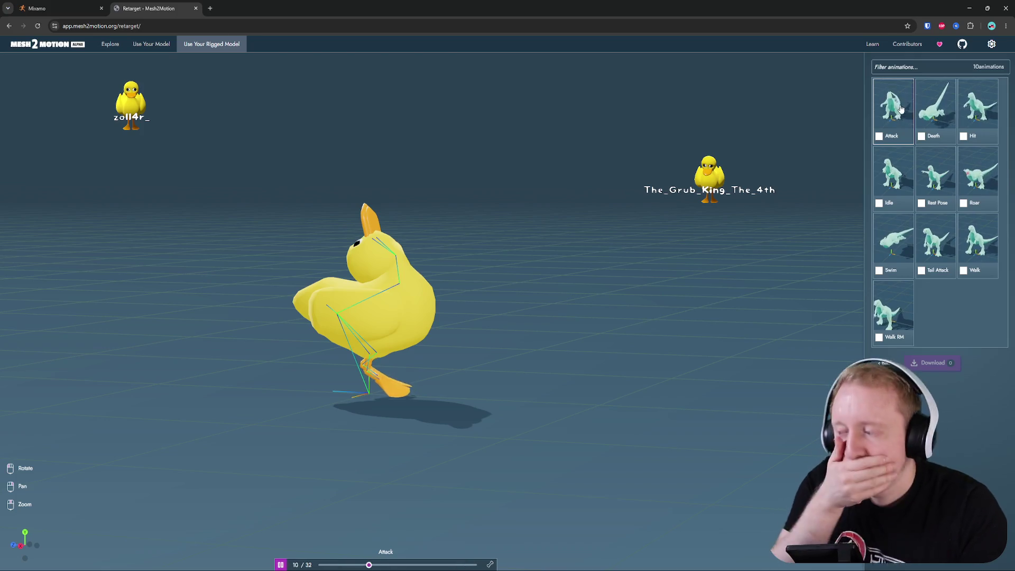
click(935, 108)
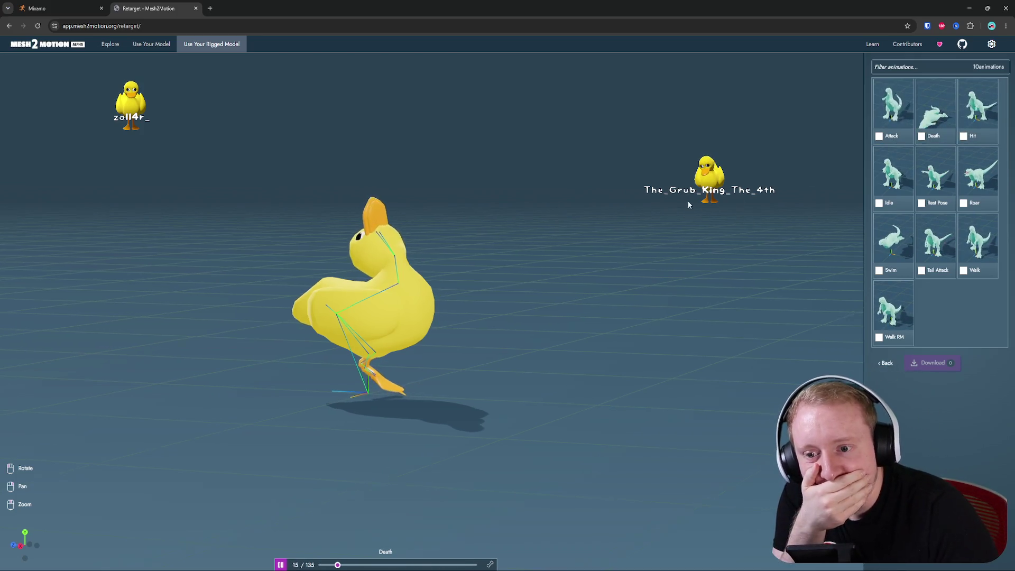
click(894, 311)
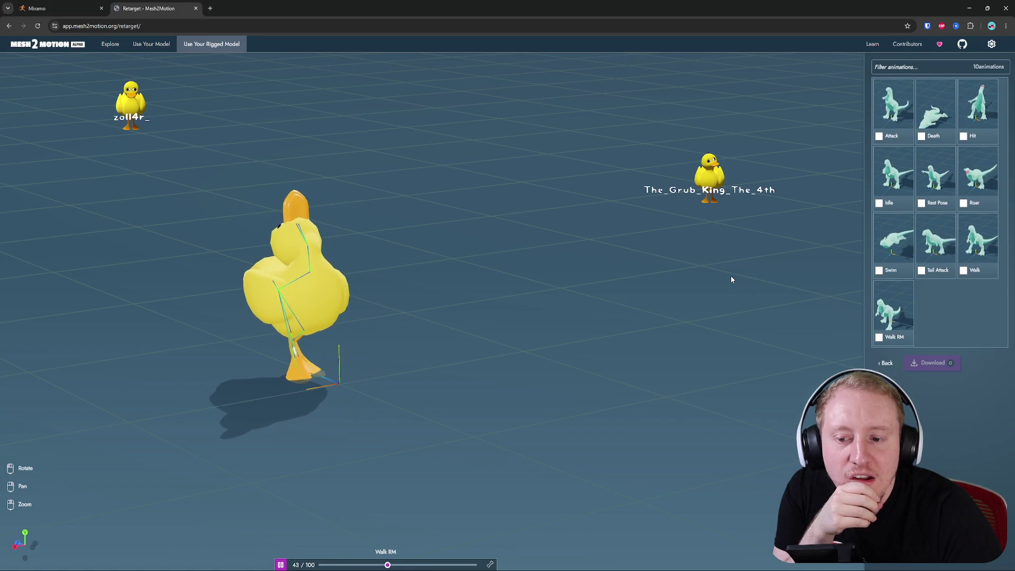
click(978, 240)
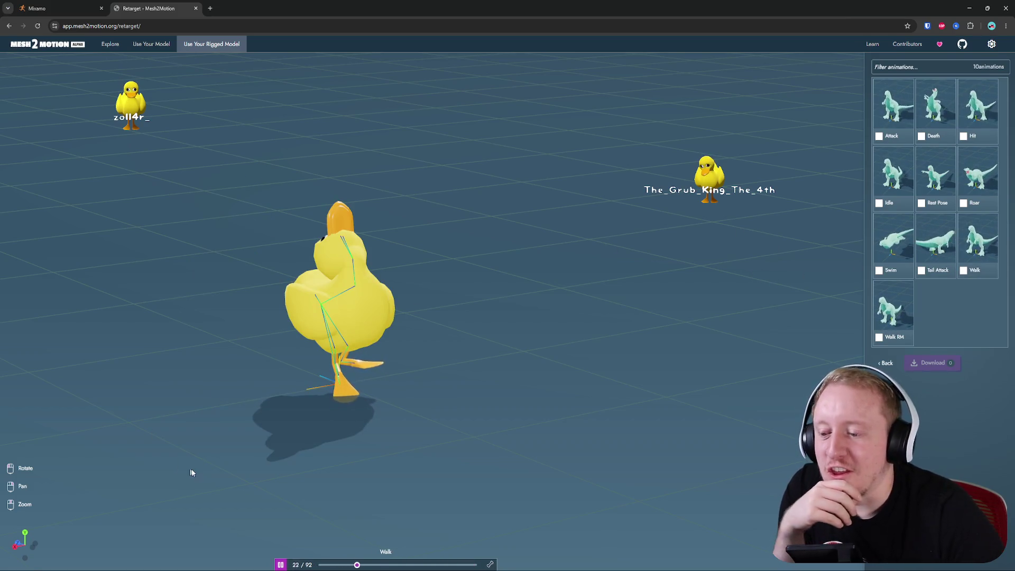
- Go back to bone mapping, choose the Human skeleton and re-upload the duck rig
click(885, 363)
click(752, 161)
click(760, 181)
click(933, 165)
click(683, 458)
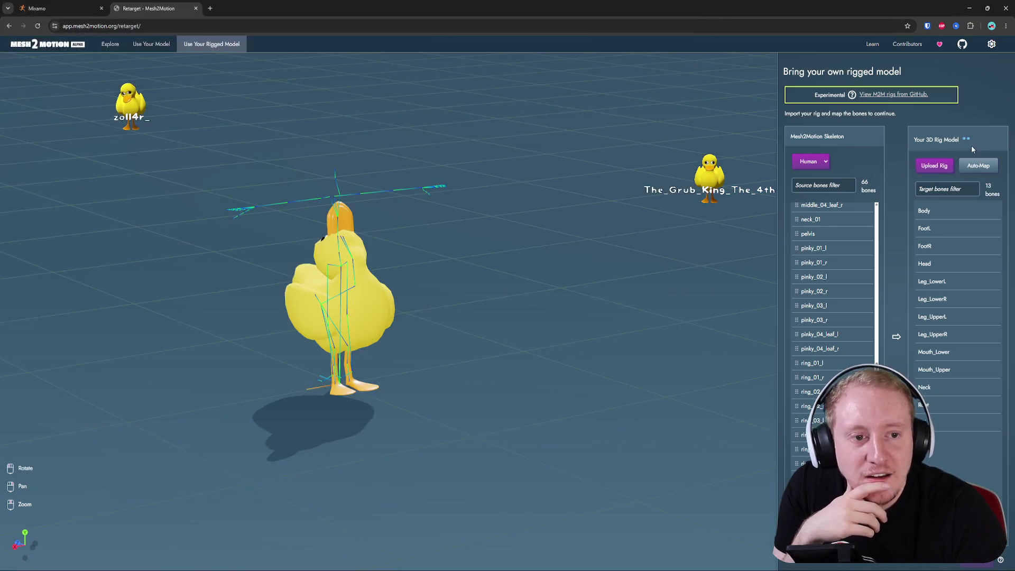
click(978, 165)
mouse_move(521, 251)
mouse_down()
mouse_move(593, 243)
mouse_move(566, 247)
mouse_up()
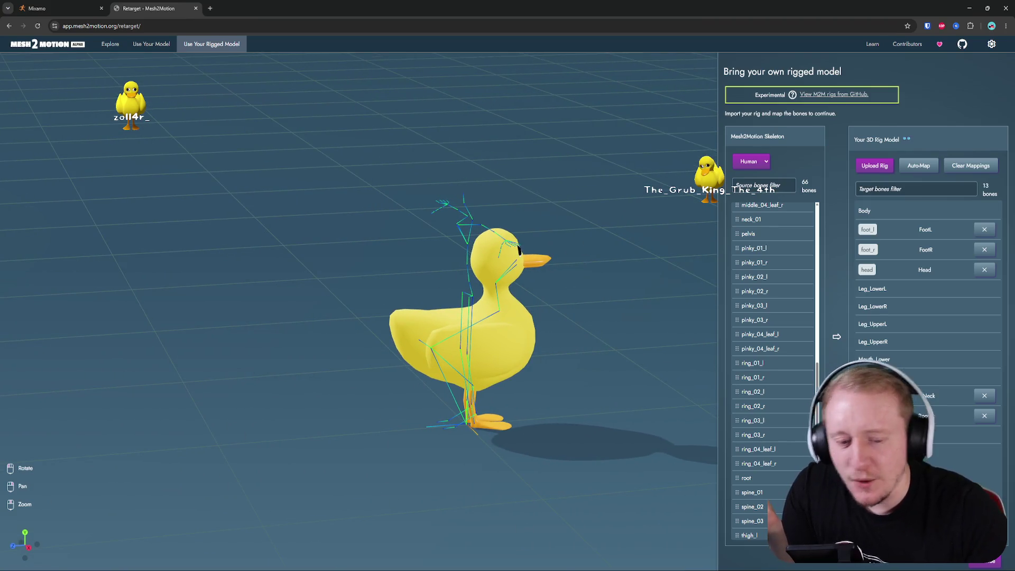
key(super)
- Launch Blender 5.0 and open Duck.blend by searching 'duck' in the recent files
text(blender)
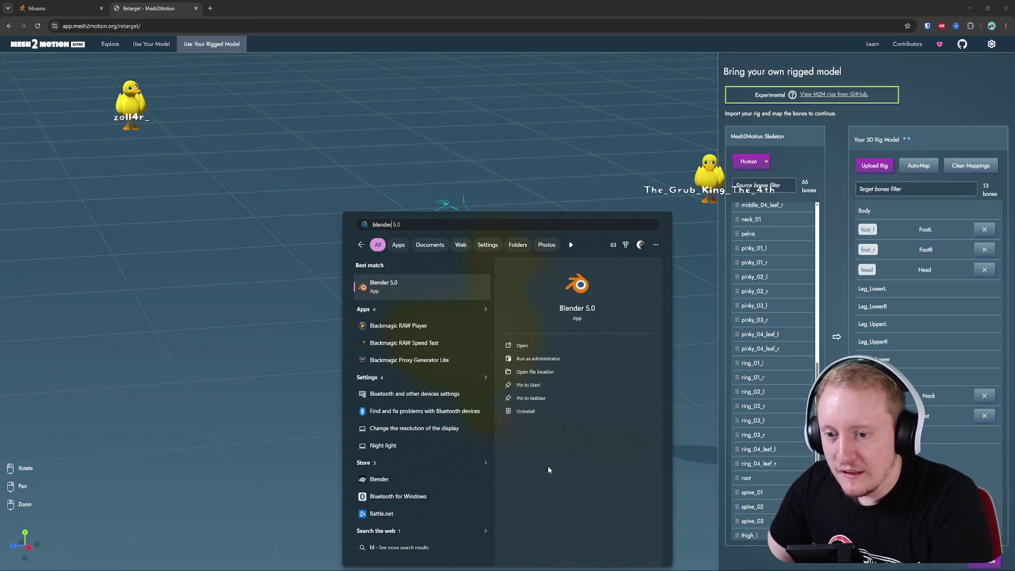
key(Return)
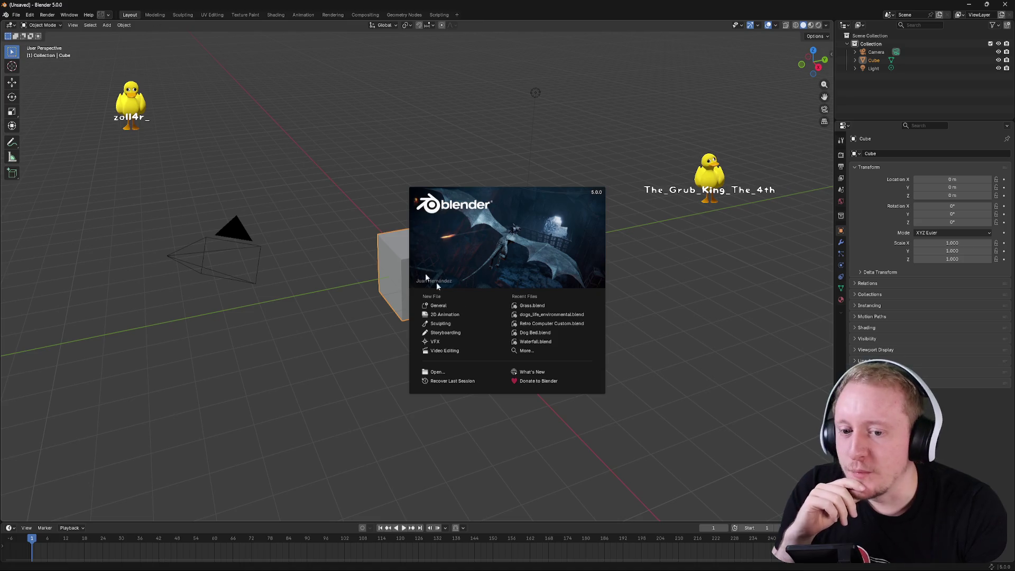
click(541, 351)
text(duck)
key(Return)
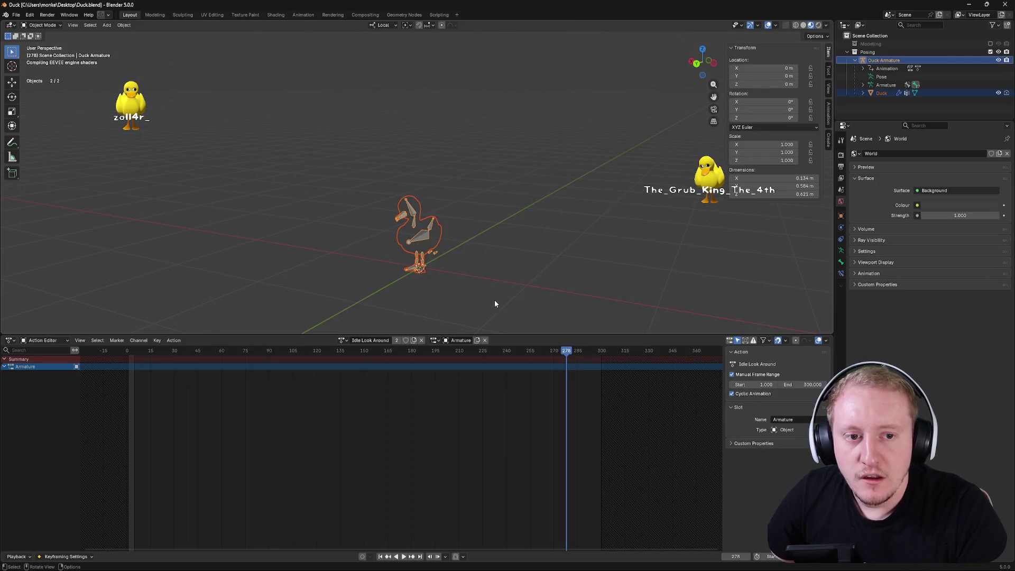
- Switch the viewport to solid shading and view the duck from the front
key(z)
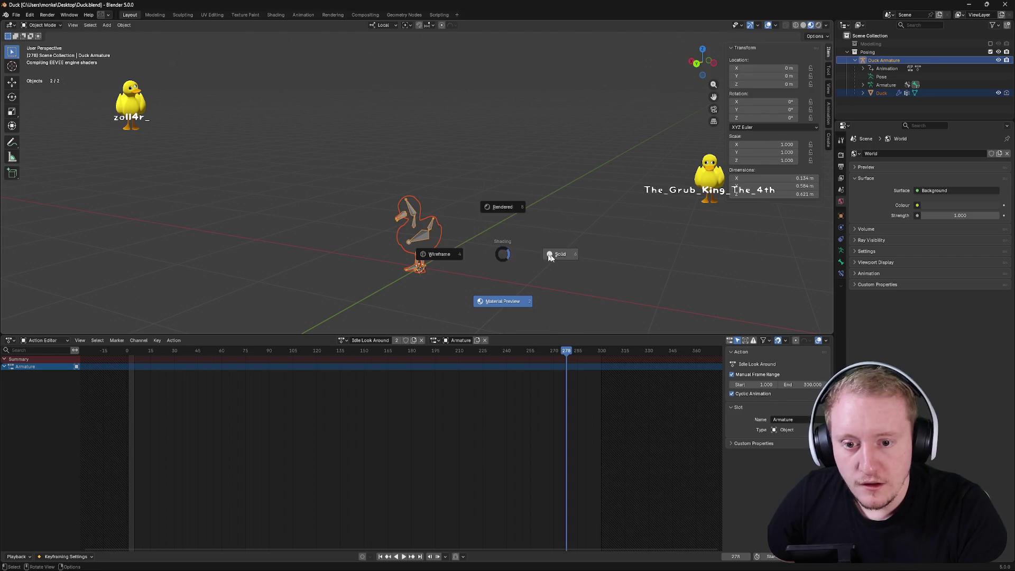
click(540, 256)
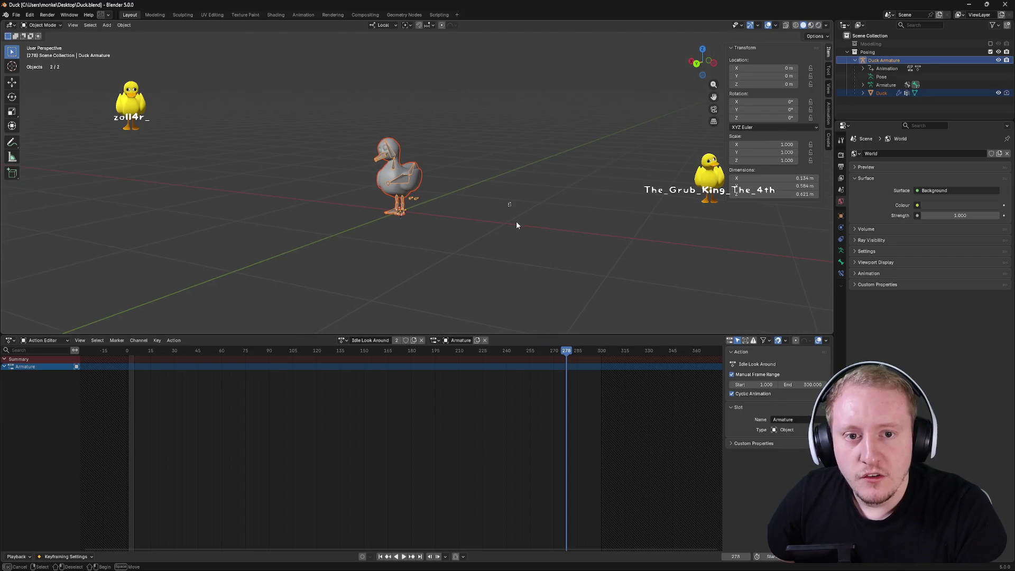
click(518, 221)
mouse_move(518, 221)
mouse_down()
mouse_move(555, 218)
mouse_move(510, 217)
mouse_move(579, 213)
mouse_move(534, 220)
mouse_up()
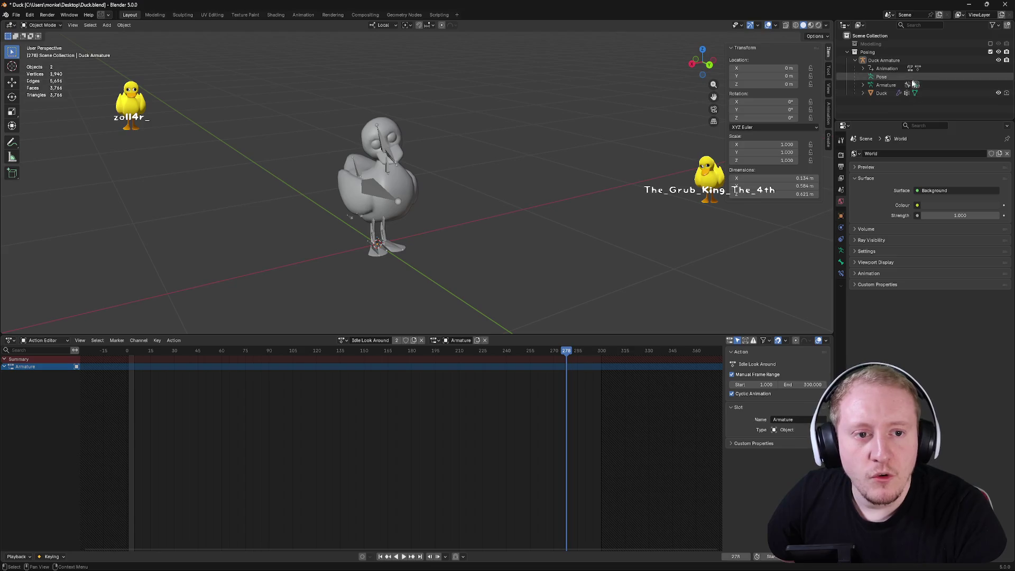
- Apply rotation and scale to the Duck Armature and the Duck mesh
click(899, 60)
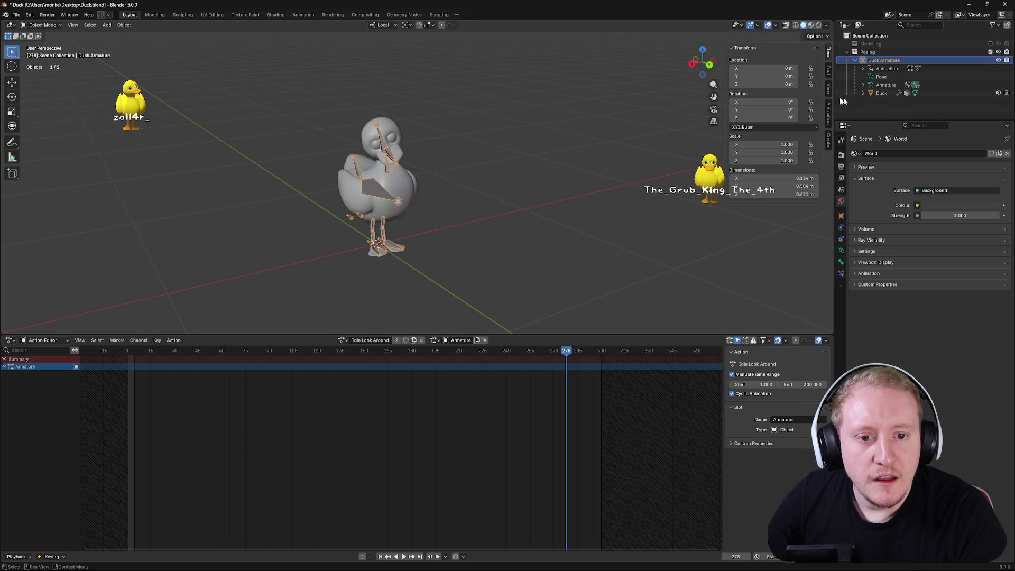
key(ctrl+a)
click(609, 152)
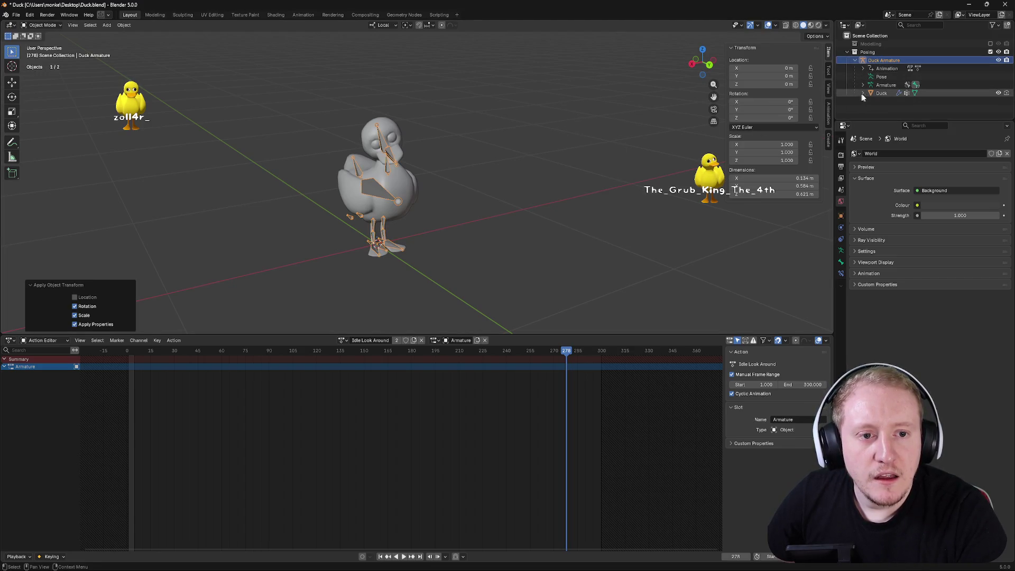
click(880, 94)
key(ctrl+a)
click(588, 132)
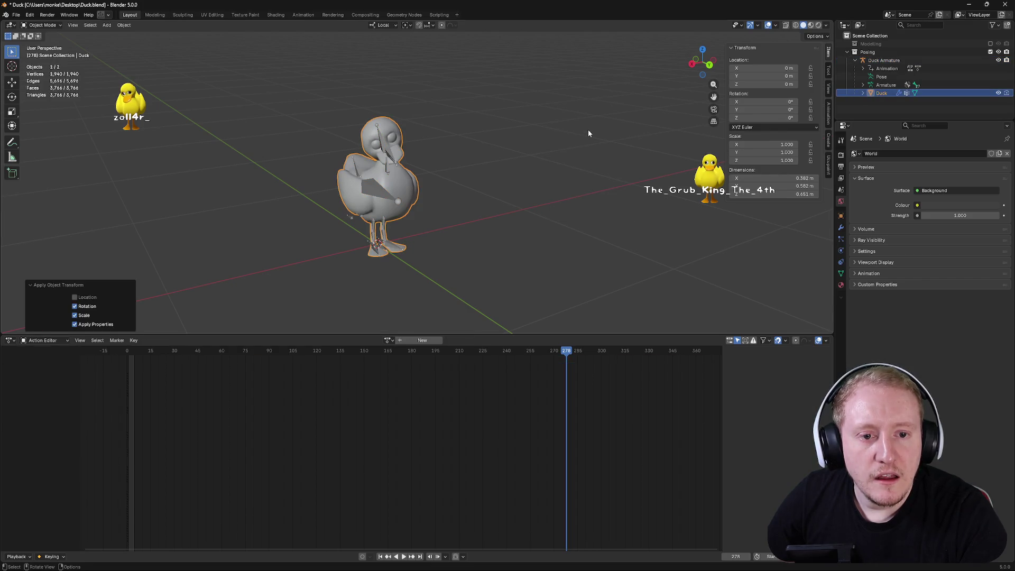
- Rotate the Duck Armature 180° around its Z axis
click(884, 61)
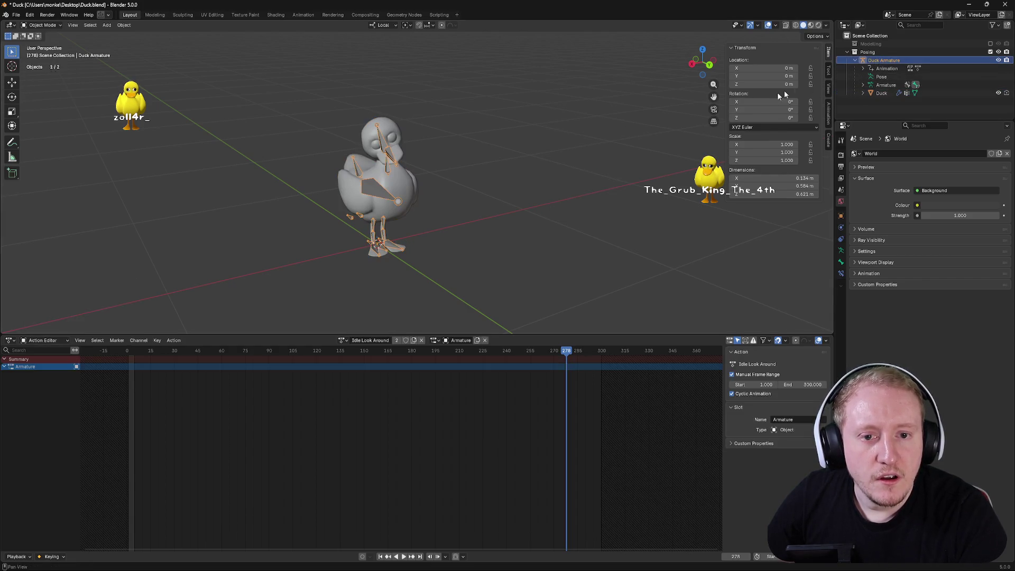
key(r)
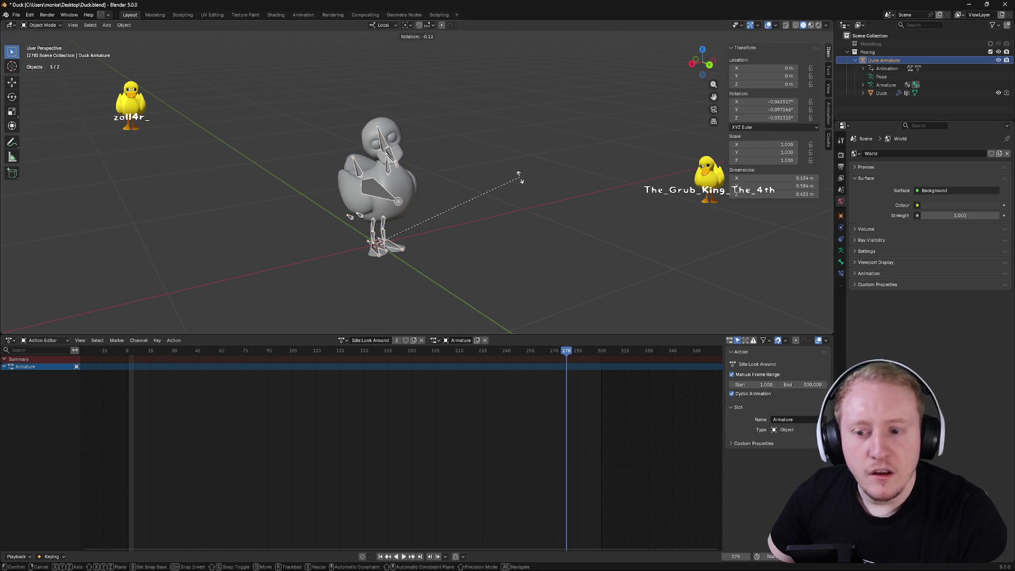
key(z)
key(z)
text(90)
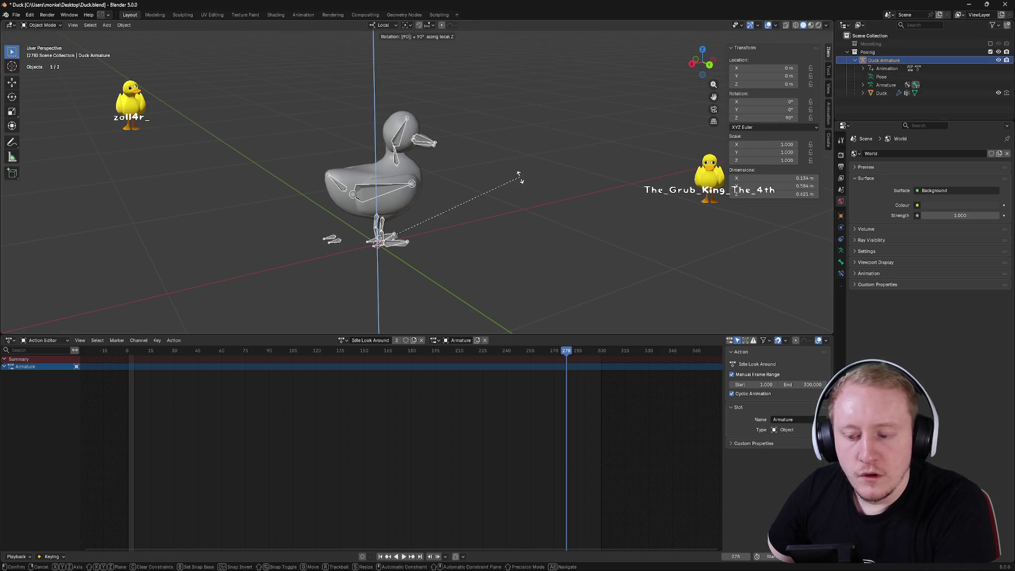
key(BackSpace)
key(BackSpace)
text(180)
key(Return)
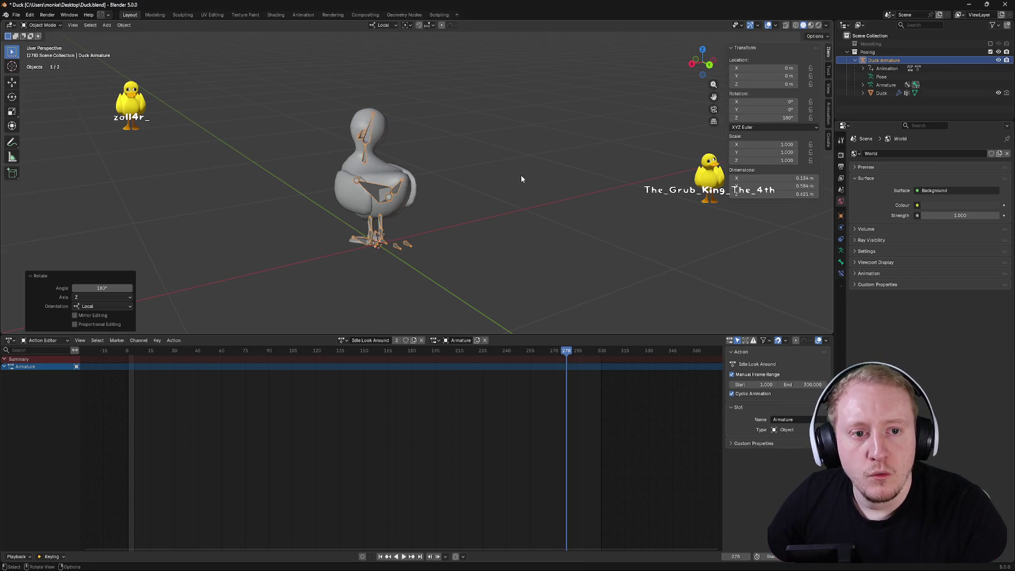
- Apply rotation and scale to the turned armature and select it with its children
click(893, 60)
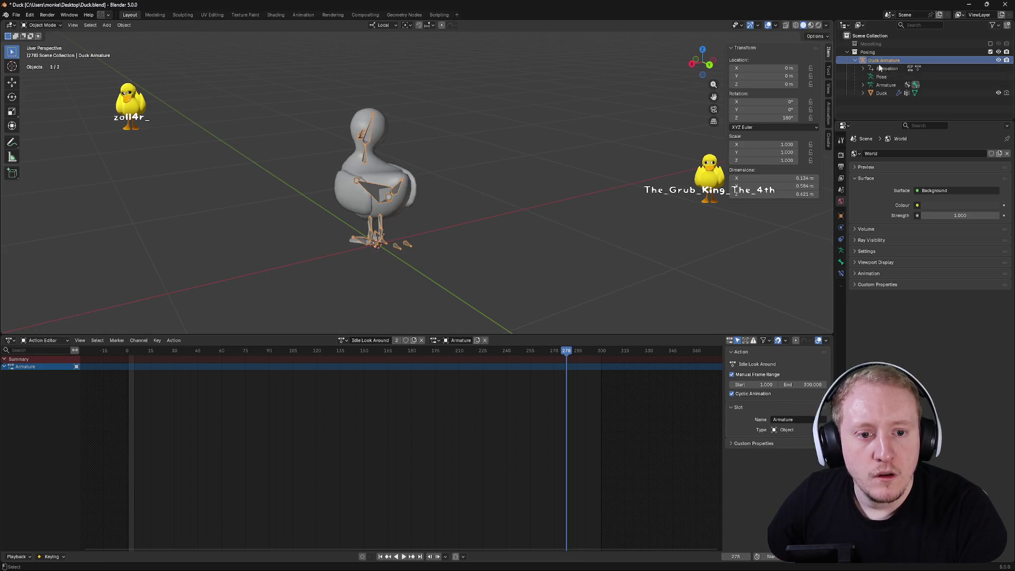
click(882, 94)
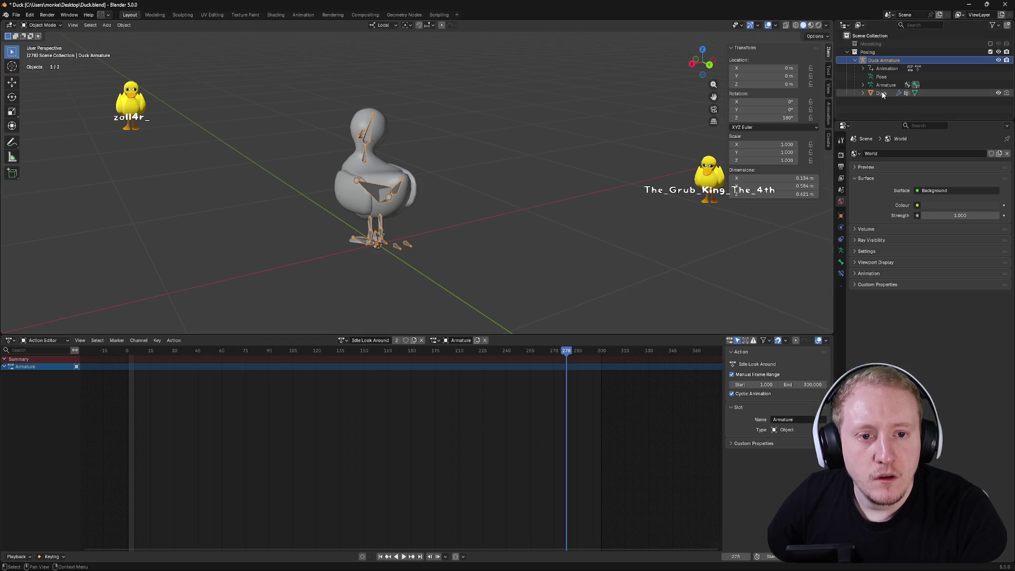
click(882, 62)
key(ctrl+a)
click(604, 154)
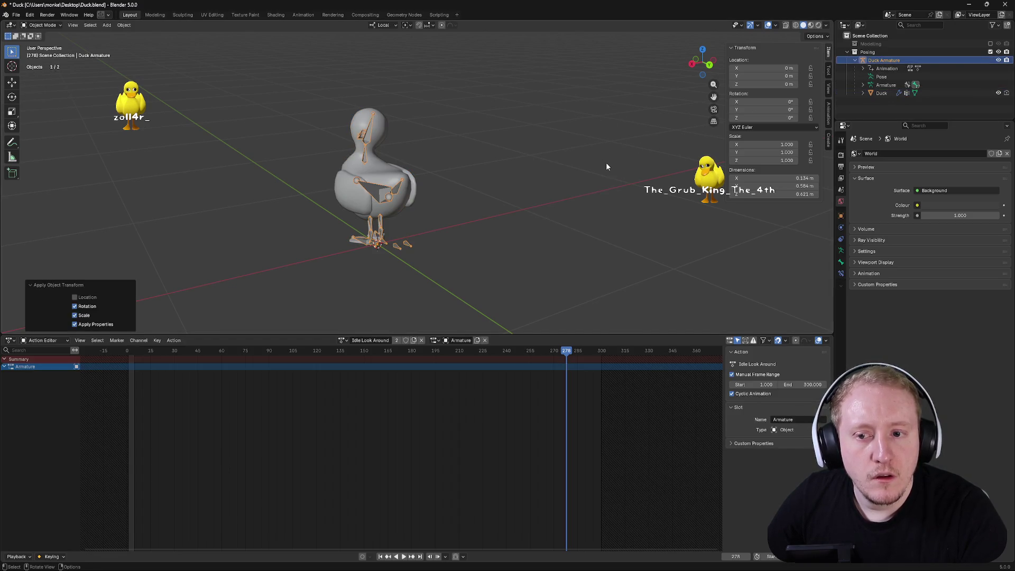
right_click(878, 78)
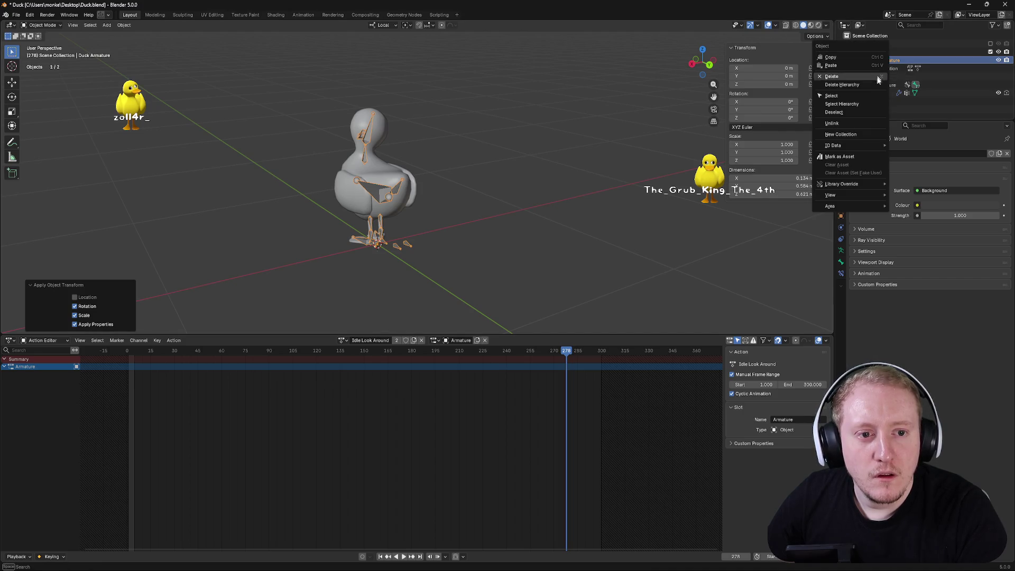
click(853, 104)
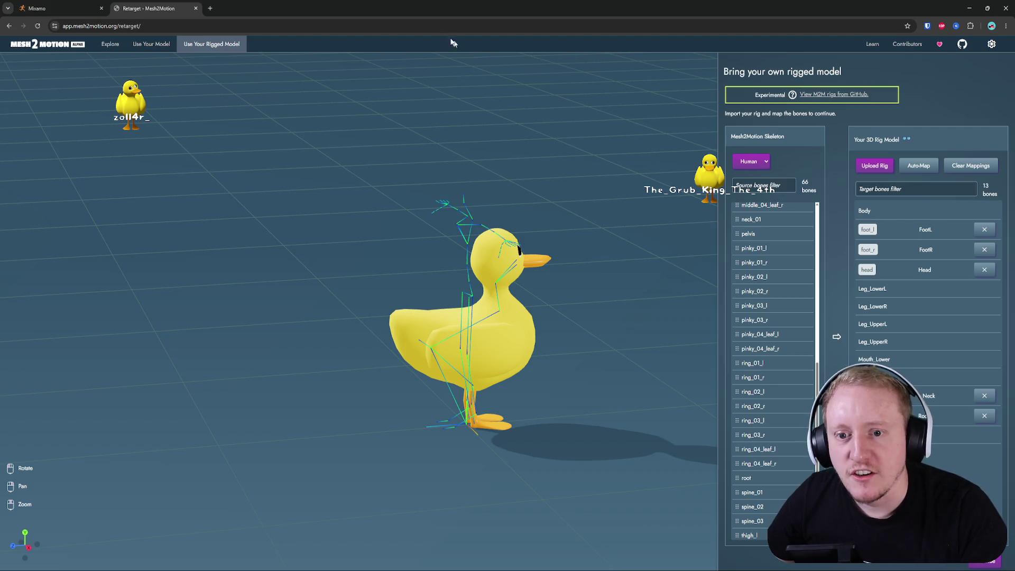
- Upload Duck.glb as the rig, clear the mappings and try Auto-Map
click(882, 167)
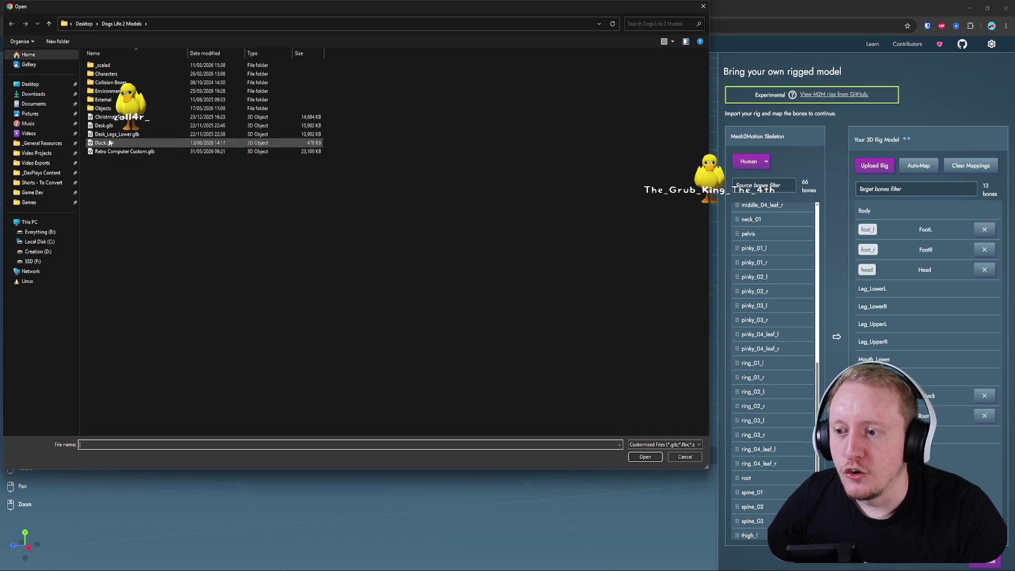
double_click(110, 143)
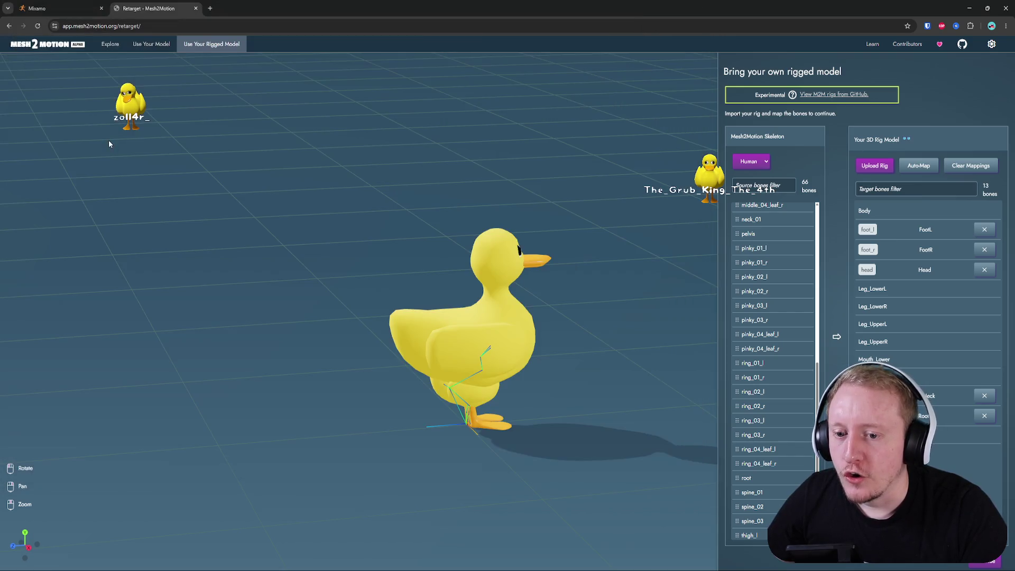
click(912, 168)
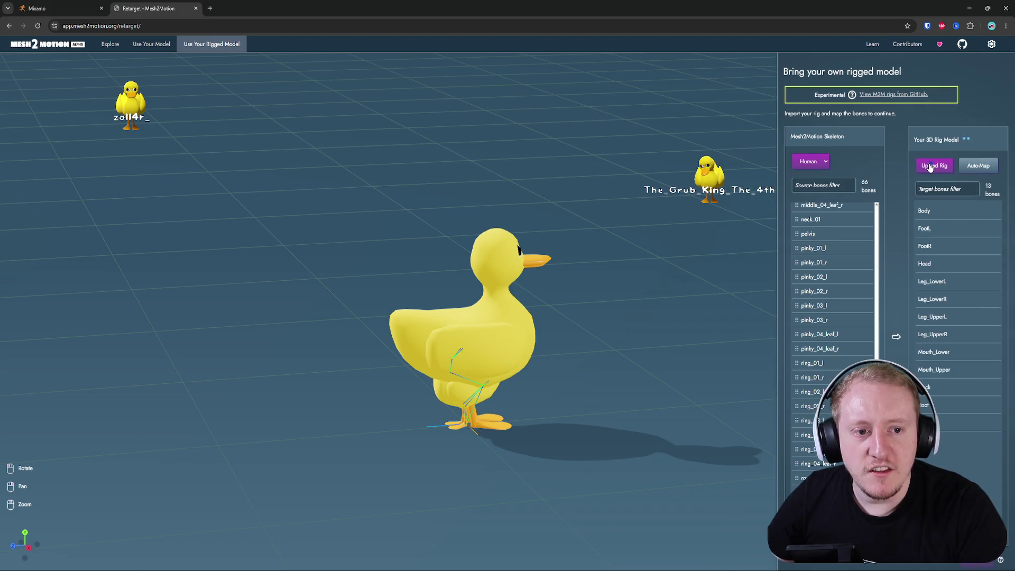
click(976, 172)
click(976, 172)
click(976, 172)
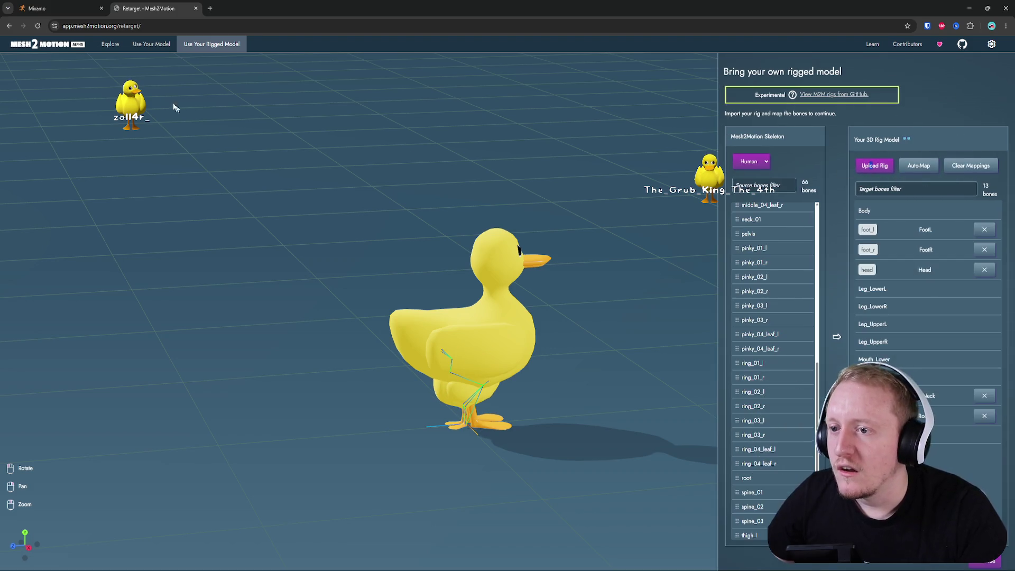
- Reload the page and upload Duck.glb again as the target rig
click(38, 26)
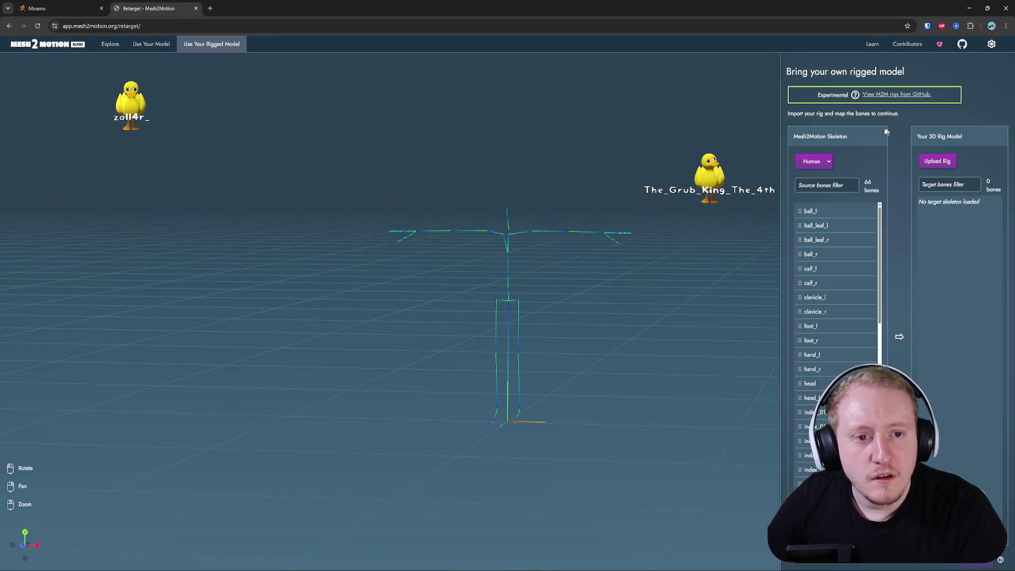
click(937, 161)
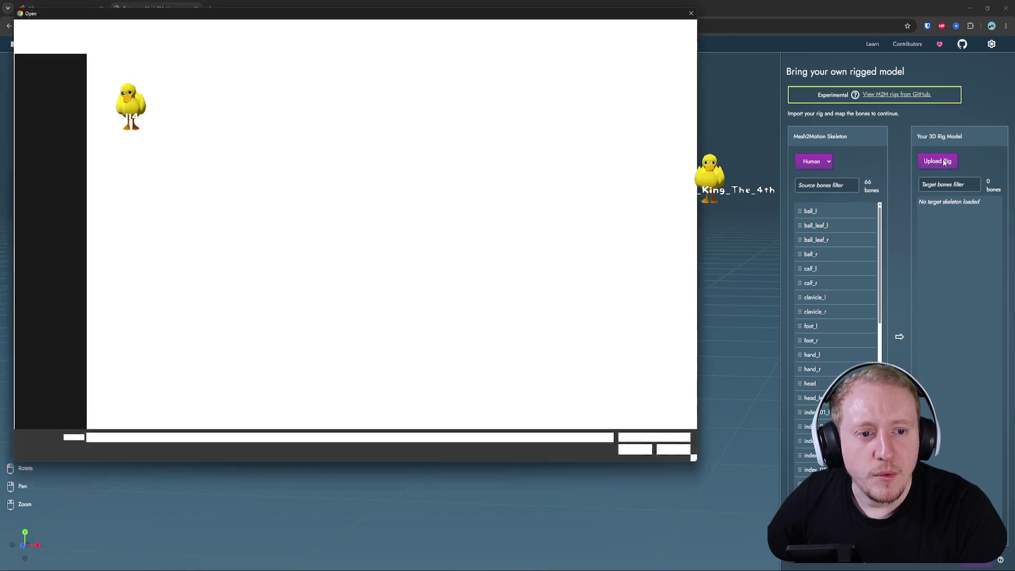
click(122, 143)
double_click(122, 141)
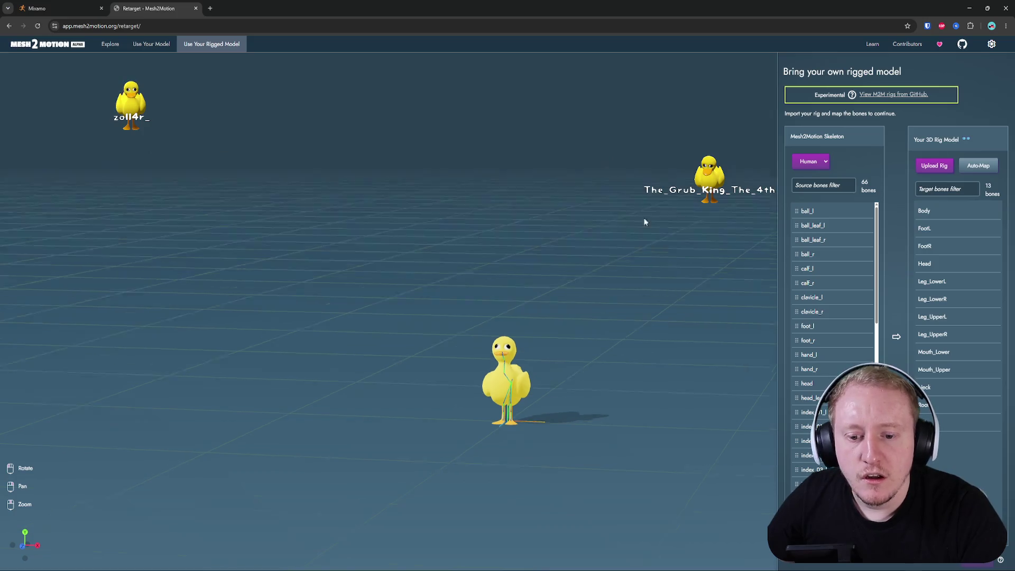
- Keep Human as source skeleton and auto-map foot_l, foot_r and head to FootL, FootR, Head
click(814, 165)
click(817, 177)
mouse_move(658, 214)
mouse_down()
mouse_move(615, 193)
mouse_move(624, 220)
mouse_up()
scroll(626, 225, up, 3)
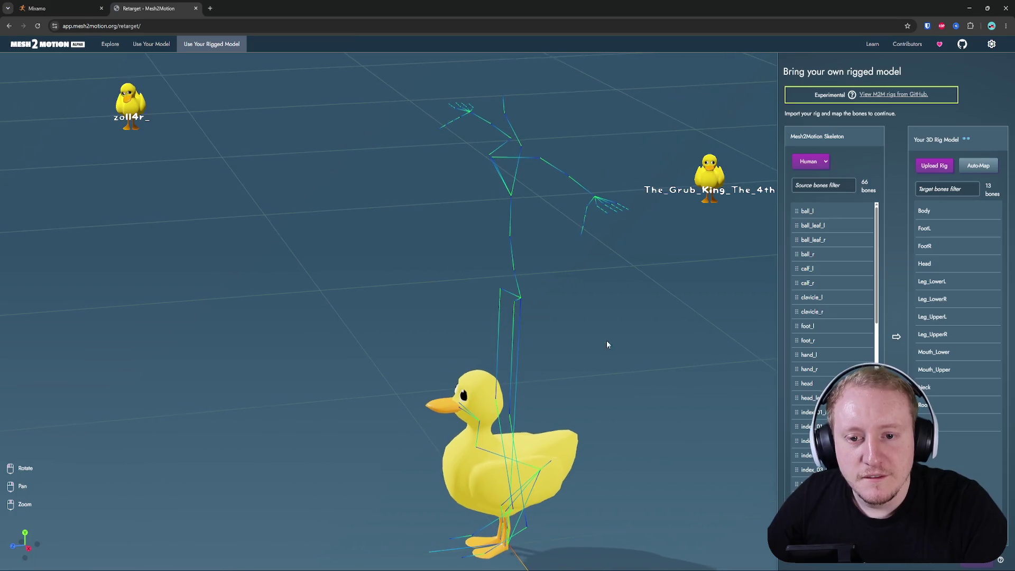
mouse_move(637, 401)
mouse_down()
mouse_move(664, 355)
mouse_move(602, 262)
mouse_move(580, 254)
mouse_move(623, 239)
mouse_up()
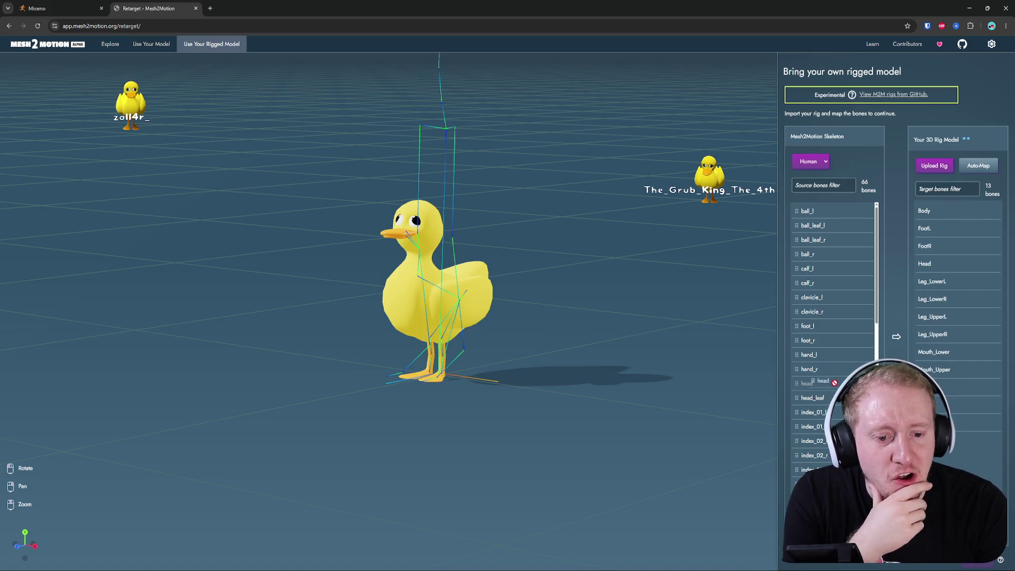
click(987, 168)
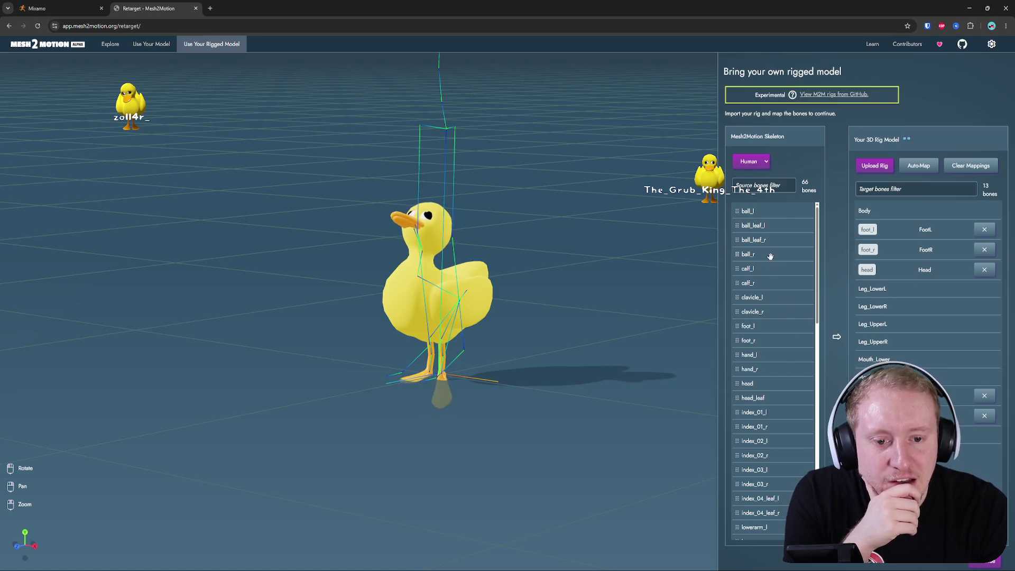
click(740, 185)
- Filter source bones by 'foot' and try mapping foot_l onto Leg_LowerL
text(foot)
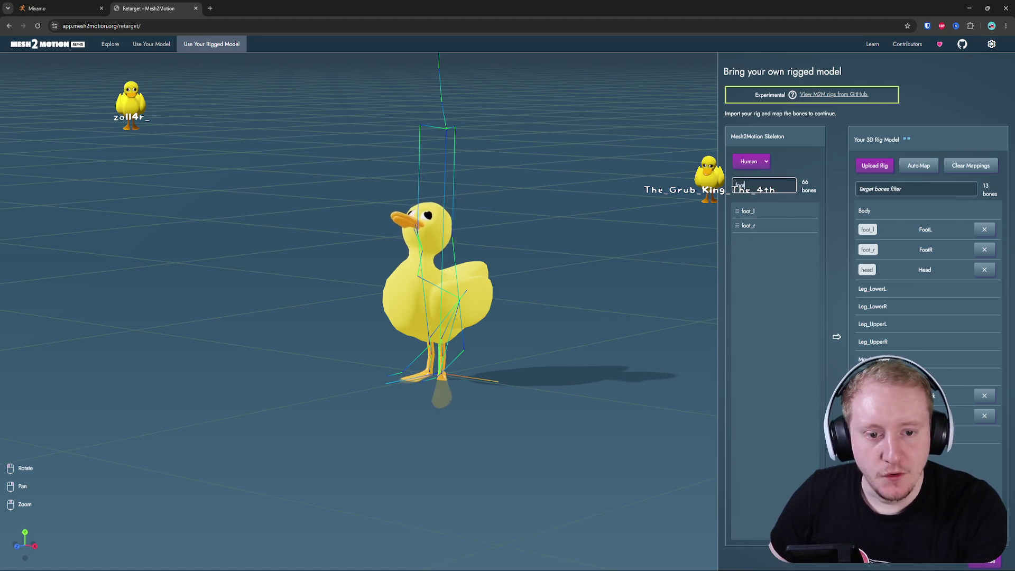
mouse_move(748, 211)
mouse_down()
mouse_move(889, 292)
mouse_move(899, 337)
mouse_move(903, 293)
mouse_move(777, 265)
mouse_up()
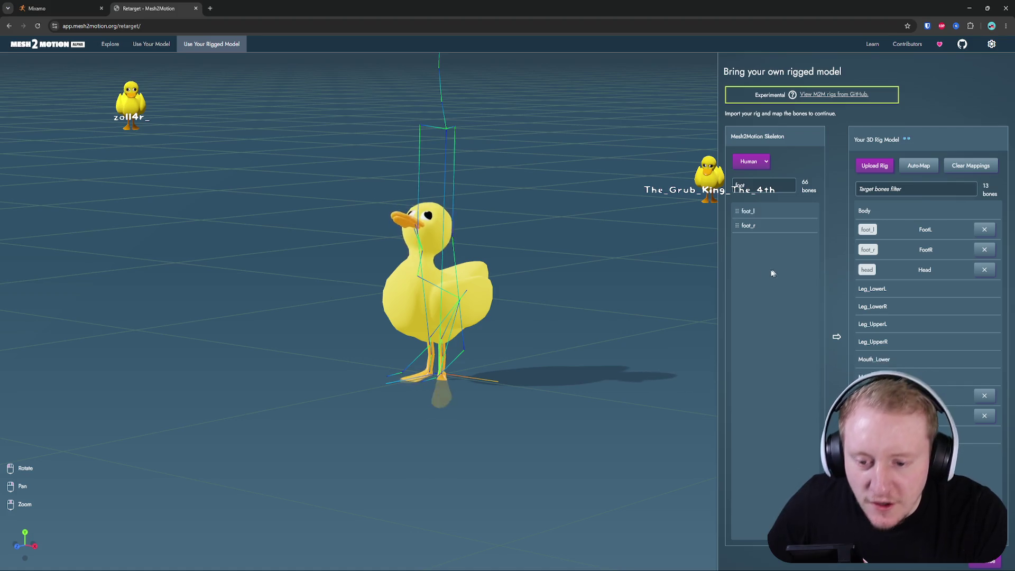
drag(608, 268, 578, 290)
mouse_move(605, 556)
mouse_down()
mouse_move(540, 476)
mouse_move(520, 469)
mouse_move(583, 463)
mouse_up()
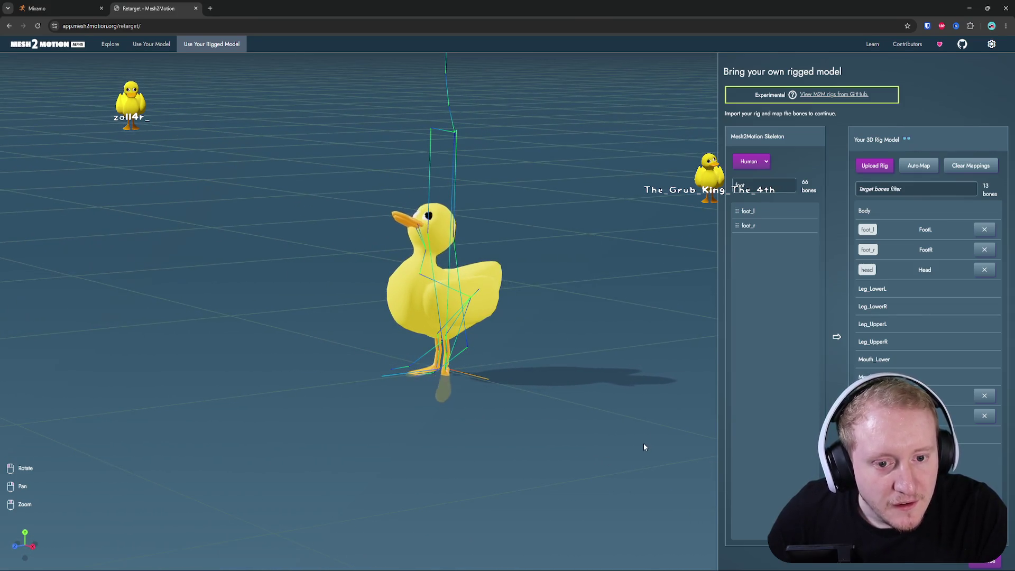
- Clear the filter and map thigh_l and thigh_r to Leg_UpperL and Leg_UpperR
double_click(741, 186)
key(BackSpace)
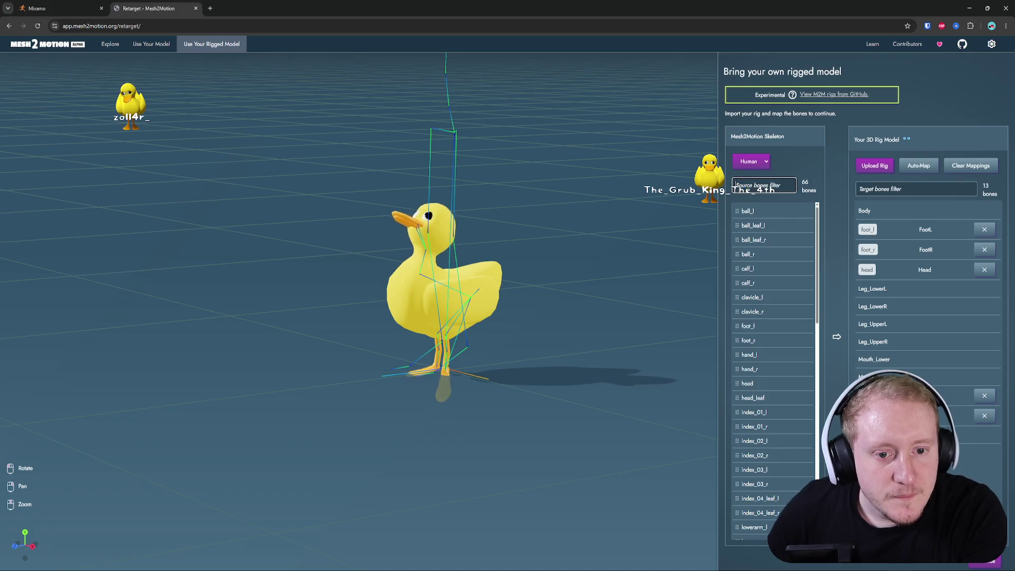
text(leg)
key(BackSpace)
key(BackSpace)
key(BackSpace)
text(upper)
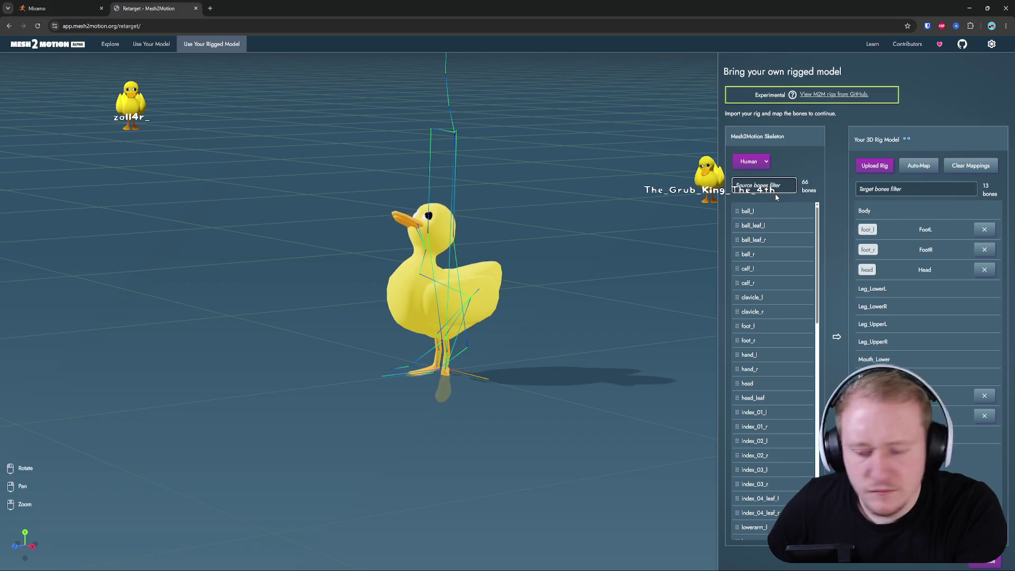
key(BackSpace)
key(BackSpace)
key(BackSpace)
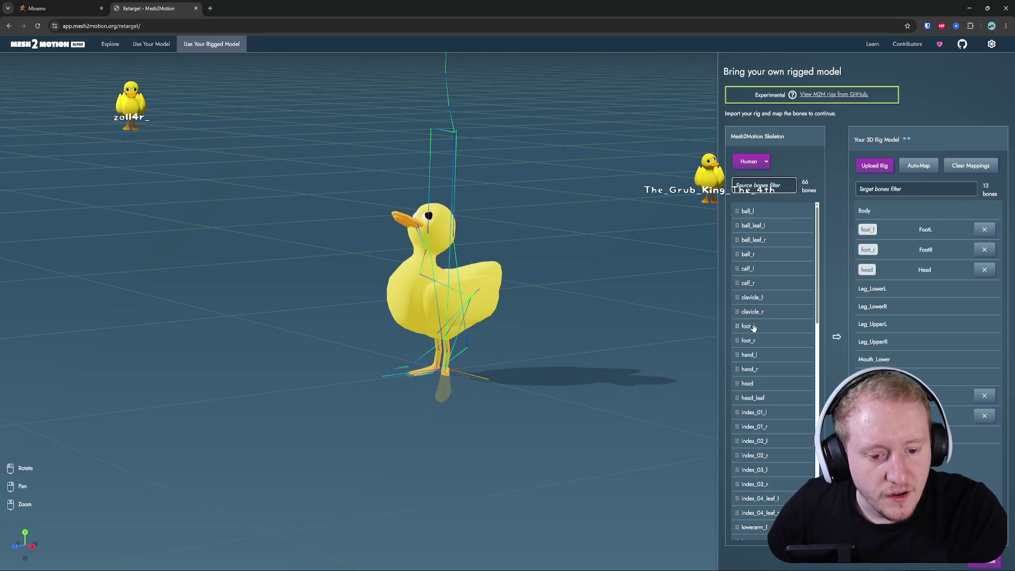
scroll(763, 334, down, 1)
scroll(763, 333, down, 5)
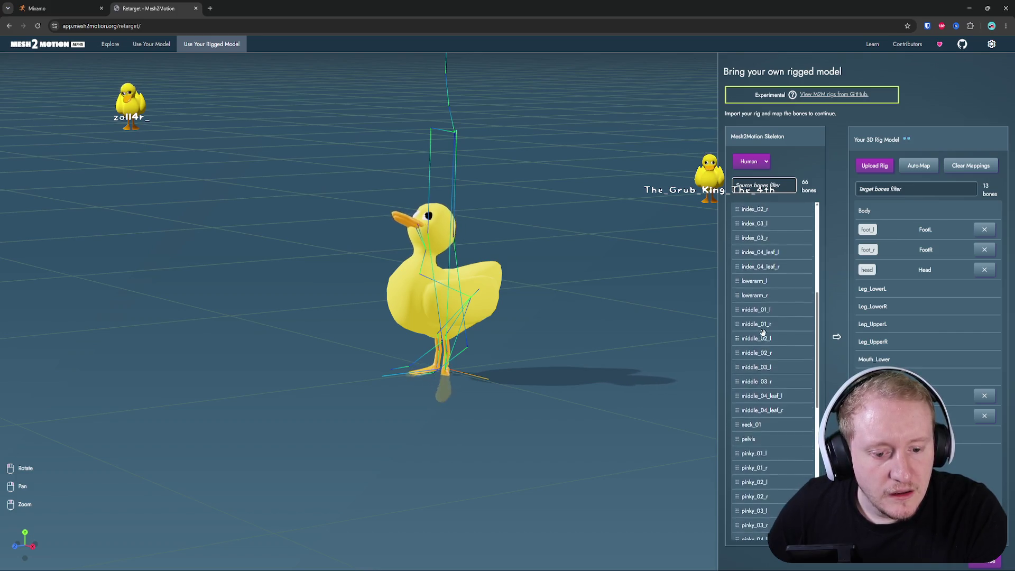
scroll(763, 336, down, 1)
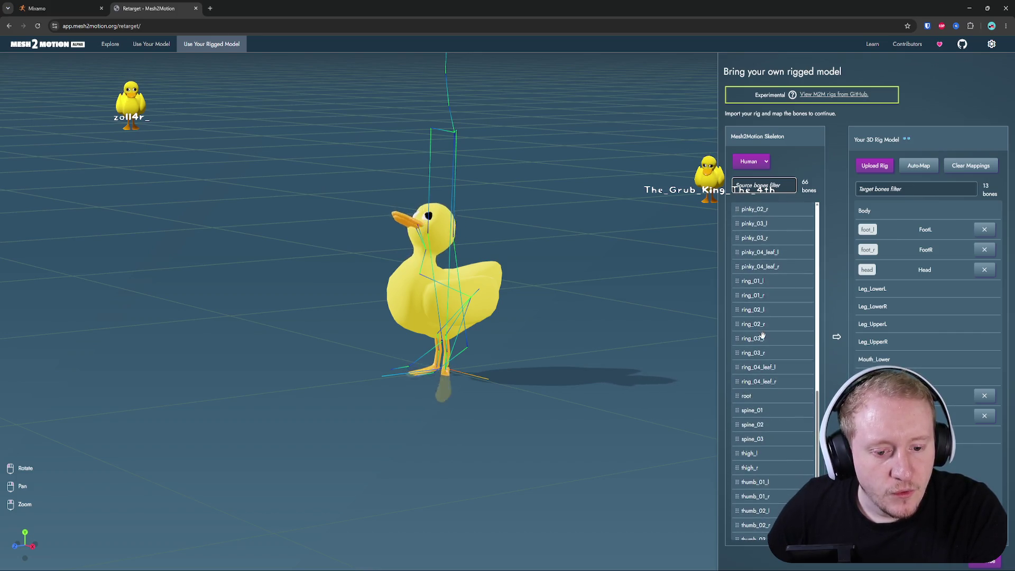
scroll(759, 360, down, 2)
mouse_move(751, 376)
mouse_down()
mouse_move(846, 352)
mouse_move(911, 294)
mouse_move(907, 330)
mouse_up()
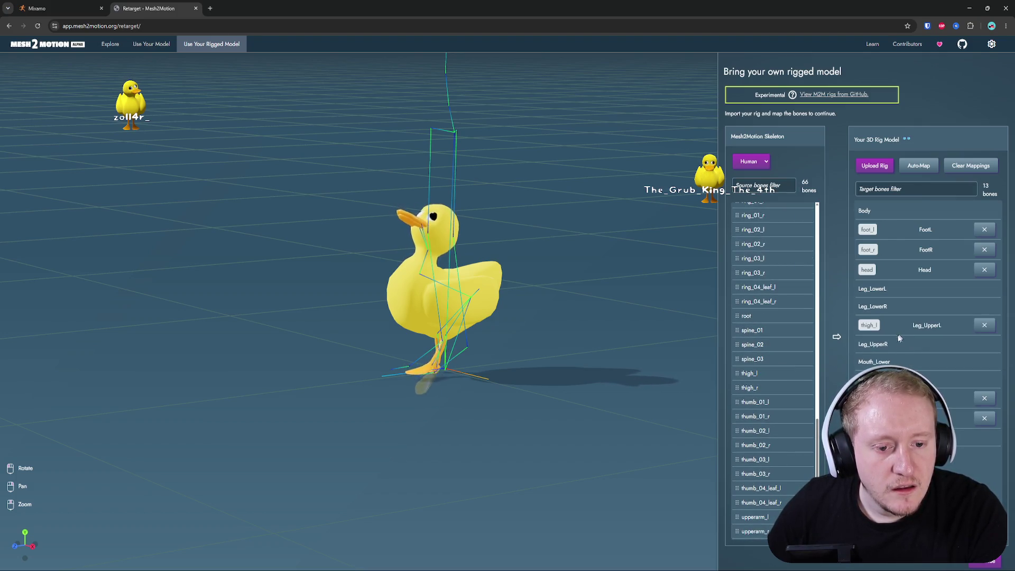
drag(760, 393, 911, 347)
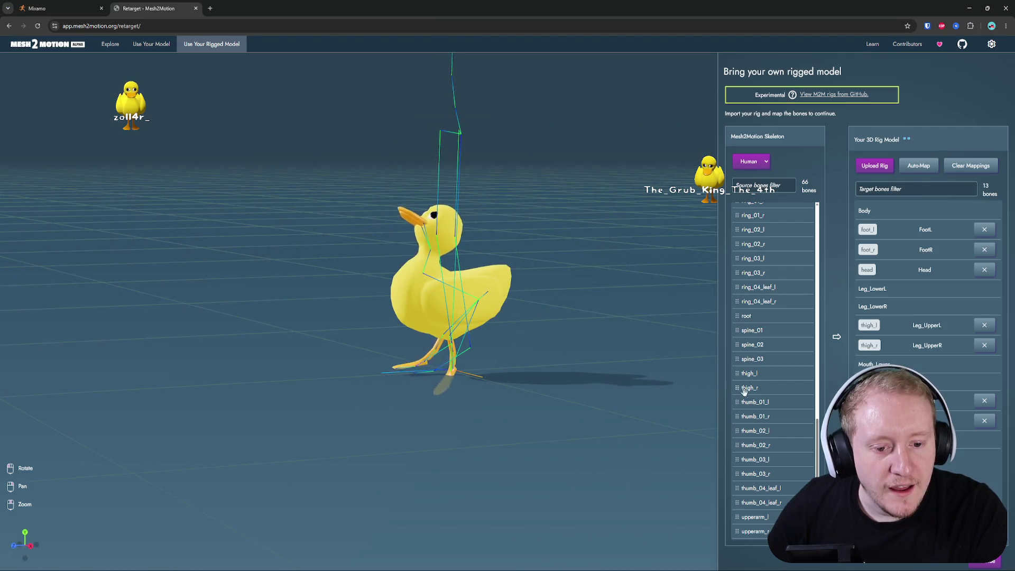
- Map calf_l and calf_r to the duck's Leg_LowerL and Leg_LowerR
scroll(767, 391, up, 2)
scroll(771, 392, up, 10)
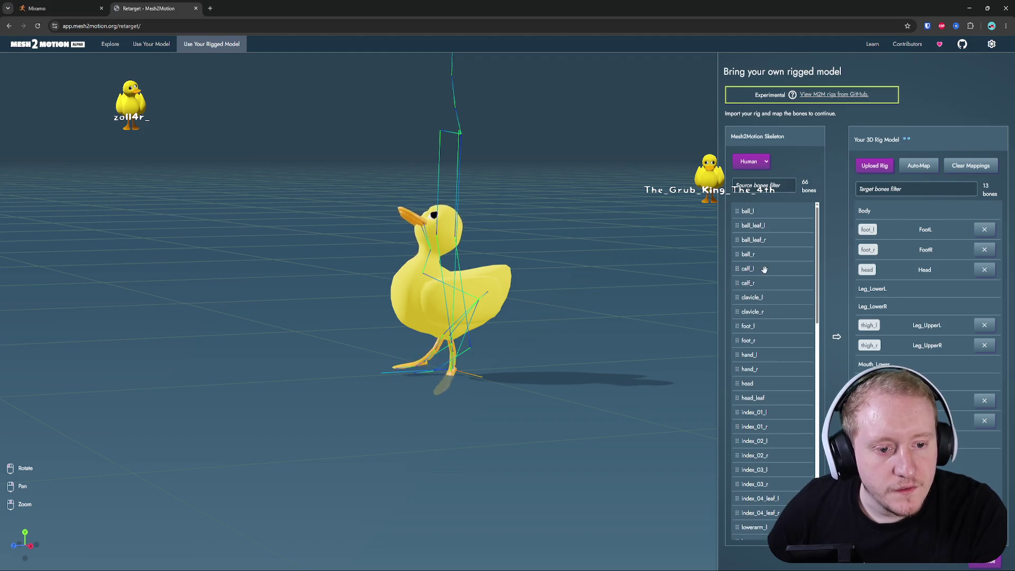
mouse_move(764, 269)
mouse_down()
mouse_move(888, 285)
mouse_move(890, 310)
mouse_up()
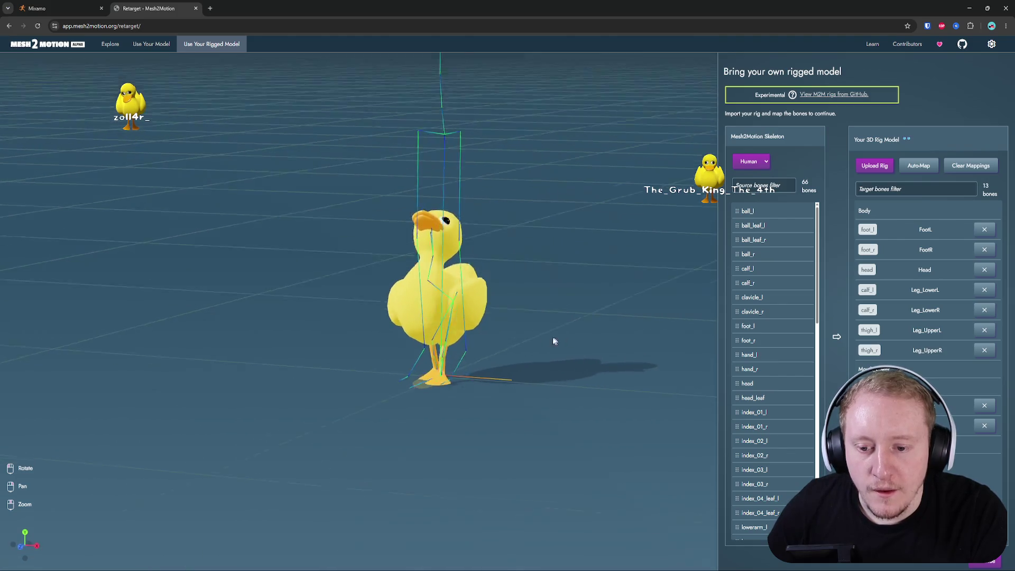
- Orbit the view to see the duck side-on and then from slightly above
drag(559, 341, 467, 341)
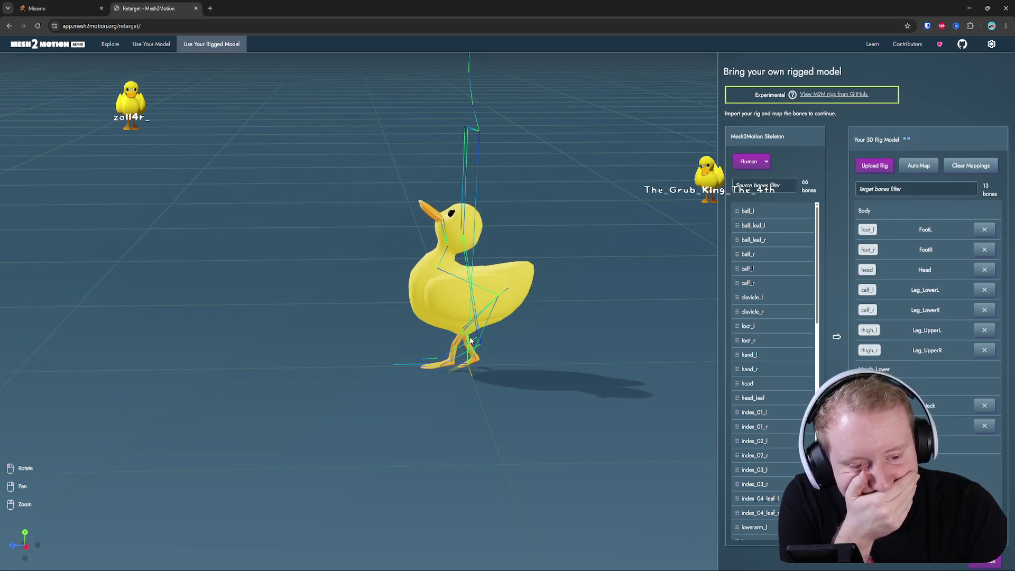
drag(478, 337, 518, 346)
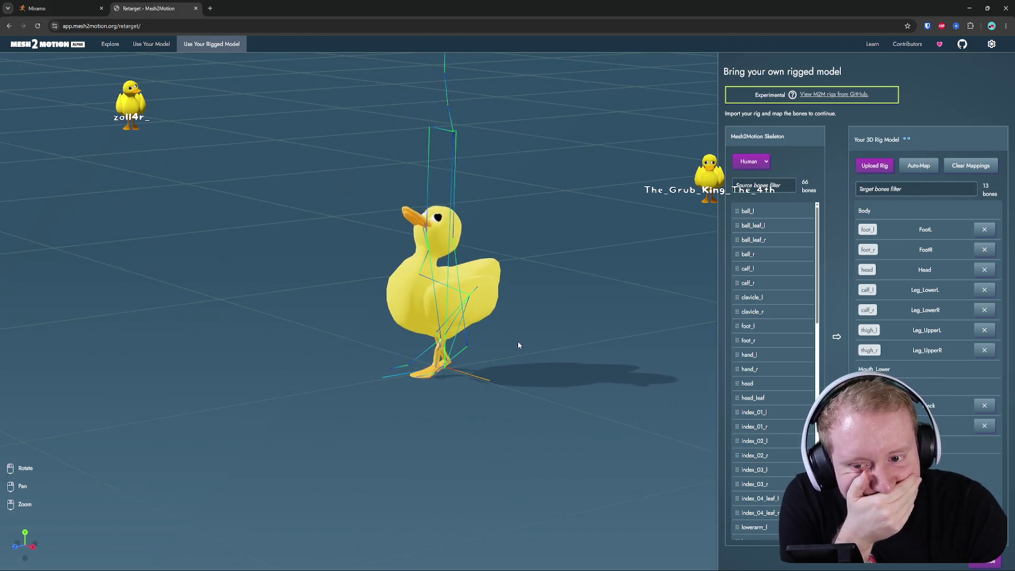
mouse_move(575, 252)
mouse_down()
mouse_move(556, 195)
mouse_move(567, 224)
mouse_move(782, 290)
mouse_up()
scroll(782, 290, down, 5)
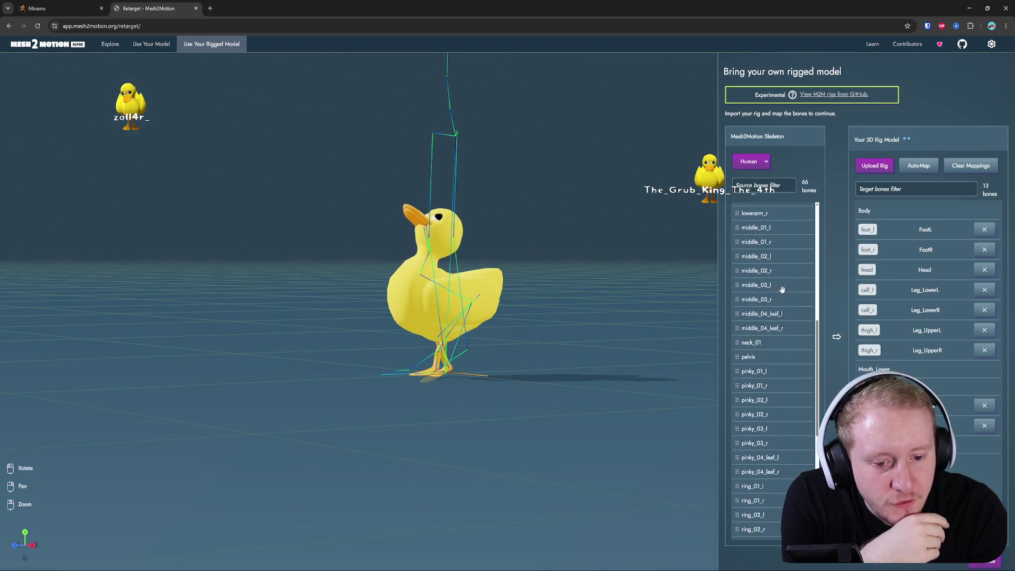
scroll(782, 290, up, 3)
mouse_move(574, 233)
mouse_down()
mouse_move(560, 404)
mouse_move(557, 292)
mouse_up()
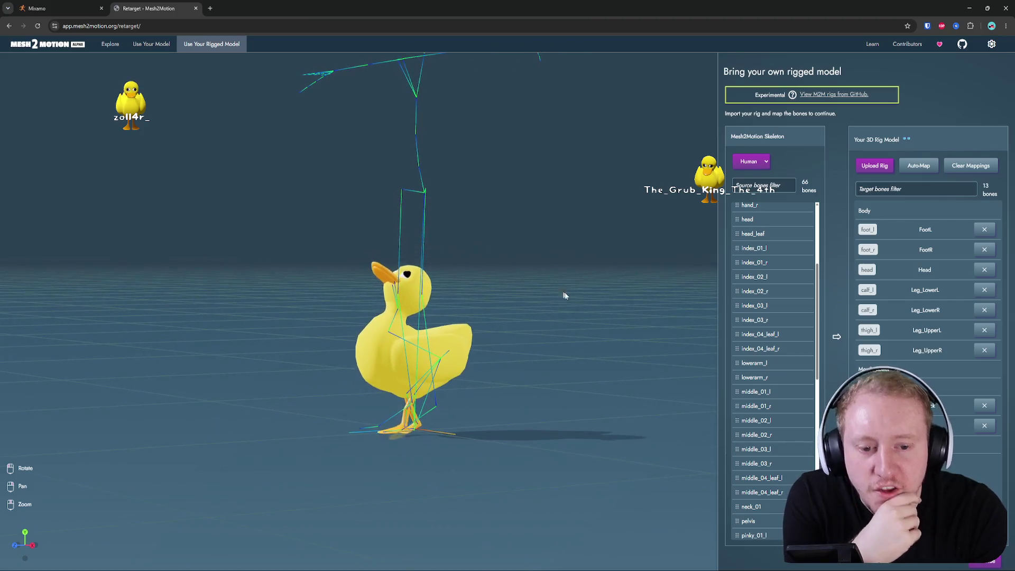
- Inspect the duck's skeleton, then map pelvis to the Body bone and remove that mapping again
scroll(793, 345, down, 5)
scroll(793, 345, down, 3)
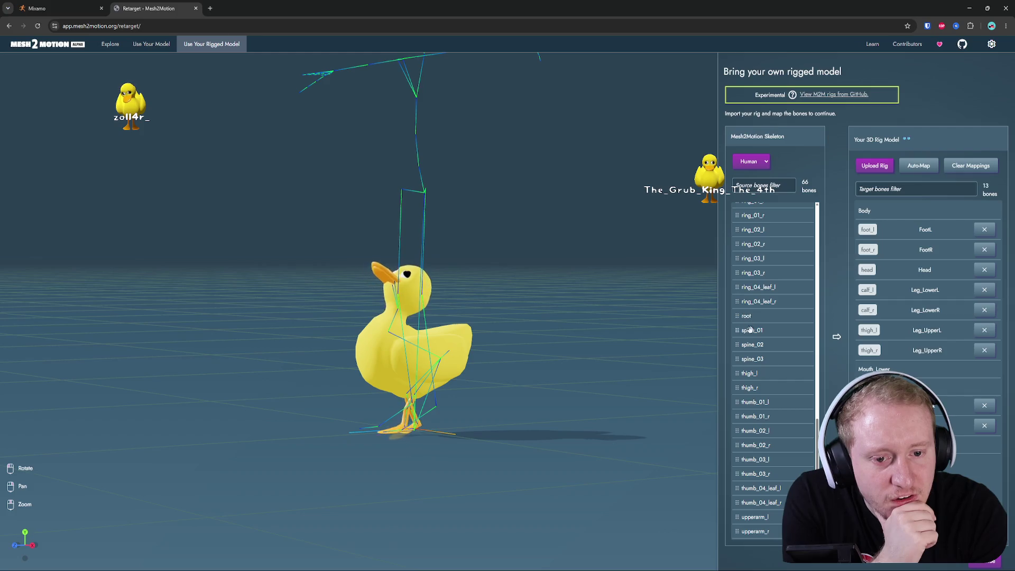
scroll(759, 354, up, 4)
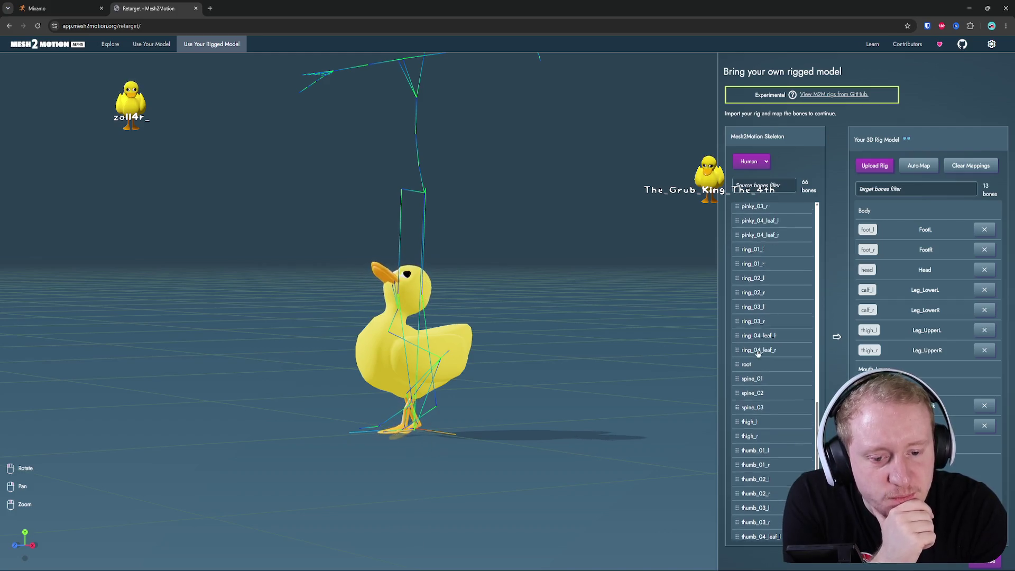
scroll(772, 356, up, 2)
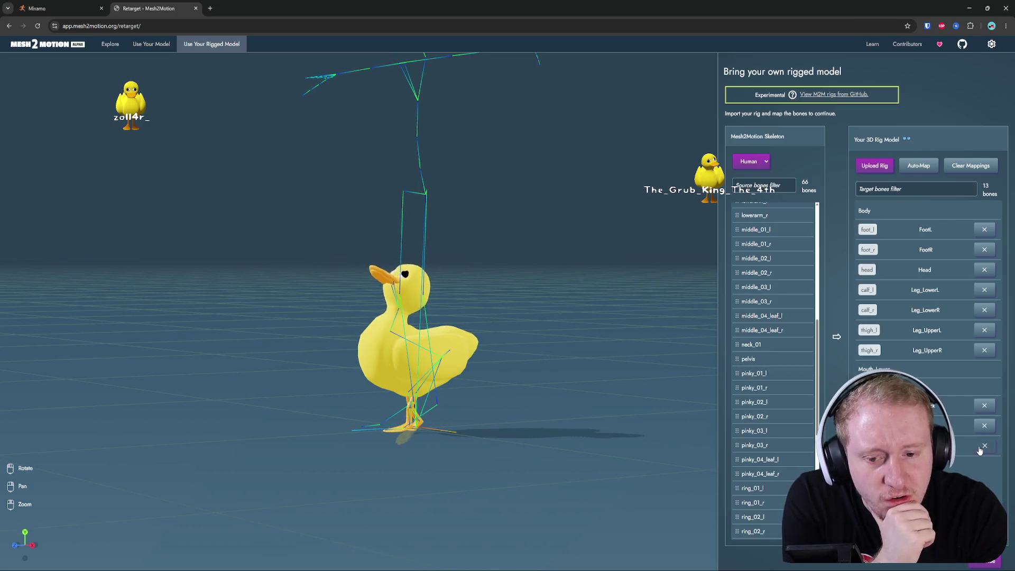
scroll(777, 382, up, 1)
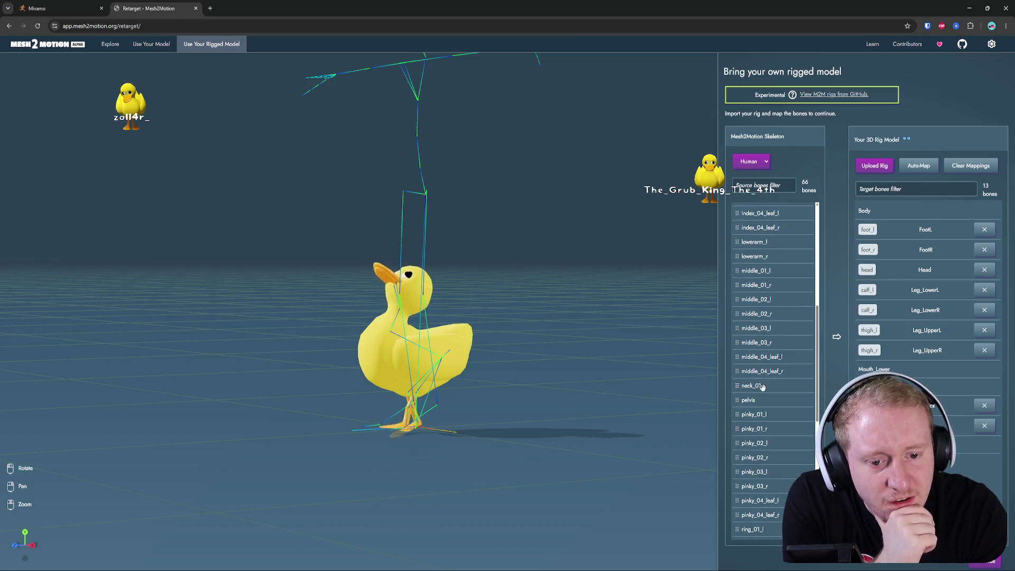
drag(628, 373, 604, 380)
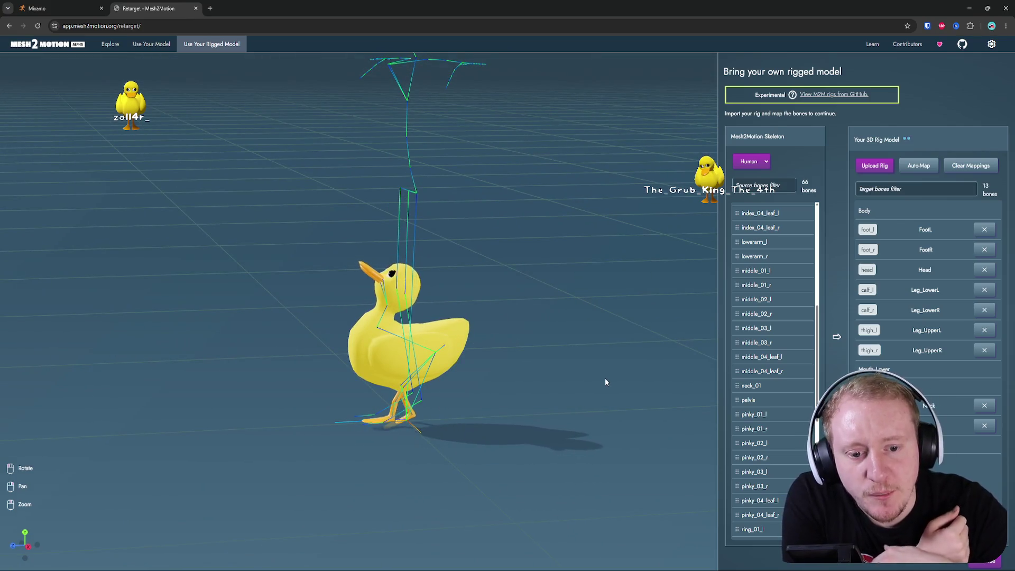
drag(794, 378, 922, 208)
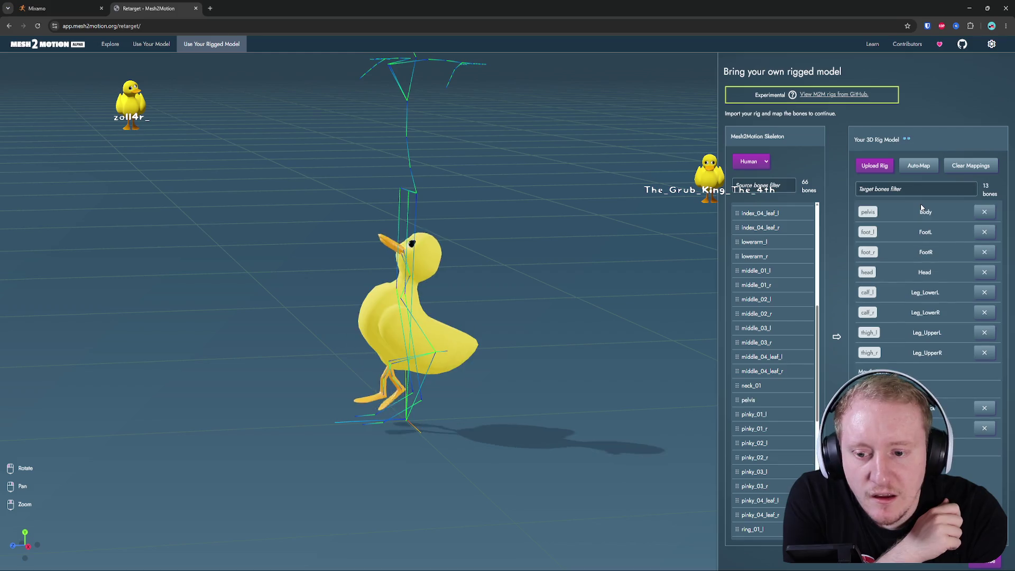
click(986, 212)
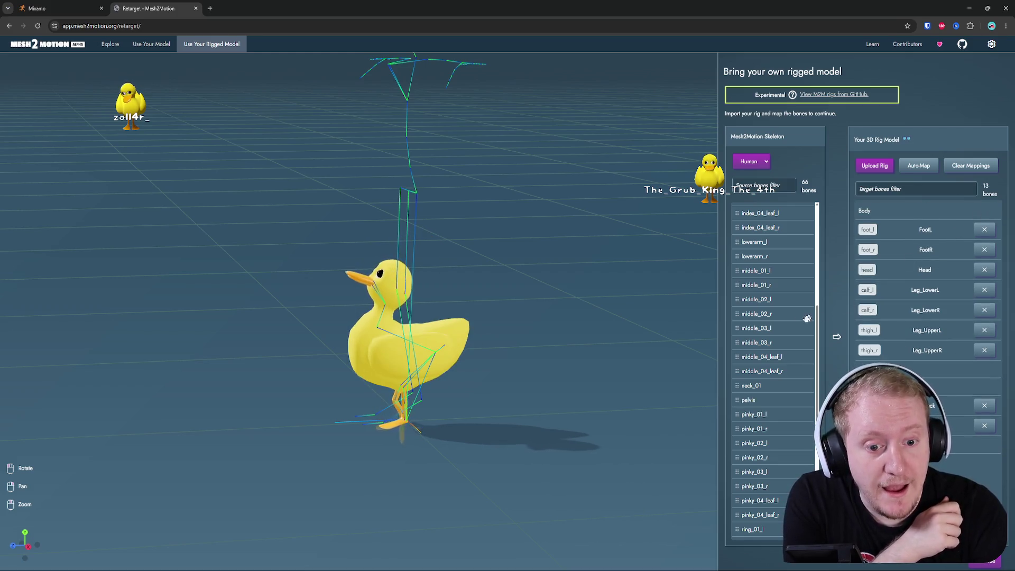
- Try mapping spine_01 and then middle_01_l onto the duck's unmapped Body bone
scroll(765, 314, down, 6)
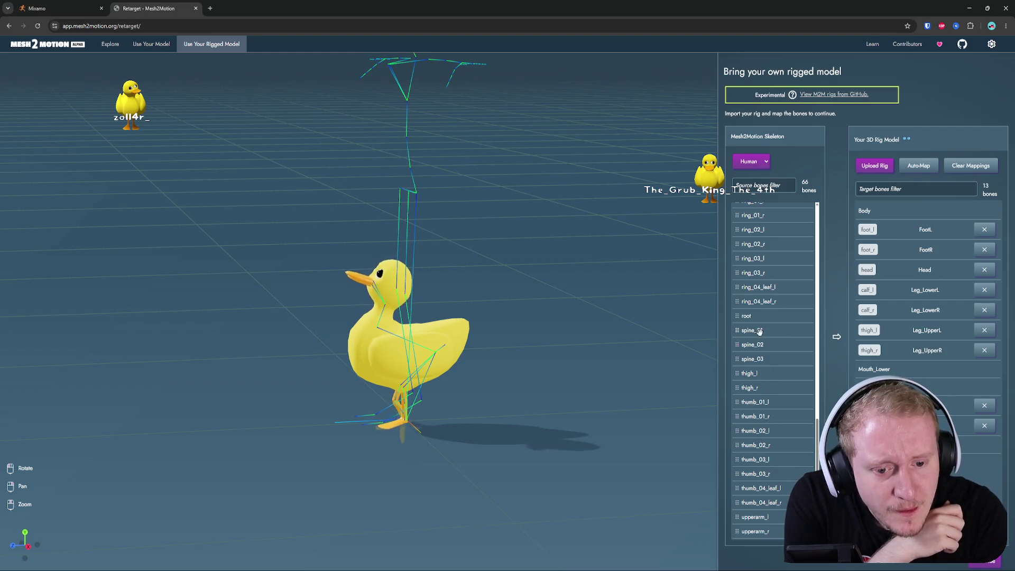
drag(760, 329, 886, 292)
drag(911, 217, 906, 214)
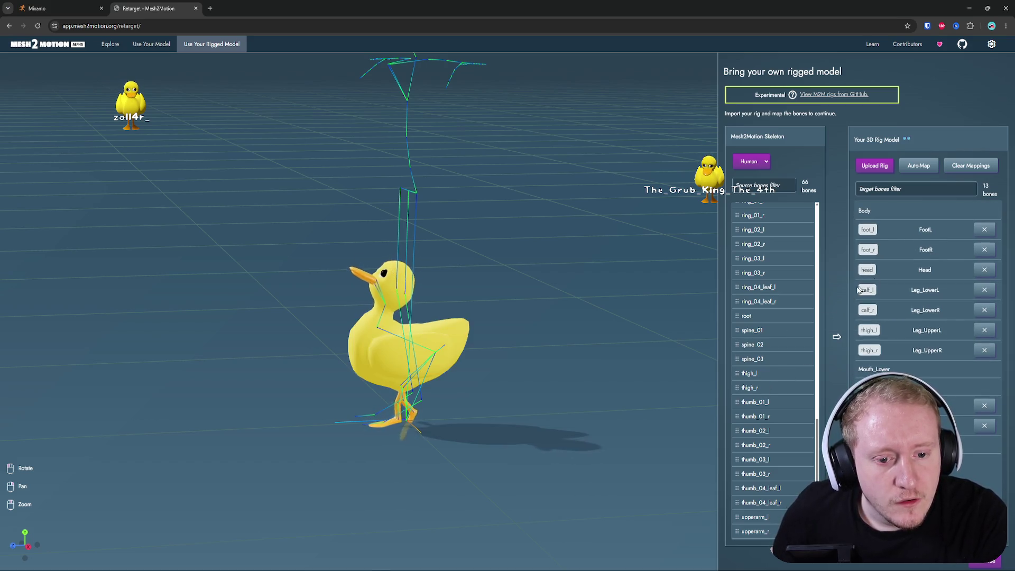
scroll(757, 321, up, 5)
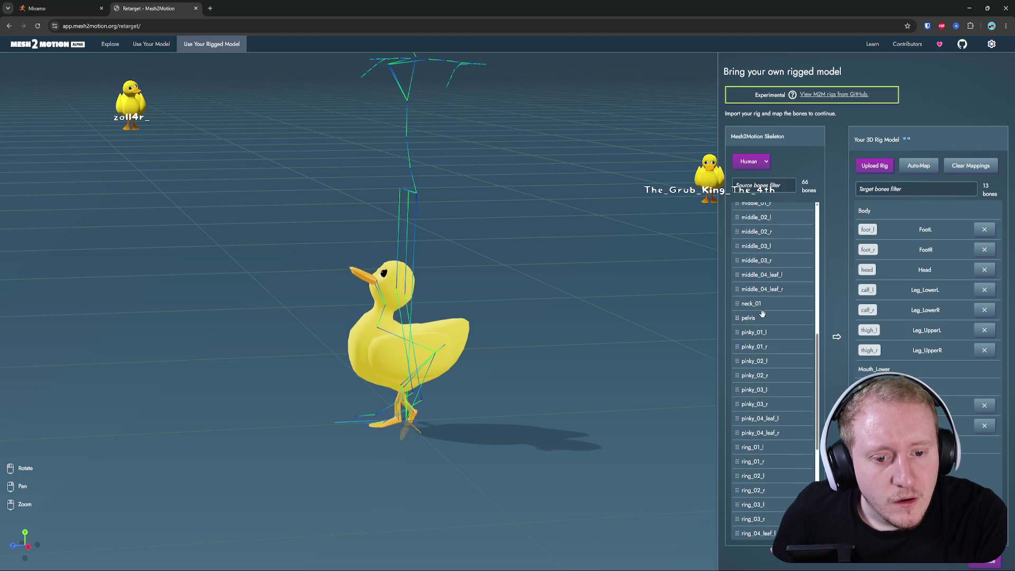
scroll(767, 269, up, 1)
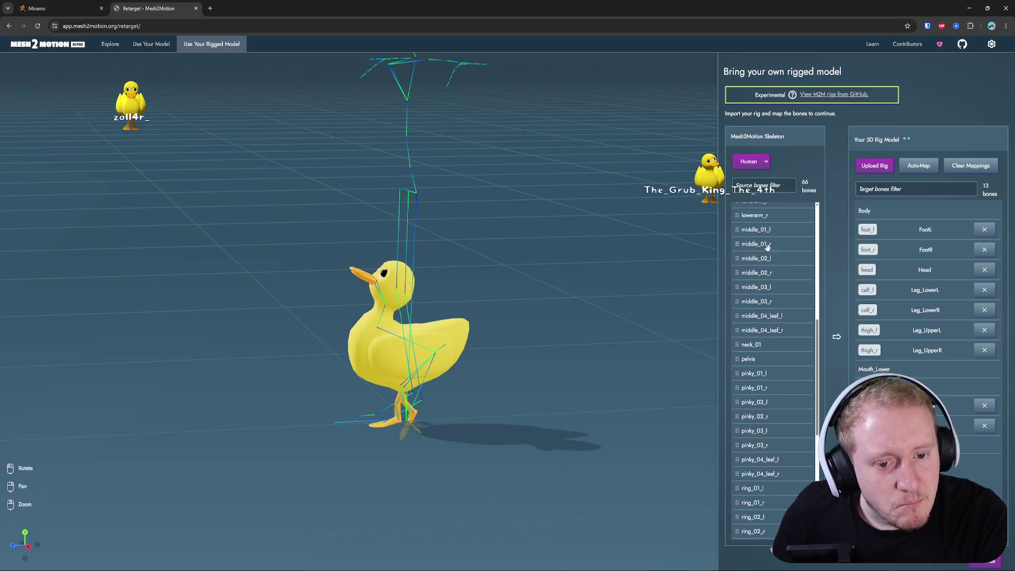
mouse_move(751, 230)
mouse_down()
mouse_move(910, 214)
mouse_move(867, 236)
mouse_up()
- Map clavicle_l to Body, clear the bone filter, remove that mapping and finish retargeting
scroll(753, 286, up, 4)
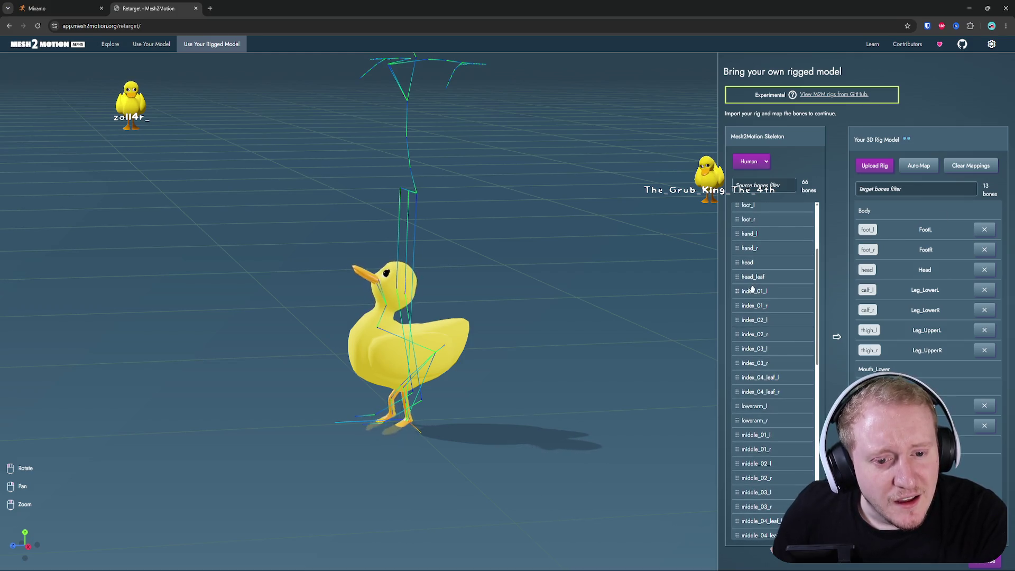
scroll(755, 293, up, 4)
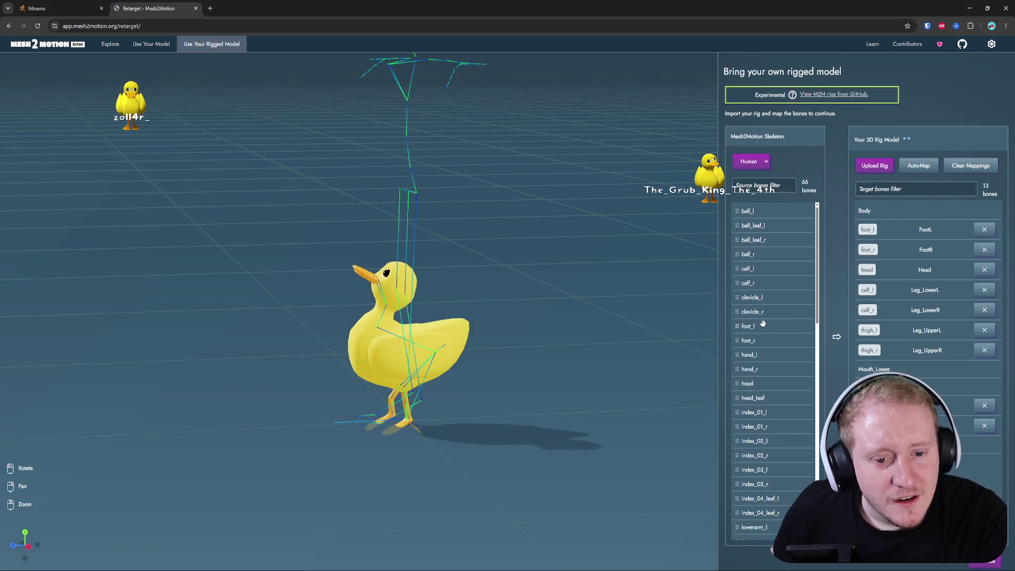
drag(753, 301, 894, 215)
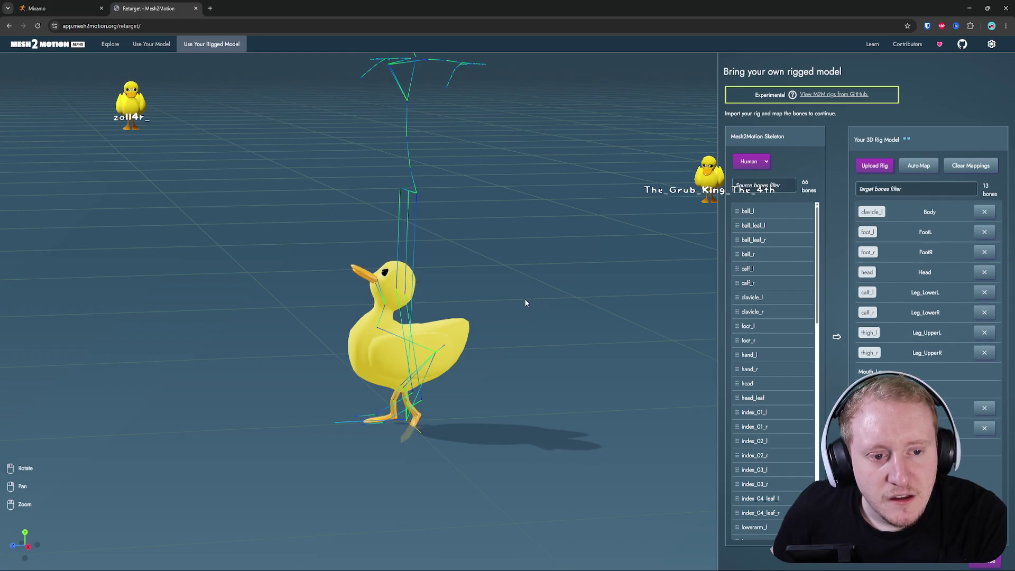
text(uppe)
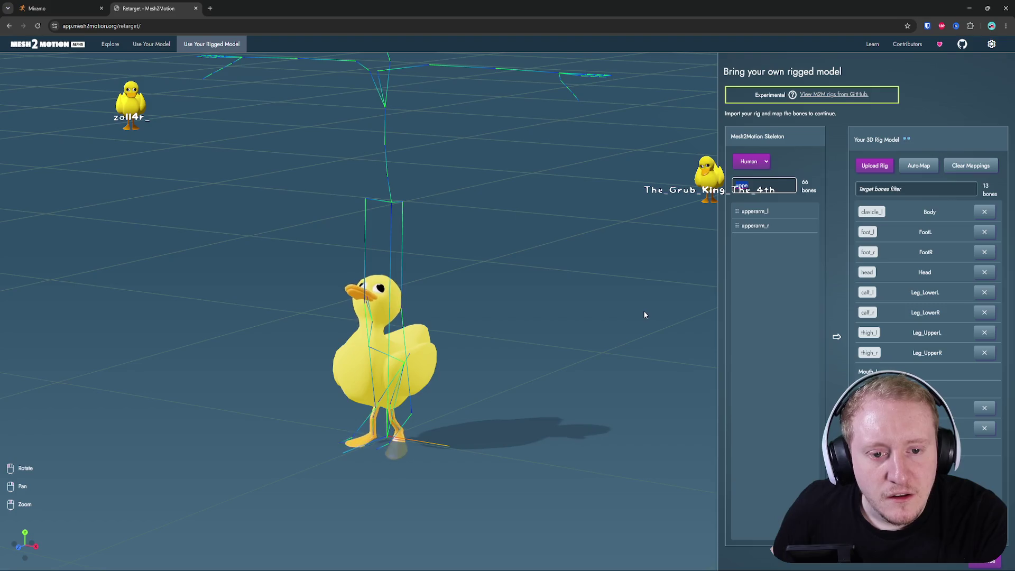
key(BackSpace)
click(982, 213)
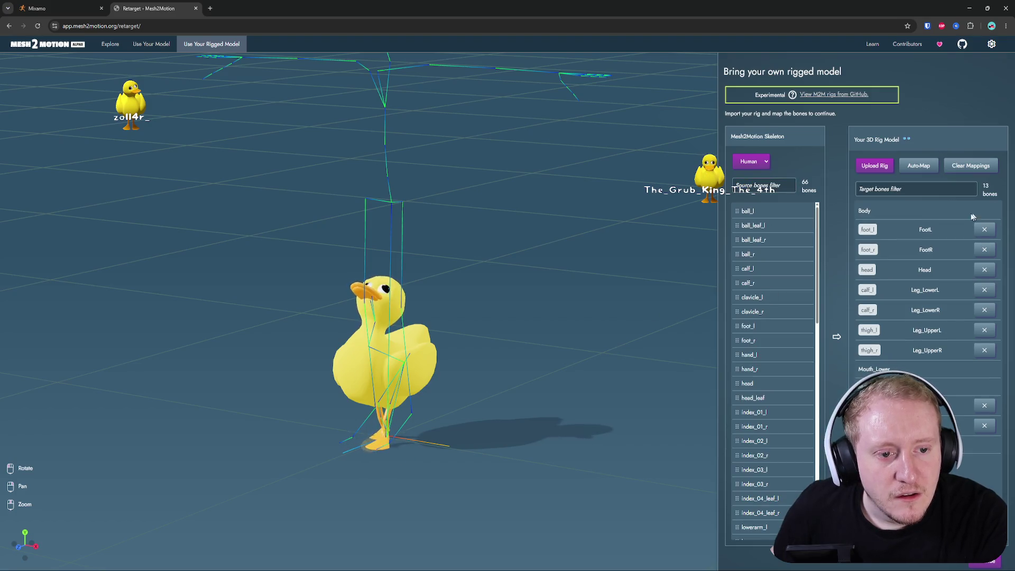
click(994, 566)
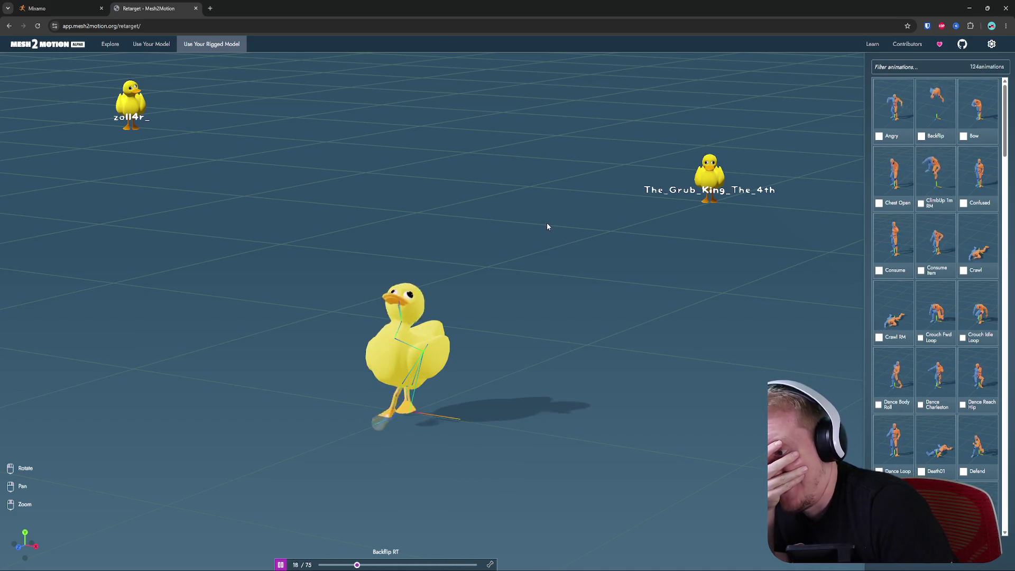
- Preview the ClimbUp 1m RM animation on the duck, then head to the Use Your Model page
click(935, 209)
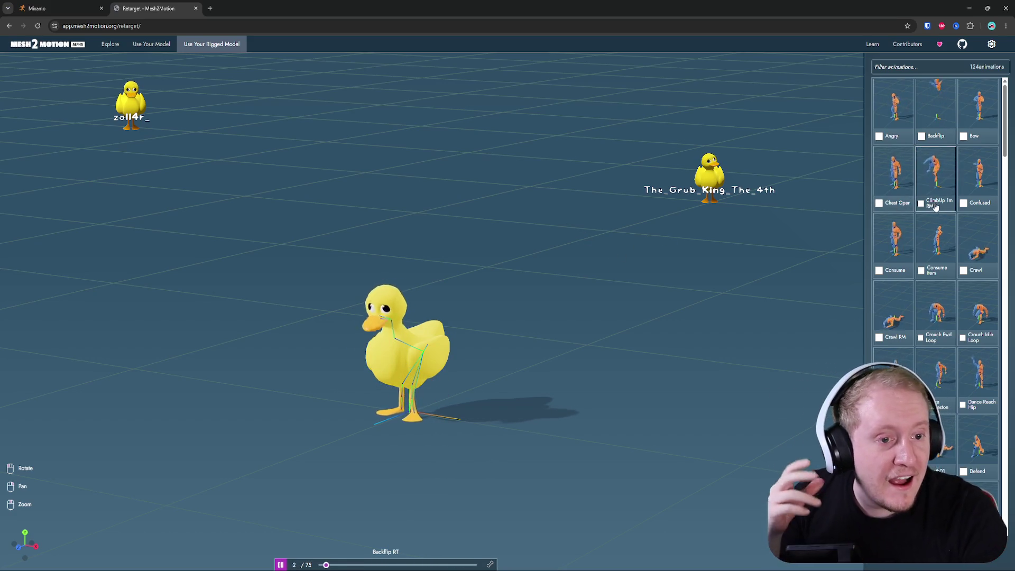
click(151, 44)
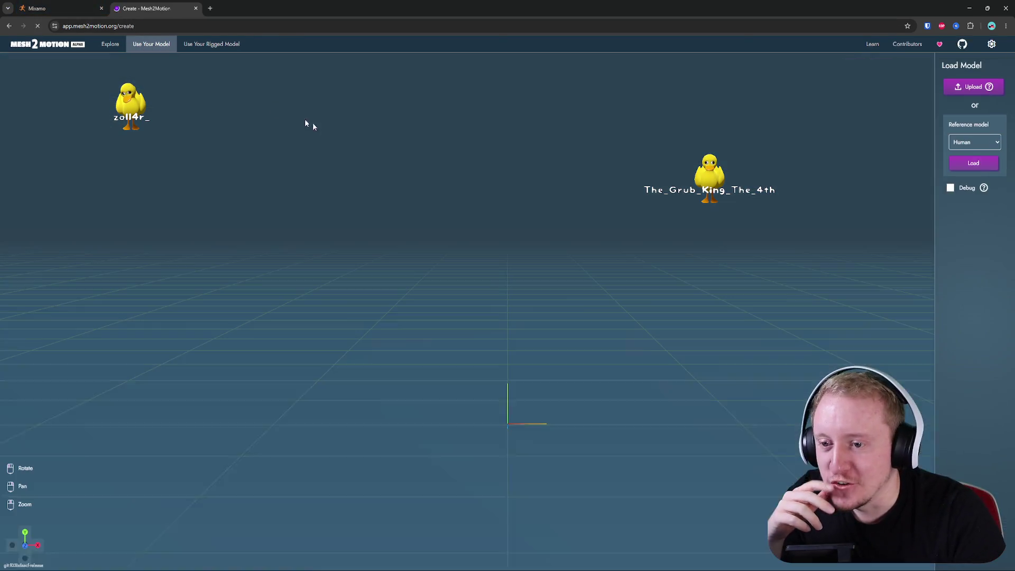
- Keep Human selected in the Reference model dropdown
click(972, 148)
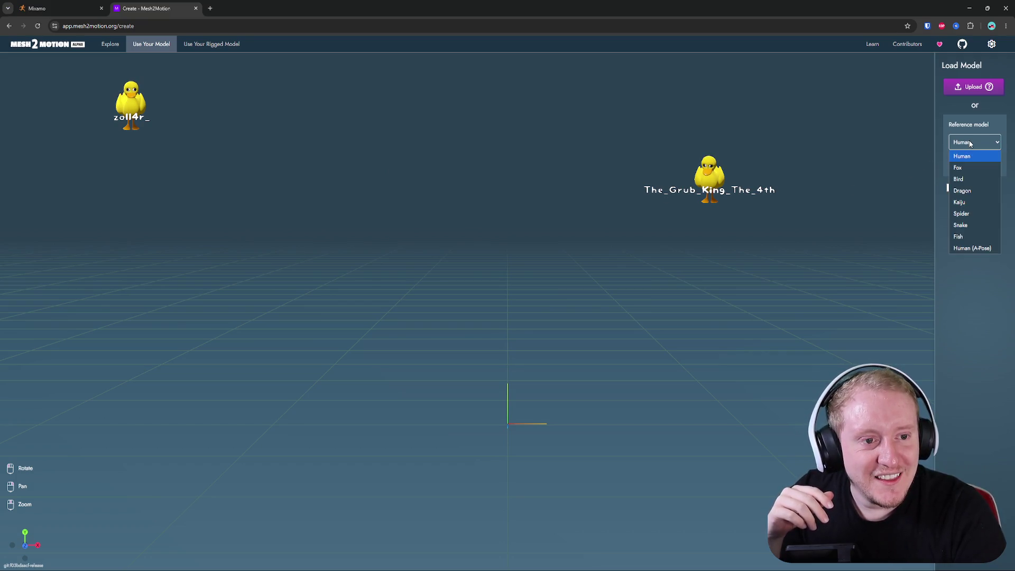
click(971, 144)
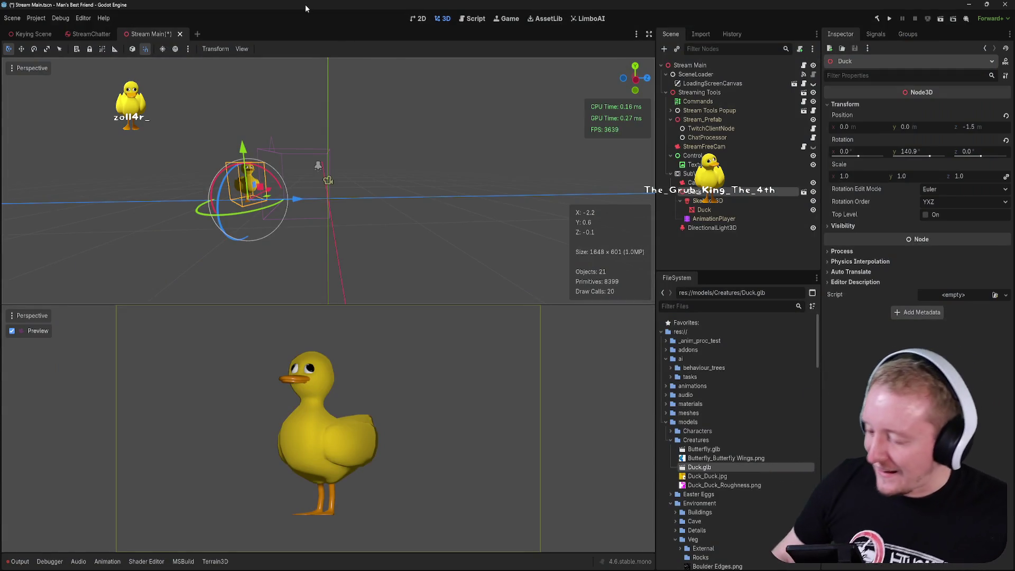
- Save Stream Main and change the light node's type to DirectionalLight3D by searching 'dir'
key(ctrl+s)
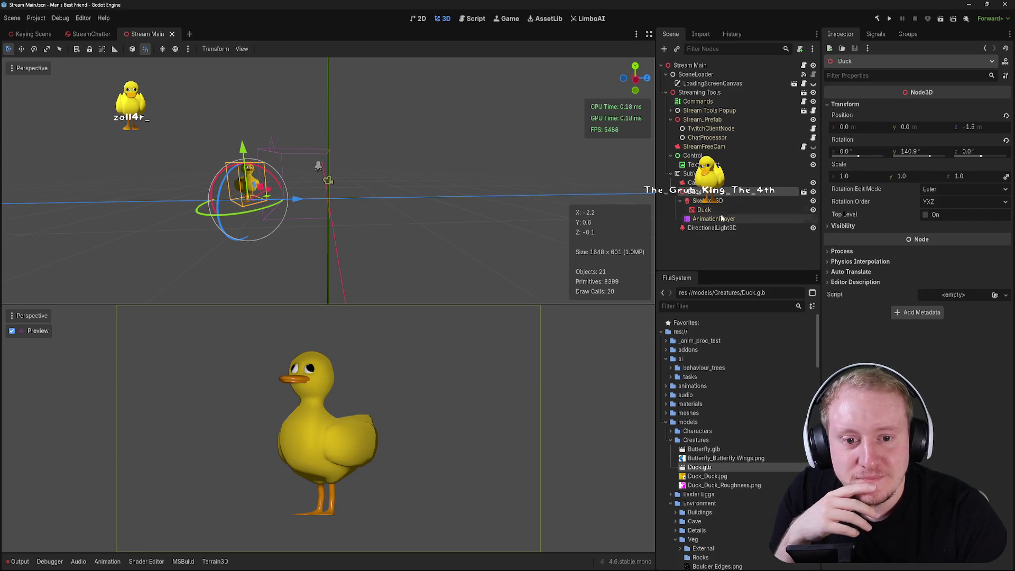
right_click(714, 228)
click(749, 316)
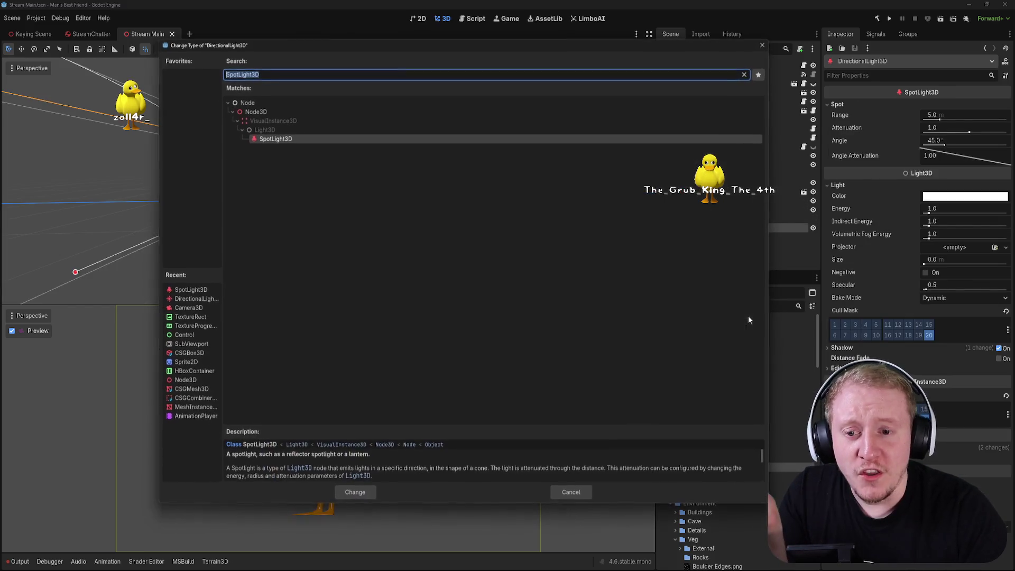
text(dire)
key(Return)
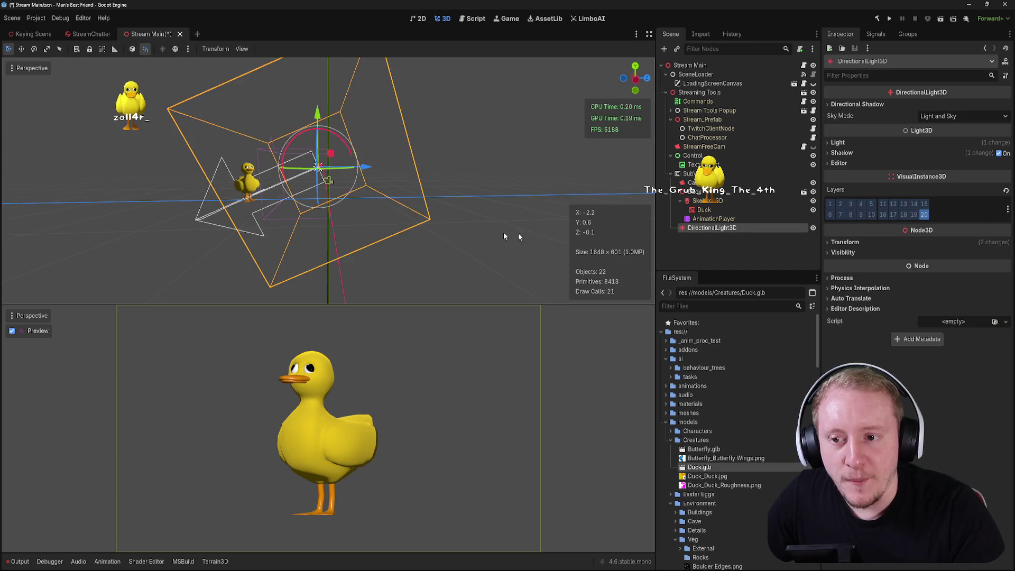
- Rotate the light slightly and try a warm orange colour before setting it back to white
drag(333, 168, 344, 173)
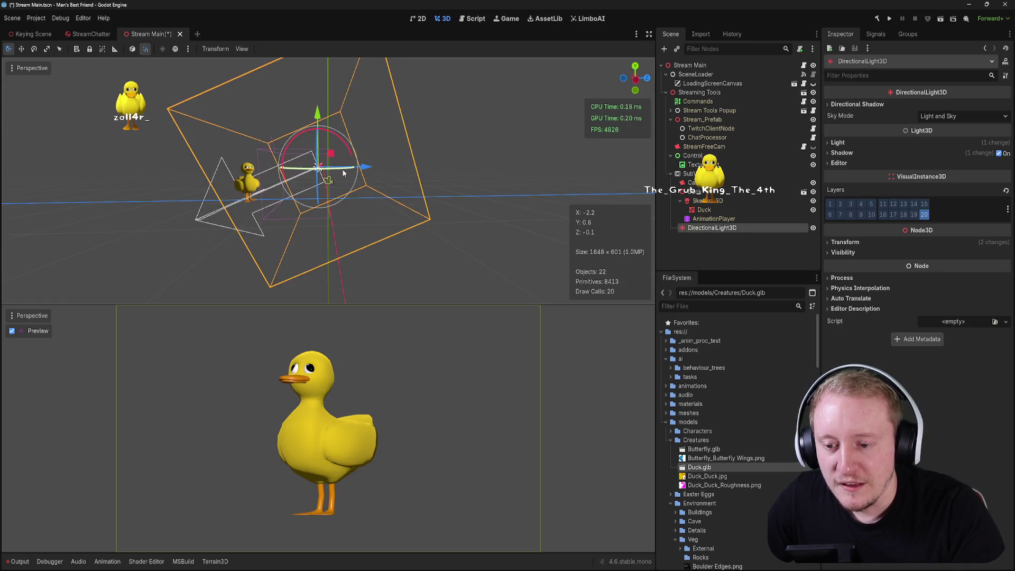
click(853, 153)
click(854, 154)
click(850, 143)
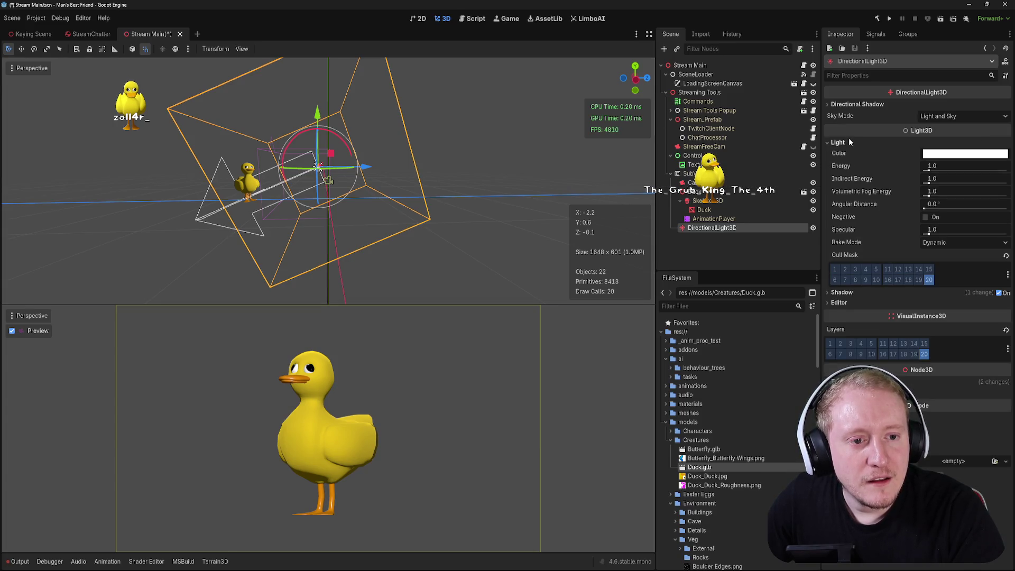
click(951, 153)
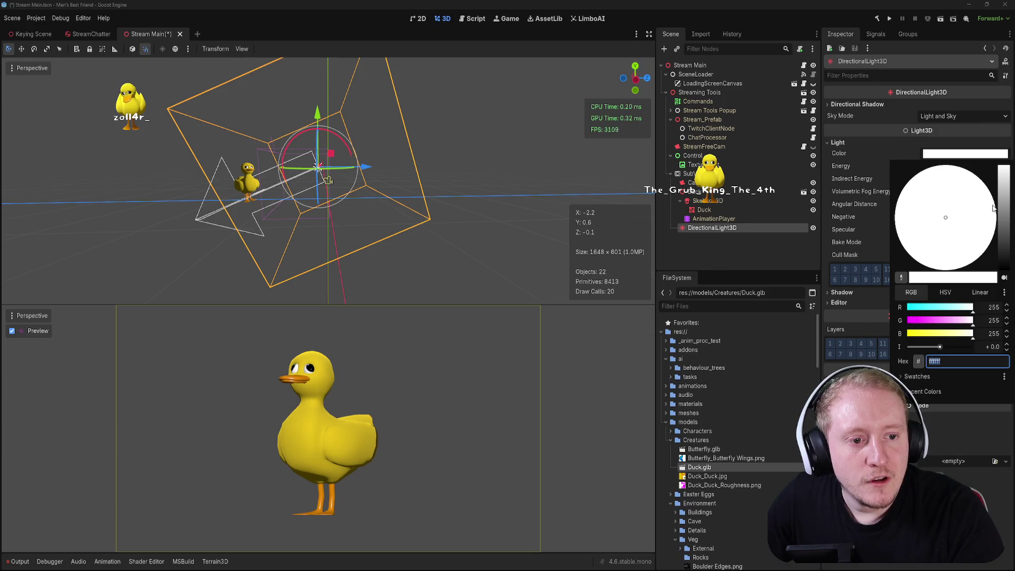
drag(1003, 184, 1004, 185)
click(959, 261)
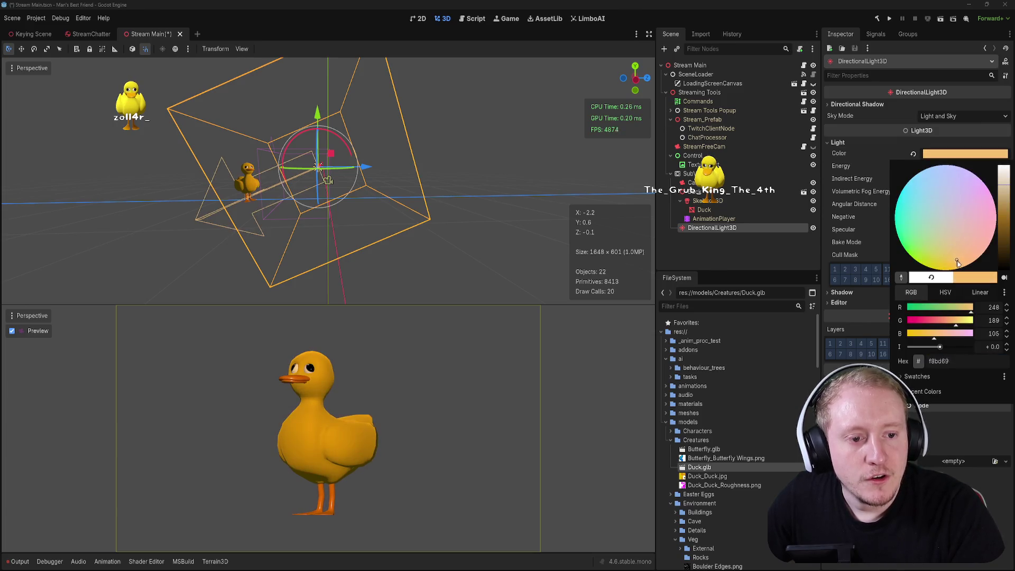
drag(1004, 227, 1005, 160)
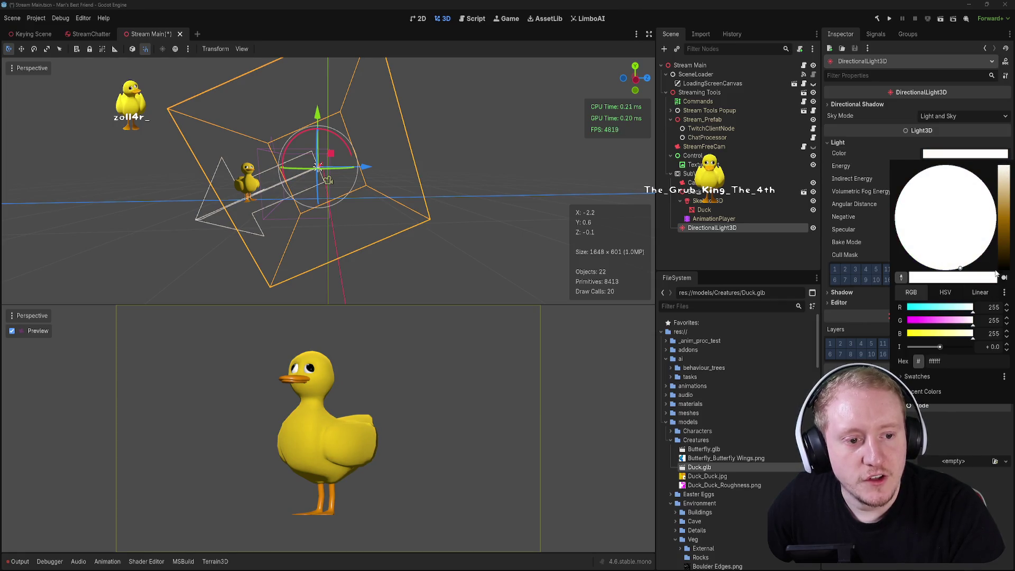
click(906, 154)
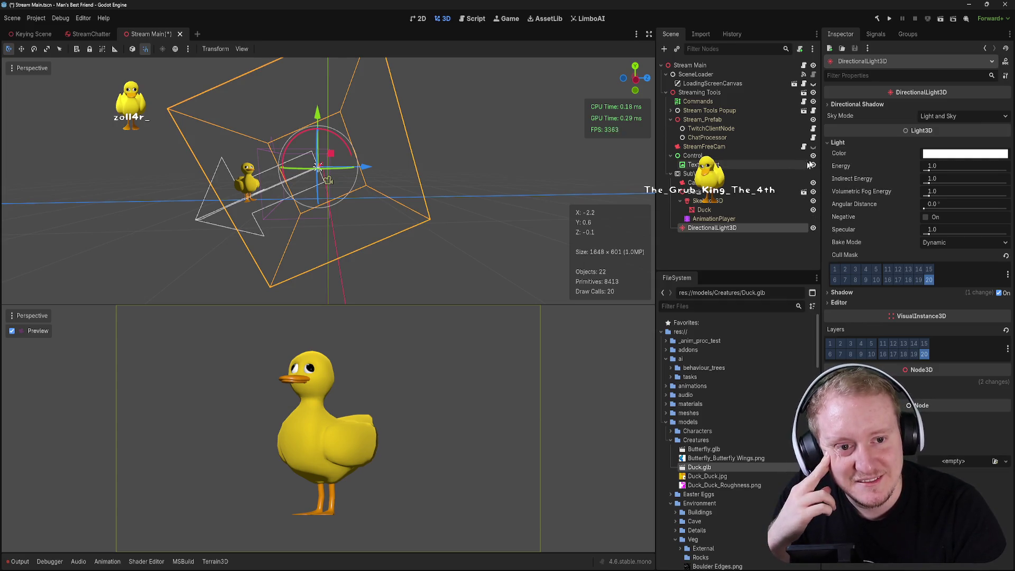
- Try PSSM 2 Splits, then settle the directional shadow mode on Orthogonal (Fast)
click(855, 105)
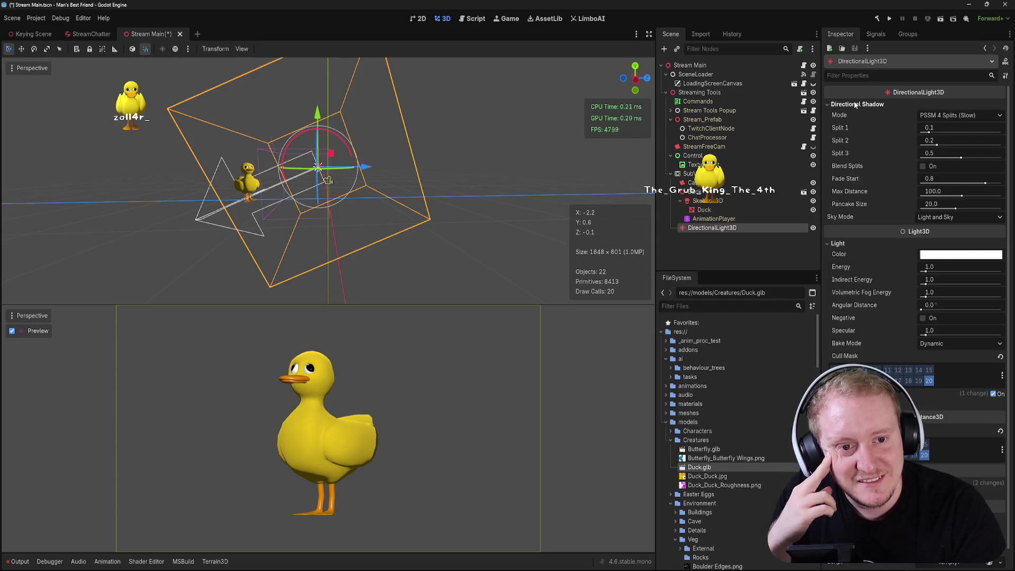
click(882, 105)
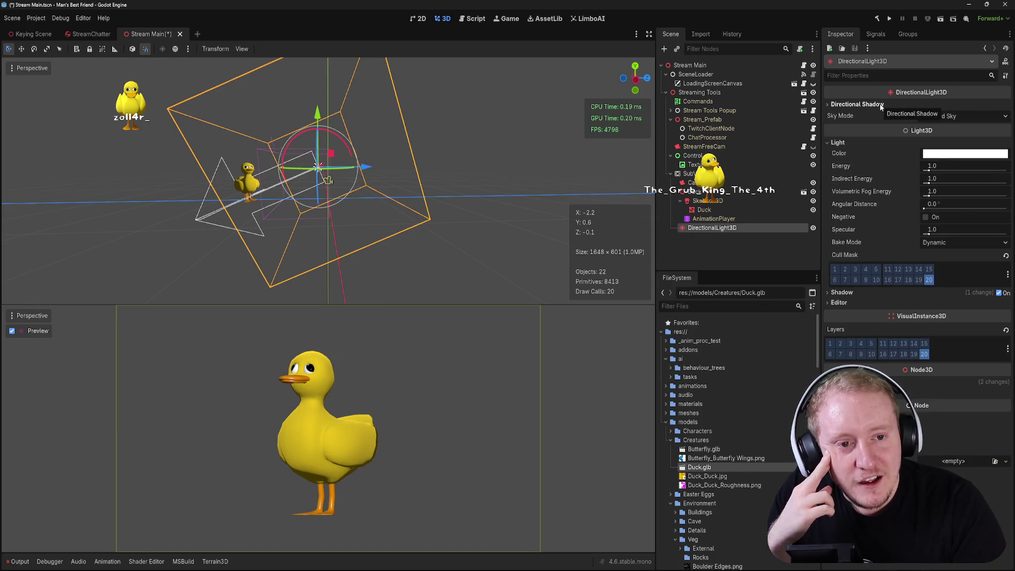
click(881, 105)
click(960, 115)
click(947, 128)
click(947, 117)
click(950, 139)
click(949, 116)
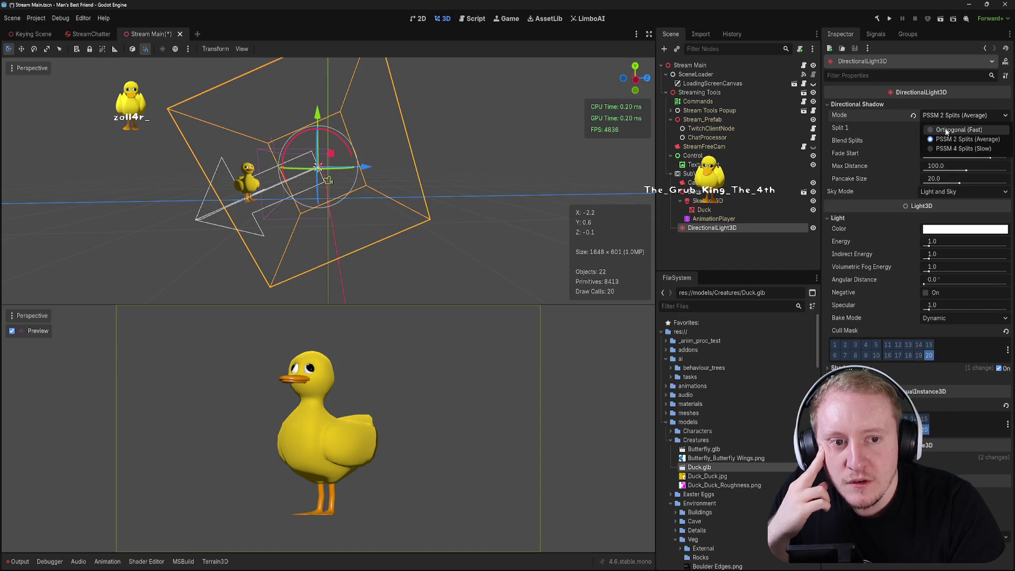
click(947, 130)
click(856, 105)
click(856, 105)
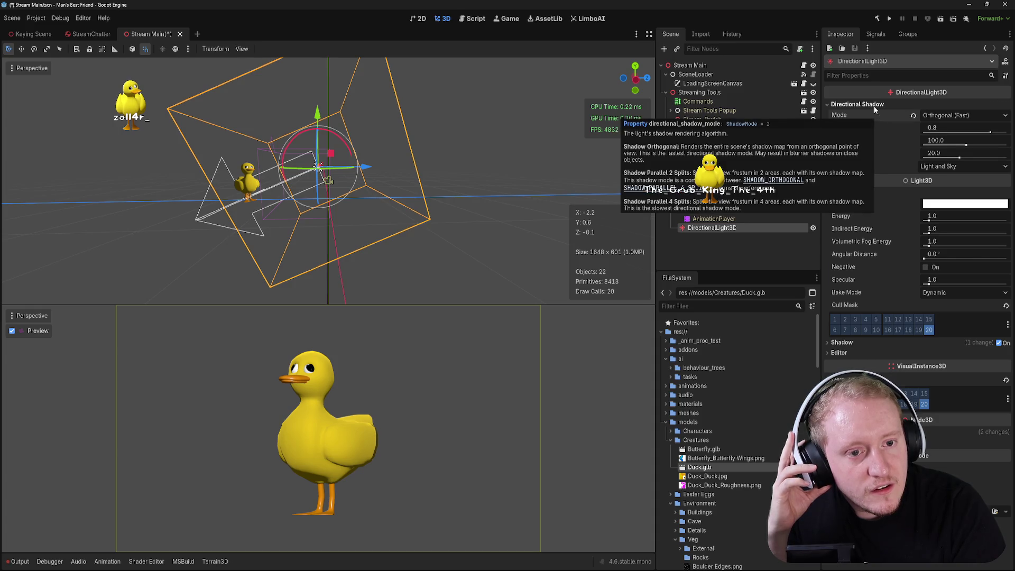
click(873, 105)
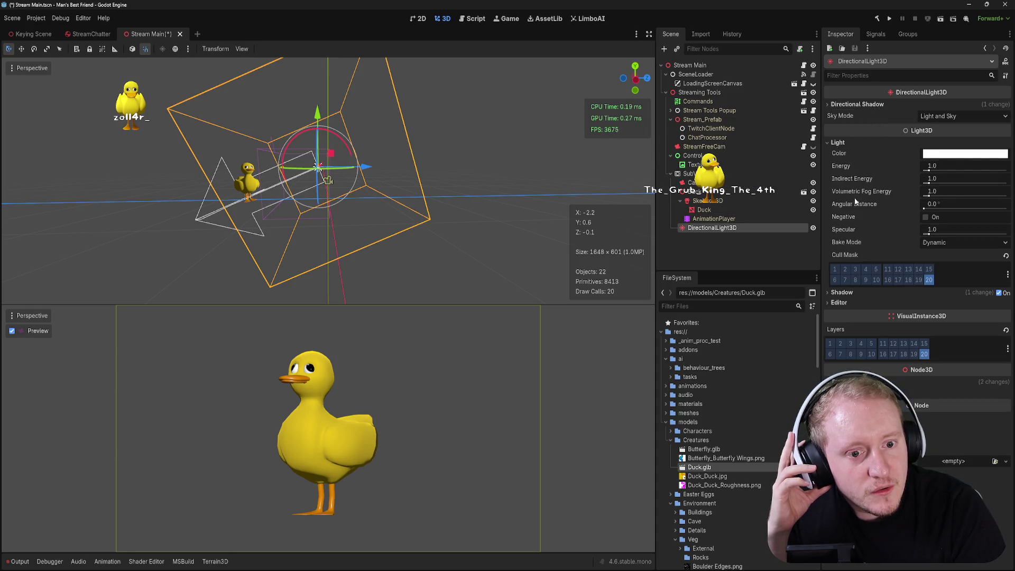
- Enable shadow casting on the directional light, then deselect it in the viewport
click(844, 143)
click(845, 153)
click(851, 154)
click(852, 154)
click(852, 154)
click(999, 154)
click(999, 154)
click(999, 154)
click(999, 154)
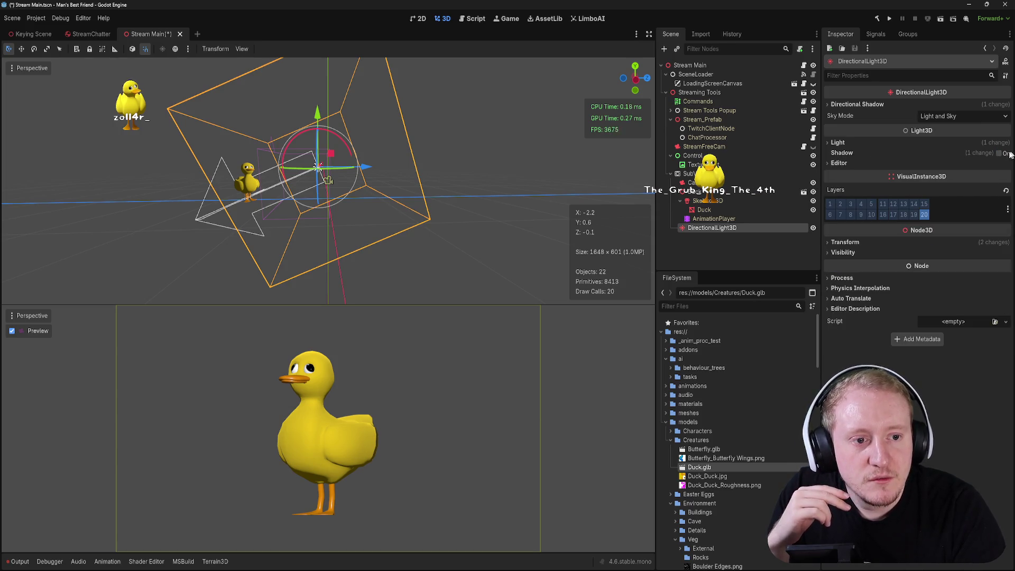
click(999, 154)
click(998, 153)
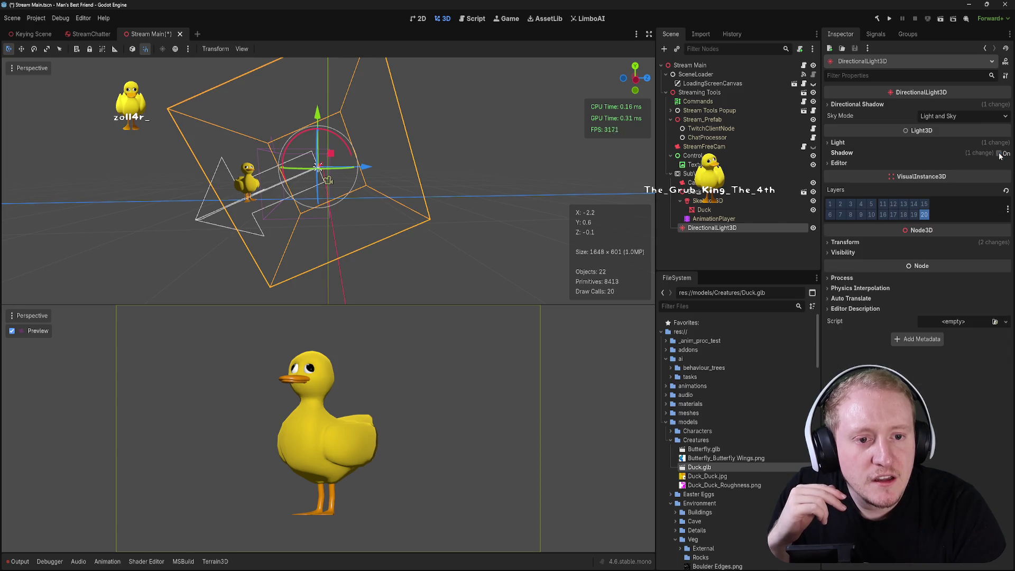
click(884, 148)
click(885, 148)
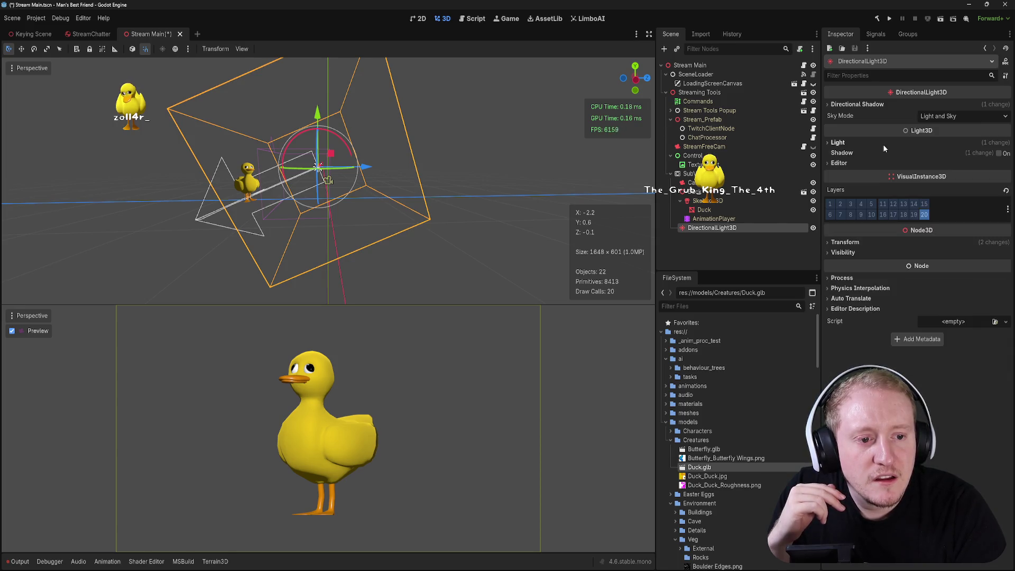
click(487, 180)
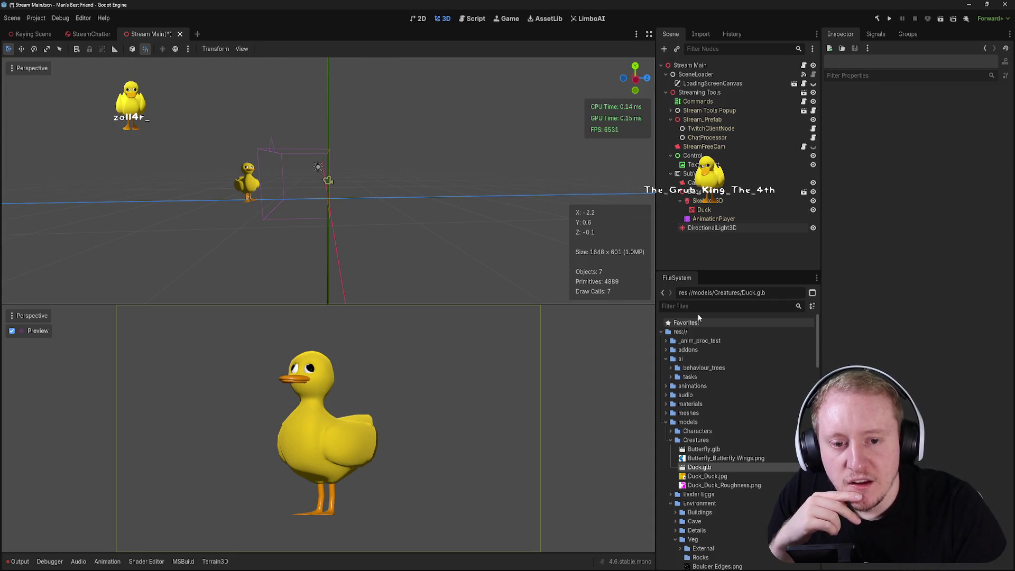
- Rotate the directional light, then reset its Transform Rotation X to 0°
click(720, 228)
drag(348, 150, 354, 159)
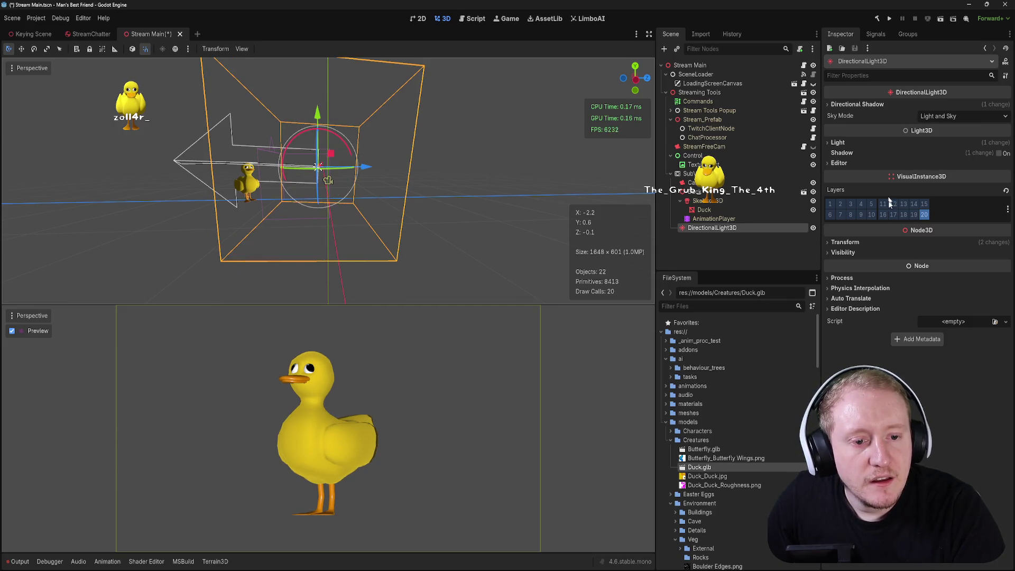
click(846, 242)
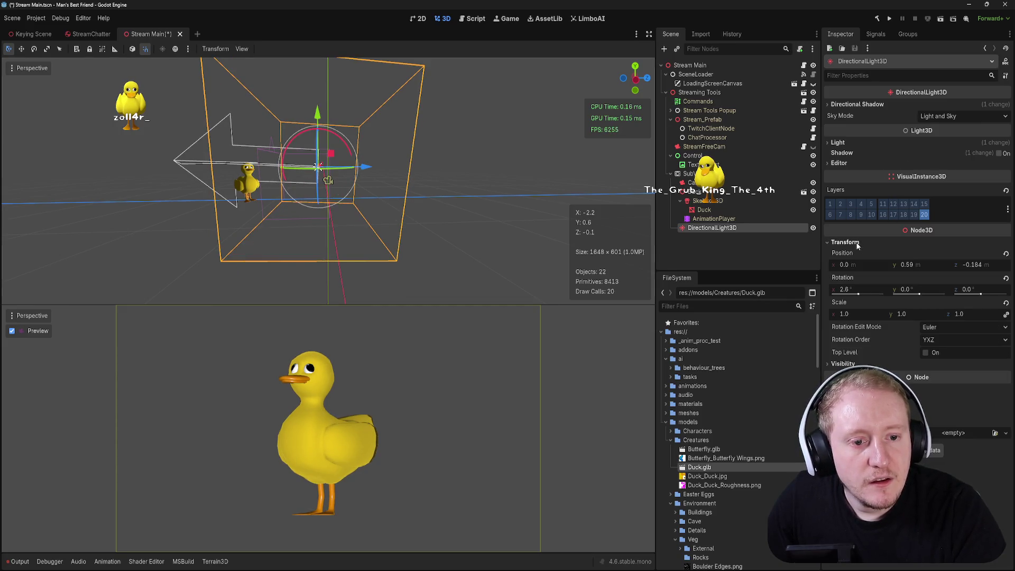
click(1006, 279)
mouse_move(331, 176)
mouse_down()
mouse_move(339, 165)
mouse_move(324, 182)
mouse_move(330, 176)
mouse_up()
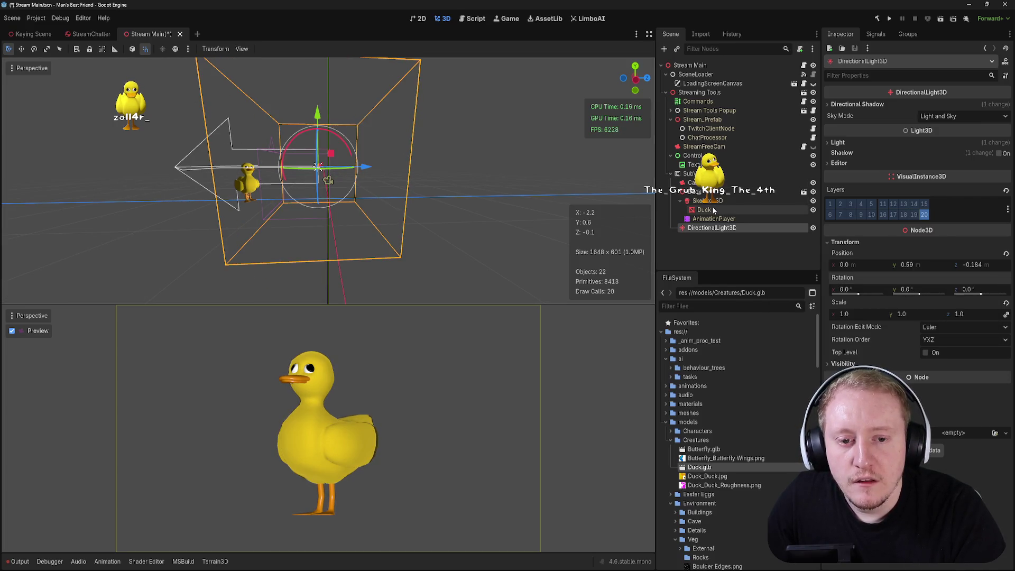
- Spin the Duck with the gizmo, undo back to Y rotation 140.9°, and save the scene
click(681, 193)
mouse_move(267, 213)
mouse_down()
mouse_move(239, 192)
mouse_move(283, 197)
mouse_move(254, 182)
mouse_move(265, 191)
mouse_up()
key(w)
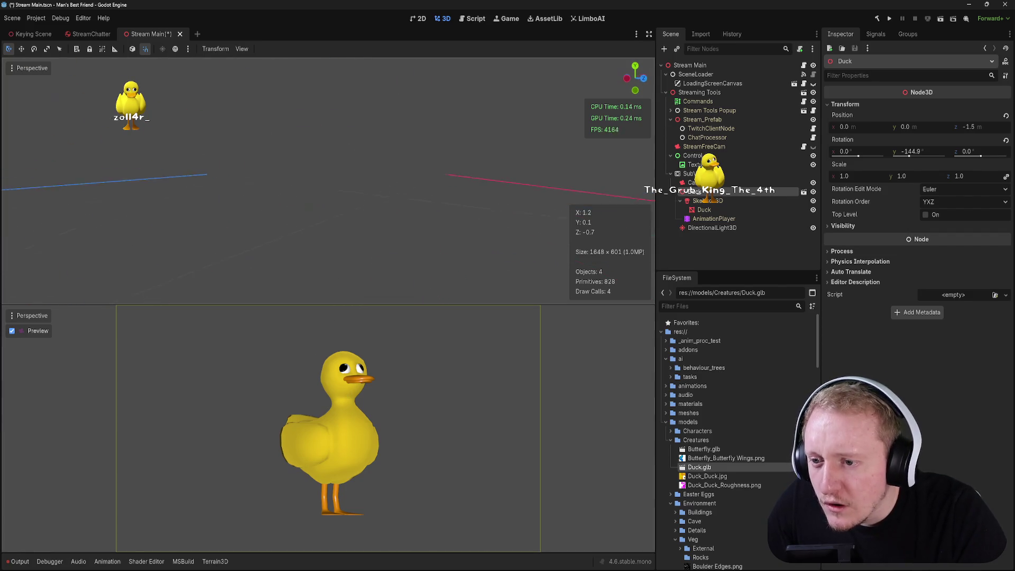
key(w)
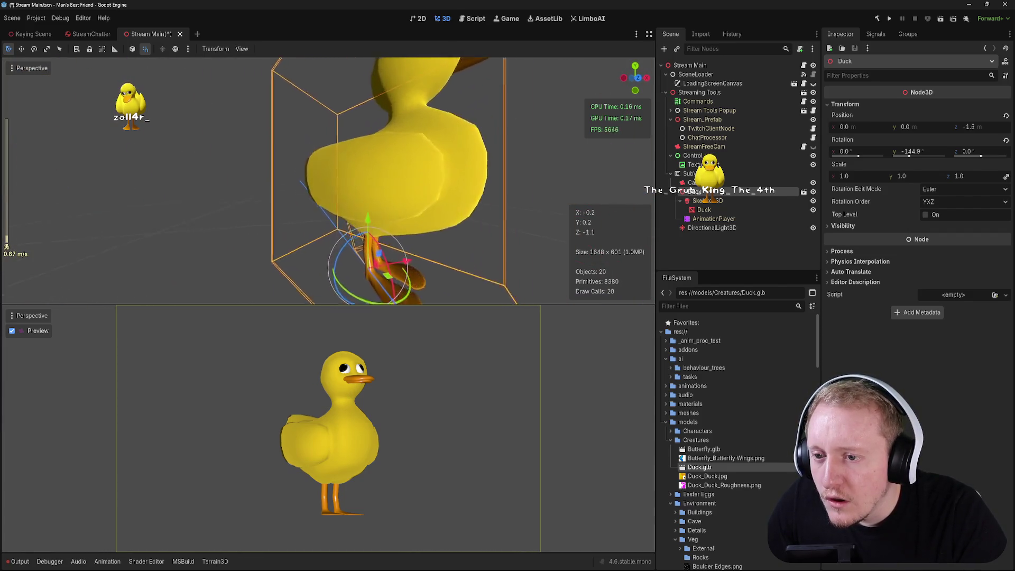
key(s)
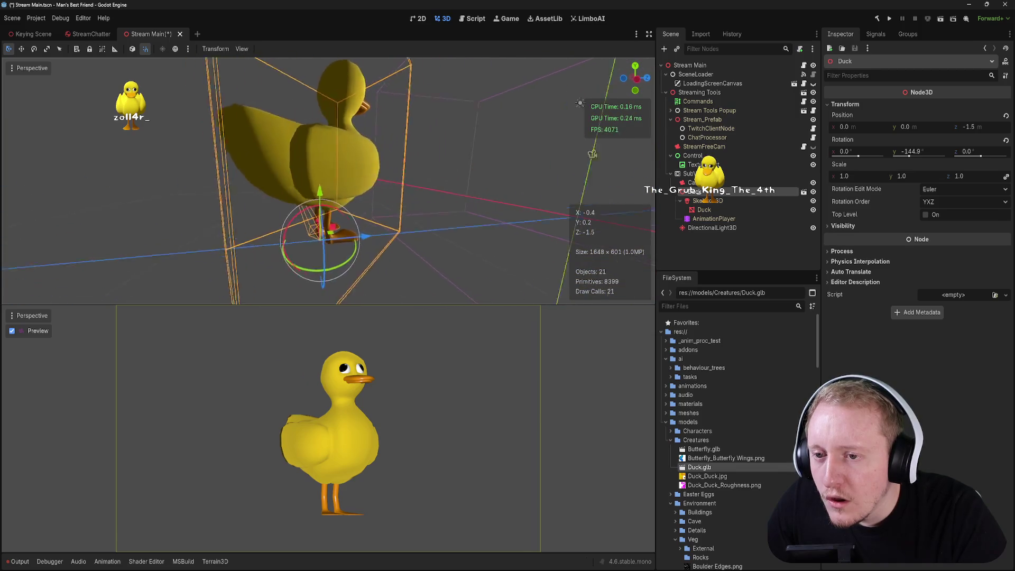
key(s)
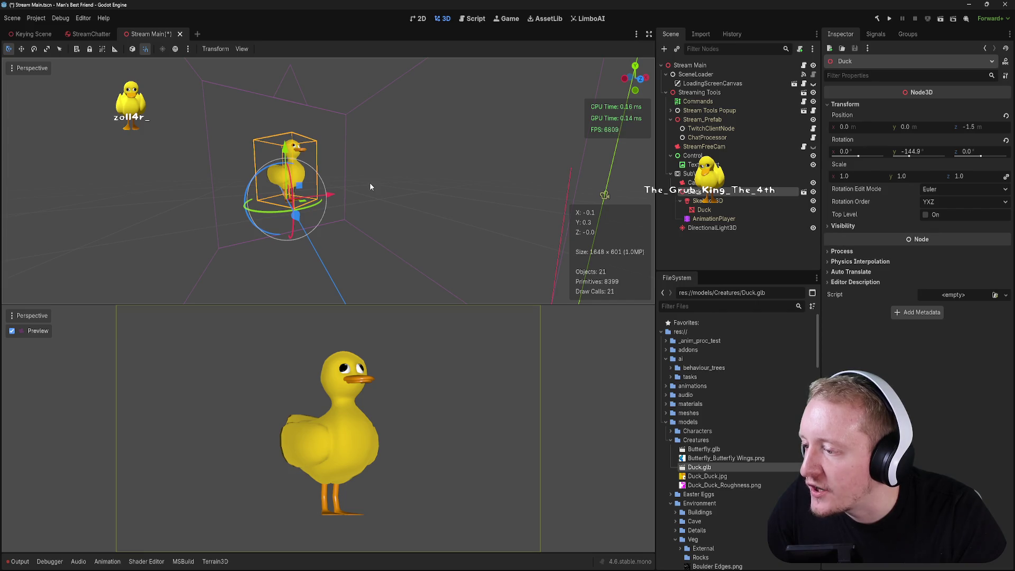
key(ctrl+z)
key(ctrl+s)
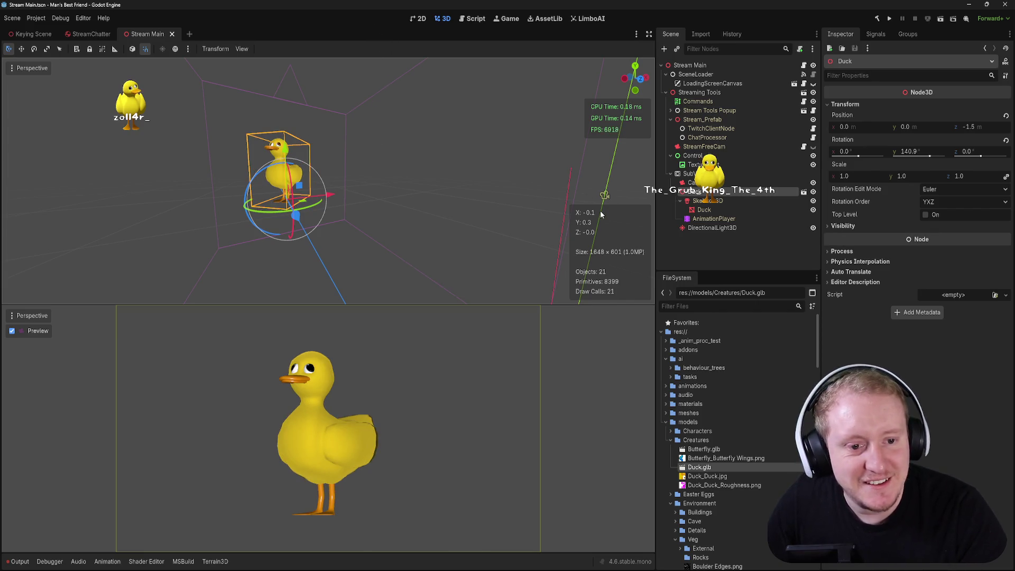
- Shrink Camera3D's orthogonal size to 0.705, nudge it down, and enlarge the preview pane
click(697, 183)
click(702, 192)
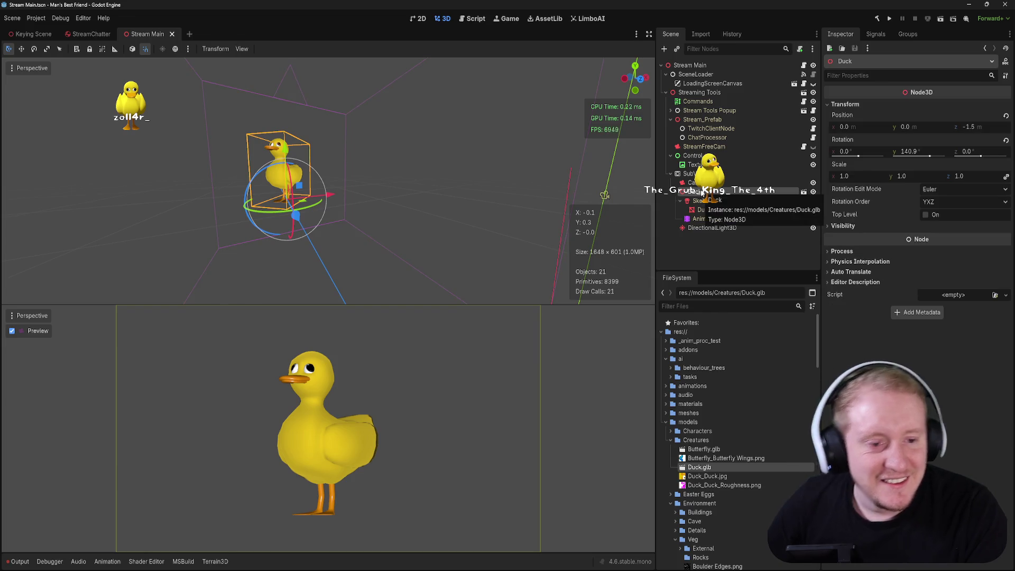
click(694, 182)
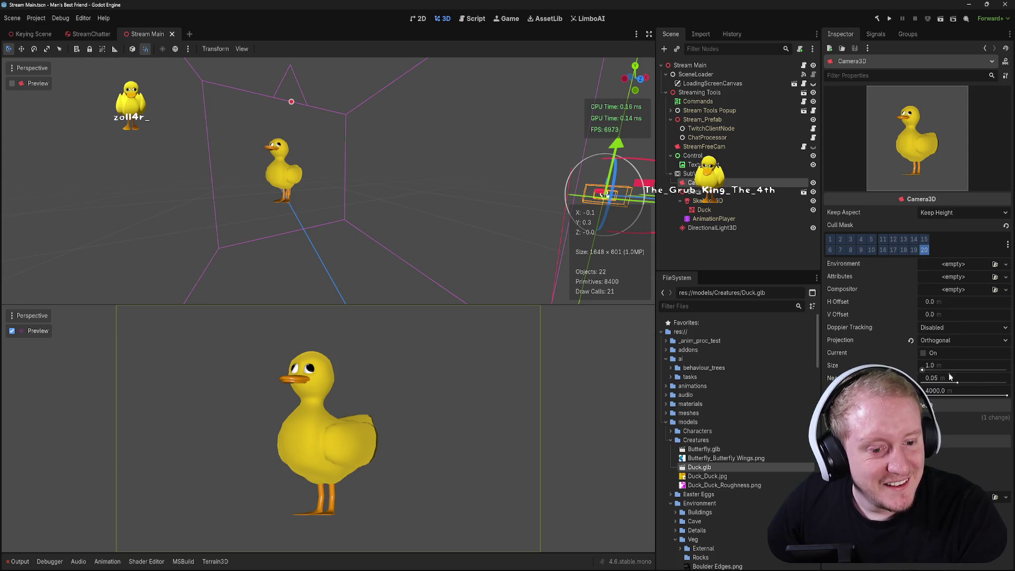
drag(946, 364, 926, 365)
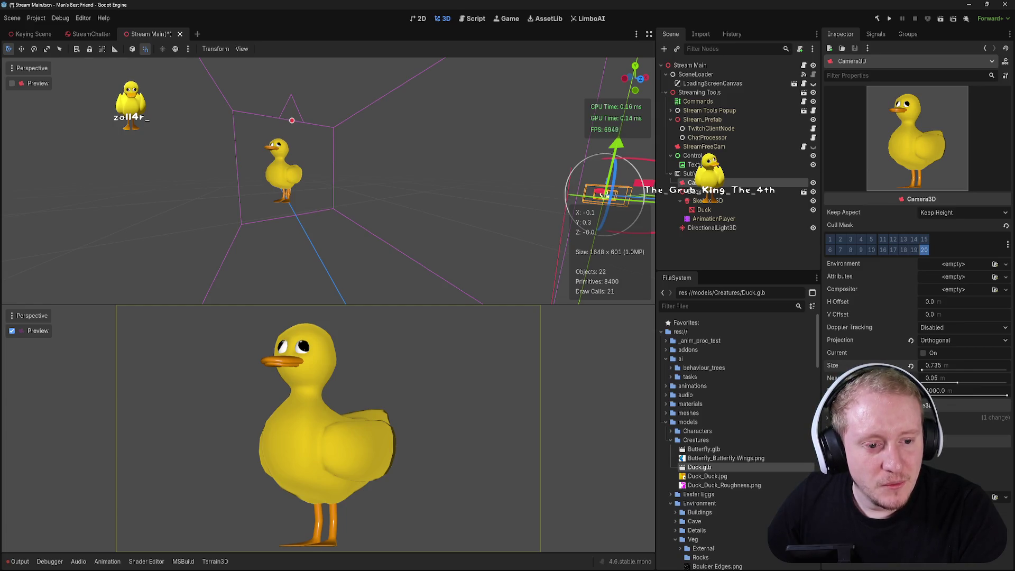
drag(933, 365, 927, 365)
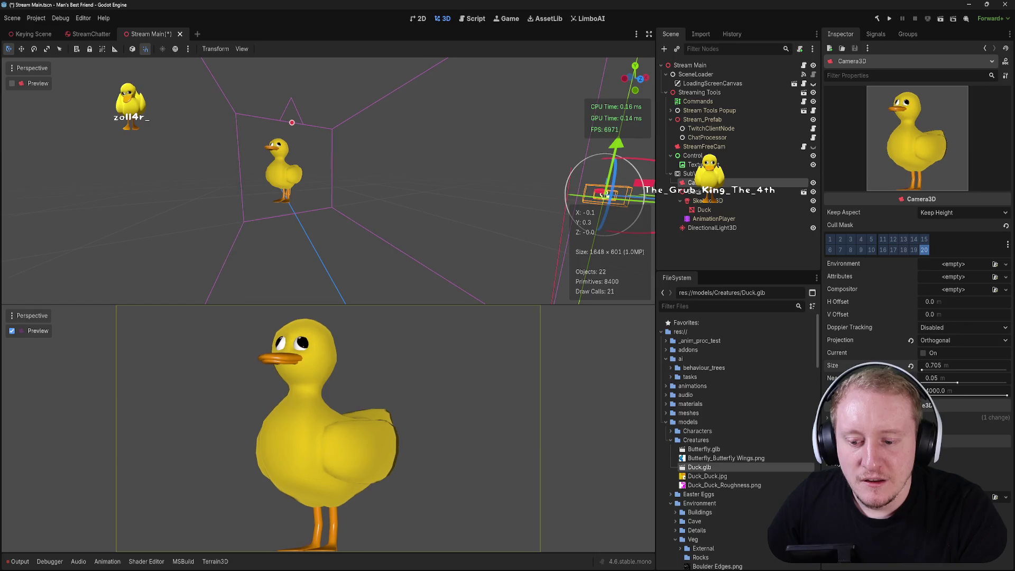
key(f)
drag(328, 130, 328, 131)
click(364, 304)
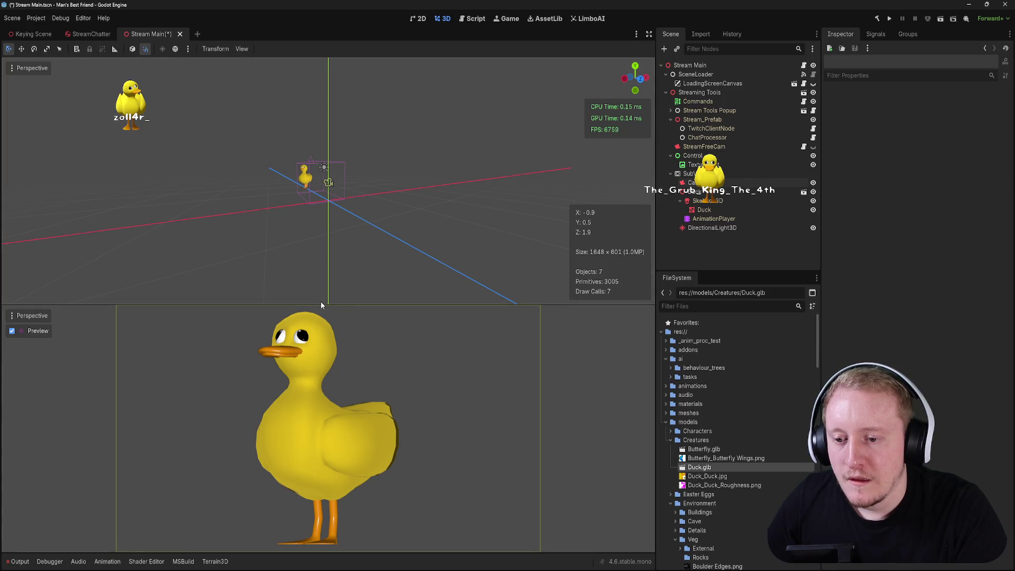
mouse_move(323, 304)
mouse_down()
mouse_move(323, 198)
mouse_move(324, 300)
mouse_move(343, 355)
mouse_up()
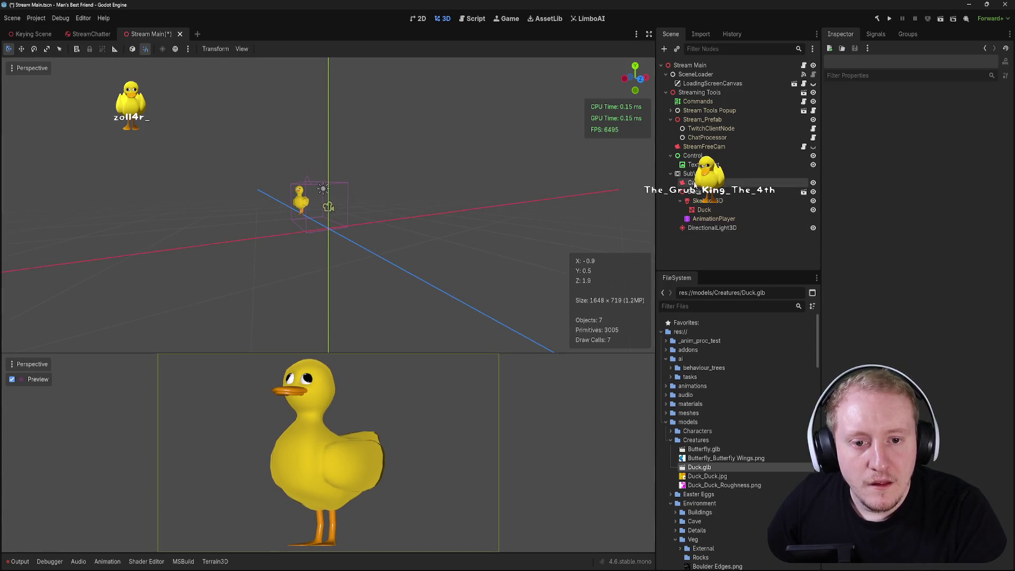
- Inspect SubViewport, Control and Duck, test Duck's Y rotation, save, and select Control on the 2D canvas
click(720, 174)
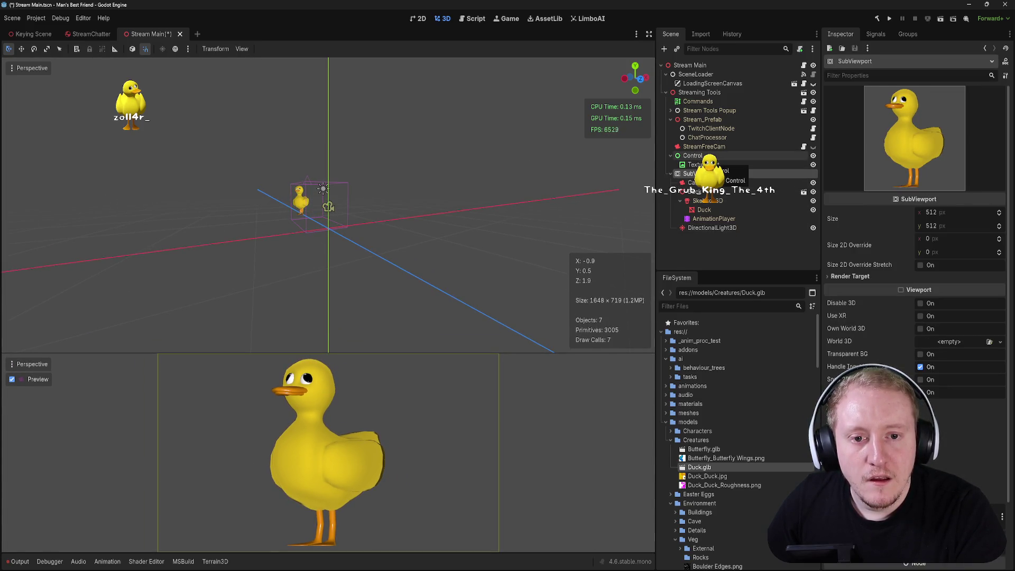
click(700, 156)
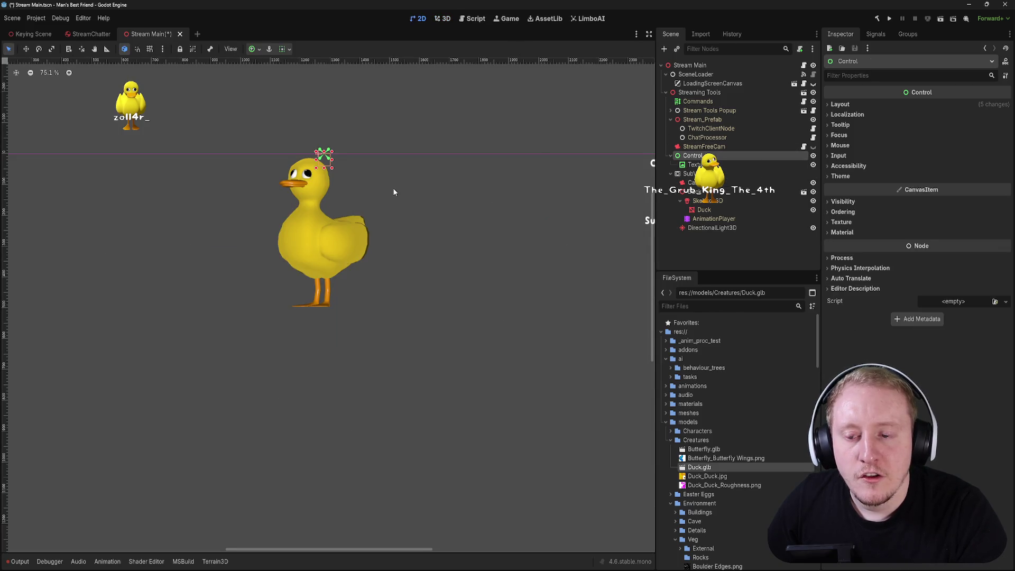
click(703, 193)
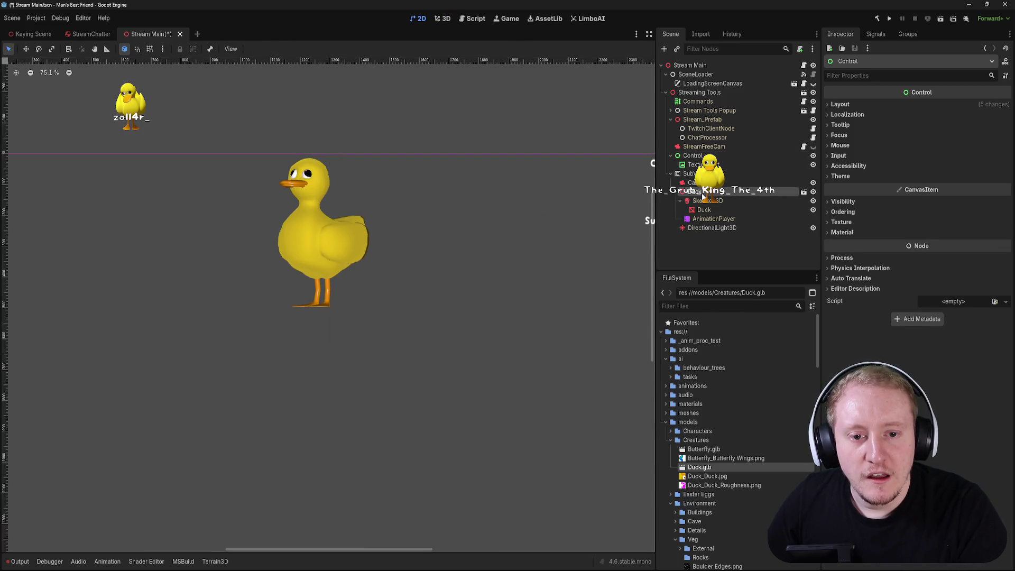
click(420, 19)
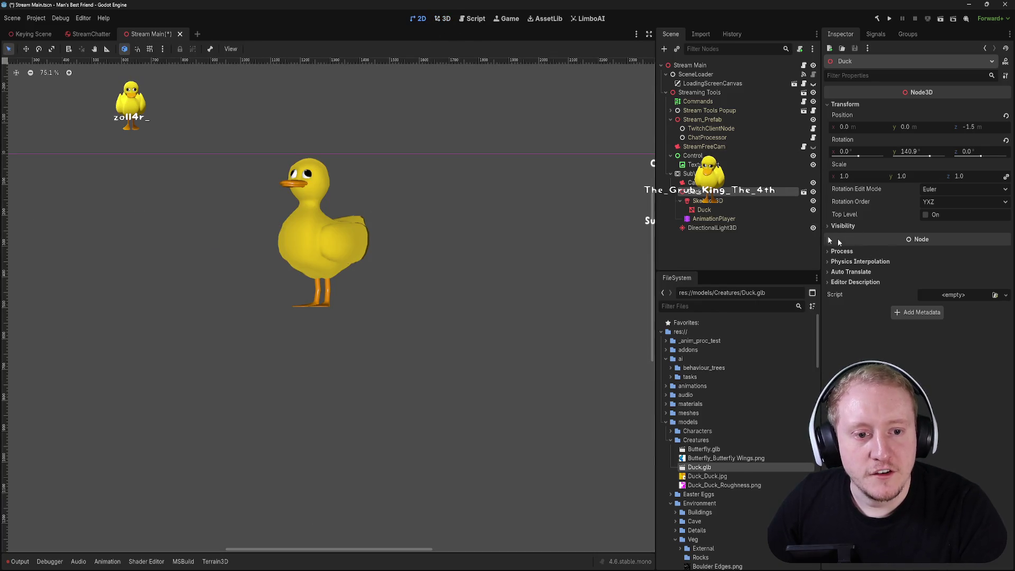
mouse_move(930, 157)
mouse_down()
mouse_move(907, 154)
mouse_move(931, 158)
mouse_up()
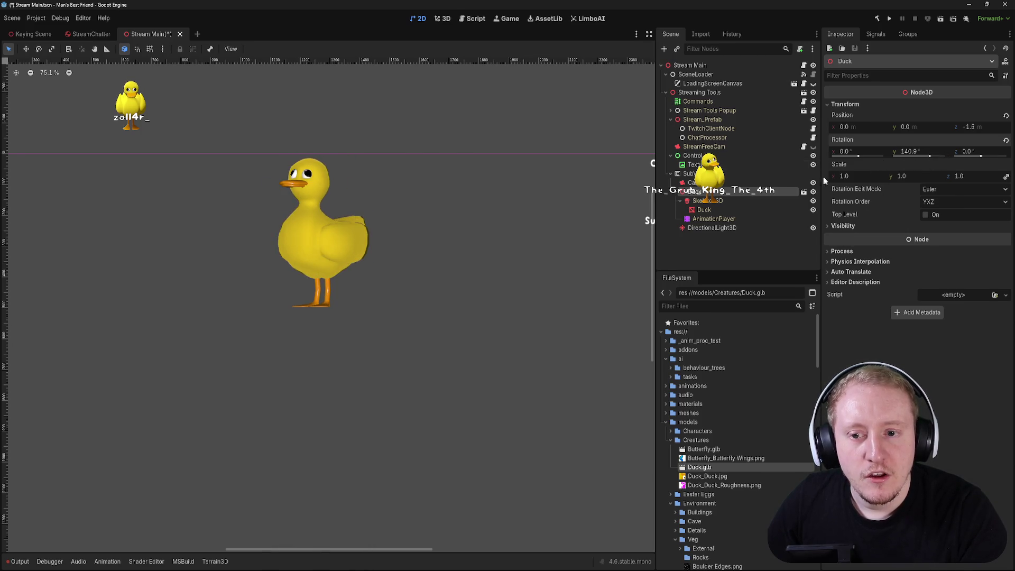
key(ctrl+s)
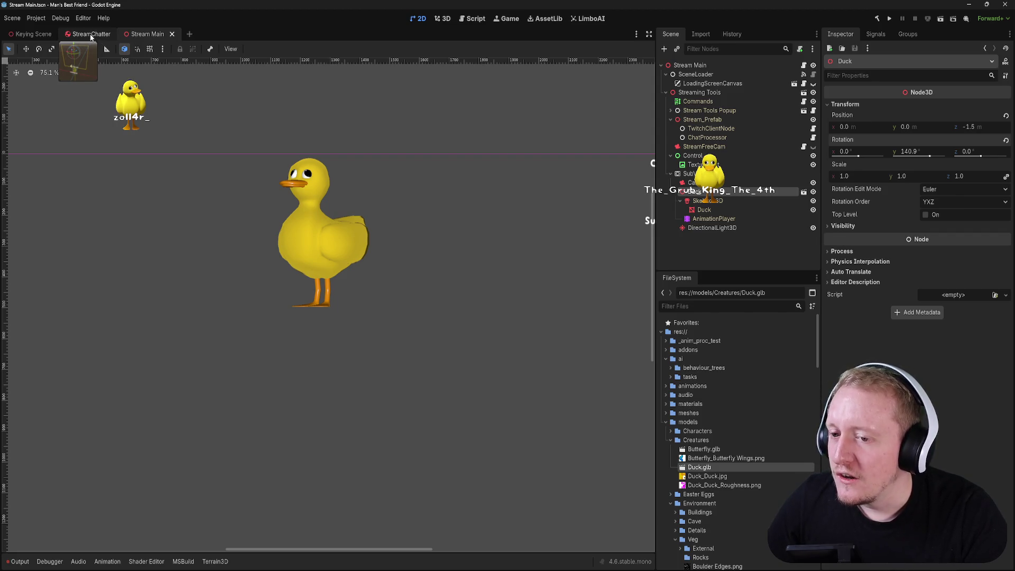
key(ctrl+F2)
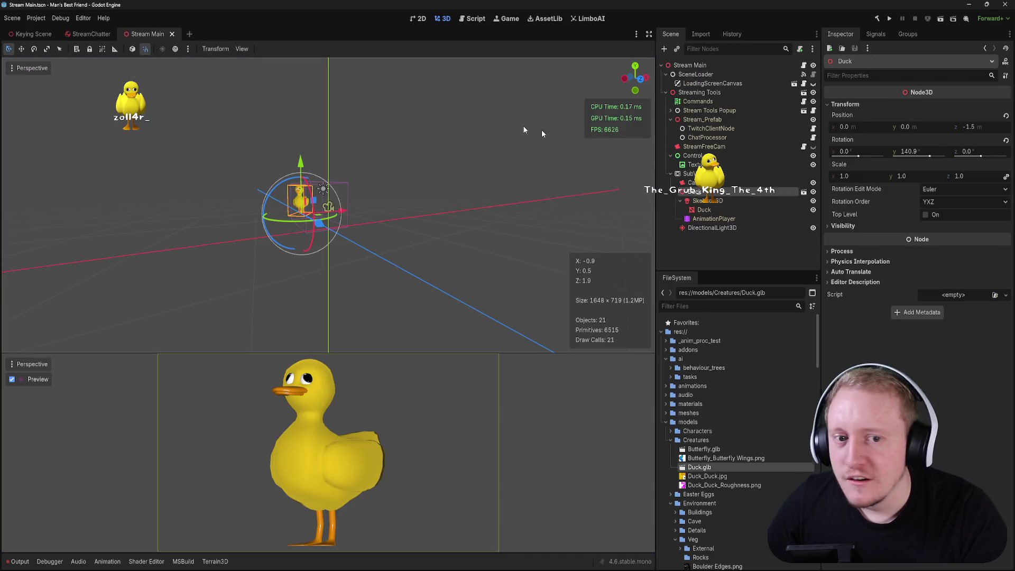
click(693, 156)
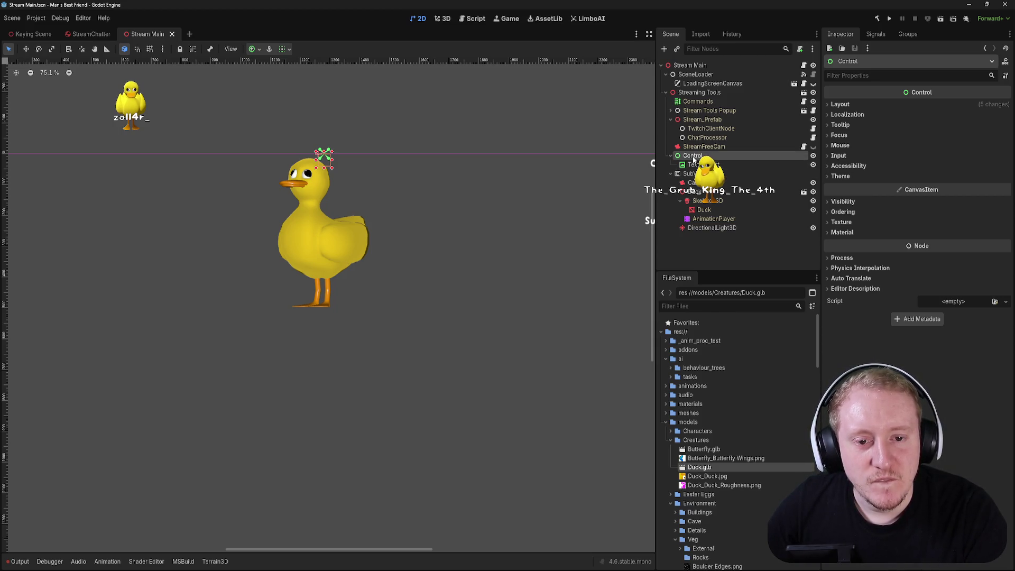
- Stretch the Control to Full Rect and check the TextureRect's anchor presets
click(261, 49)
click(302, 126)
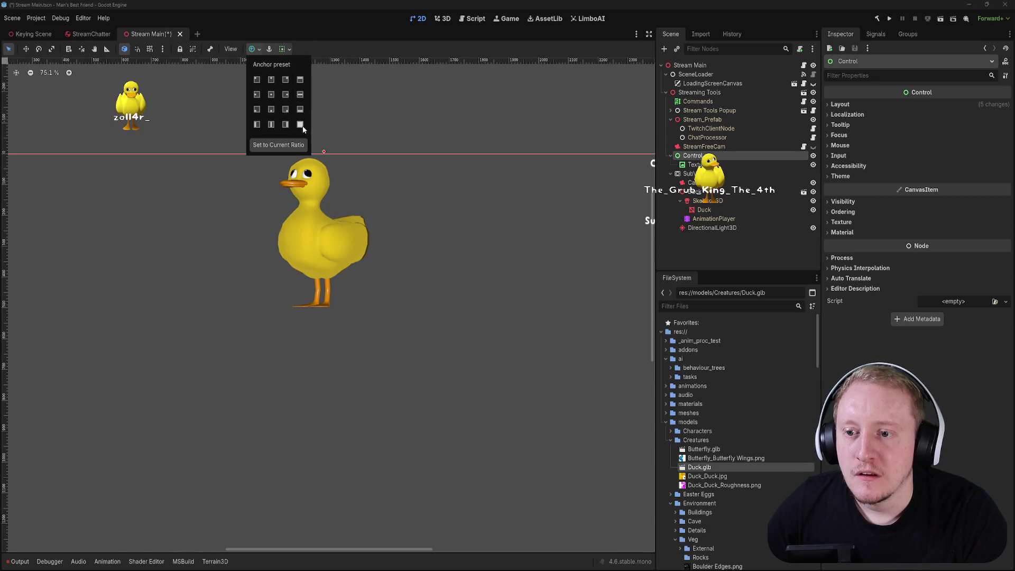
click(694, 166)
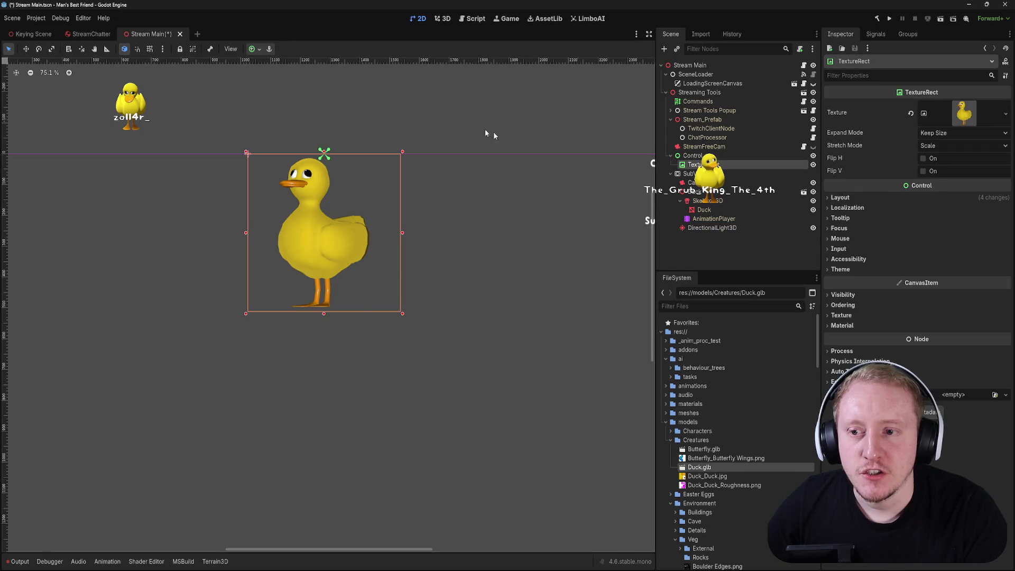
click(257, 49)
click(270, 49)
click(266, 50)
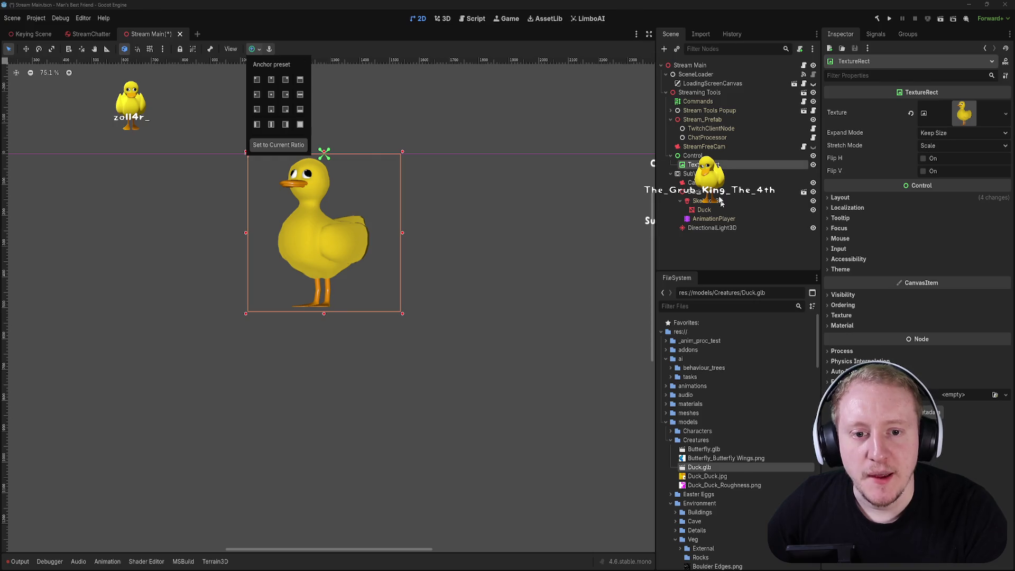
- Rename the Control node to Alerts UI
double_click(714, 156)
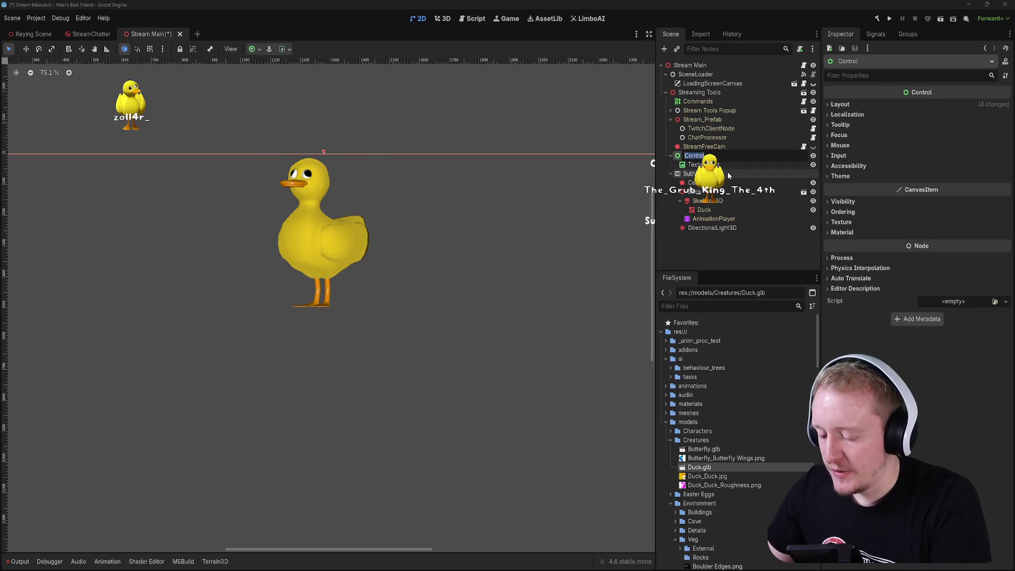
text(Twitch)
text(Alre)
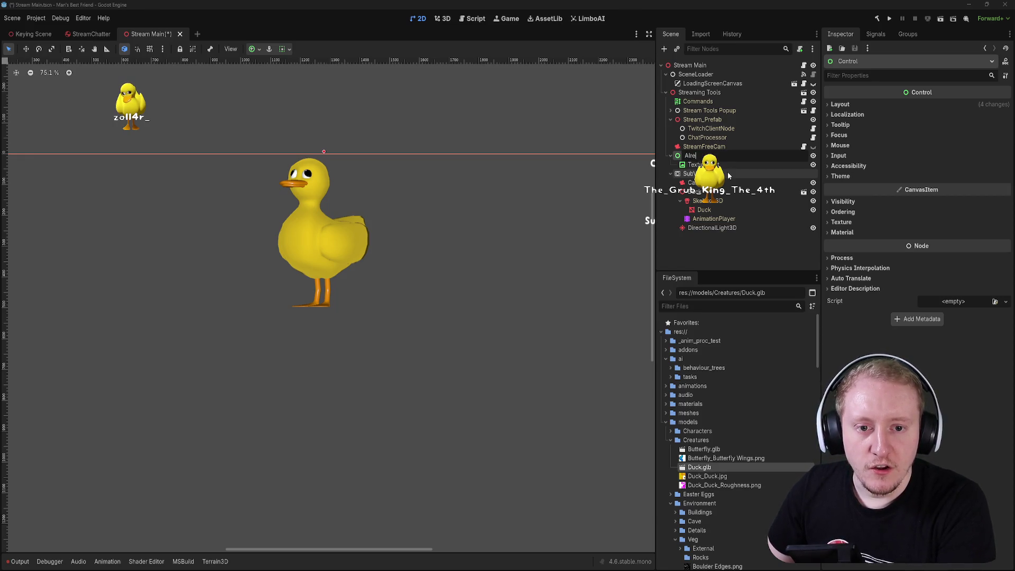
text( UI)
key(Return)
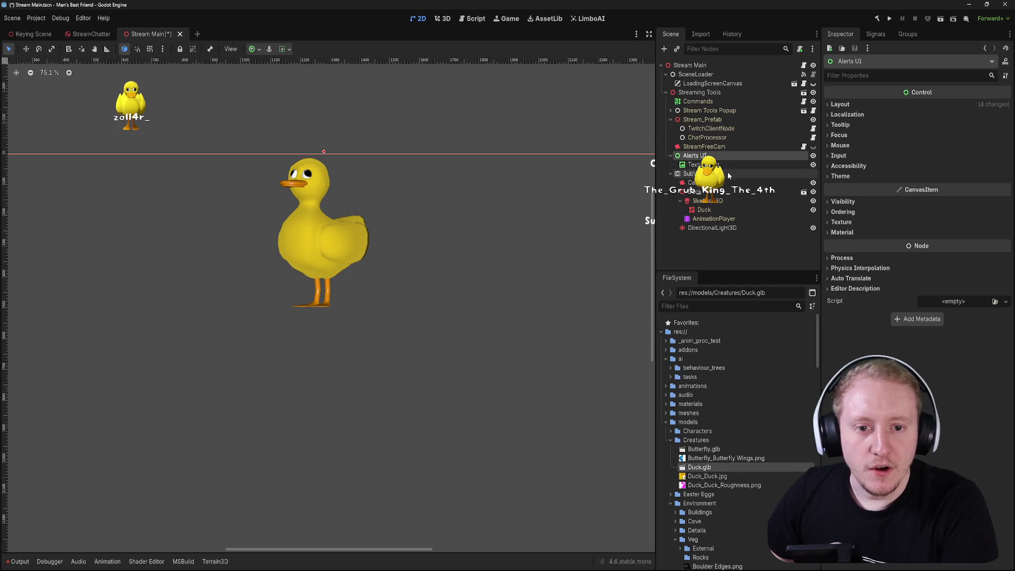
click(718, 166)
- Rename the SubViewport node to Alerts Subviewport
click(718, 170)
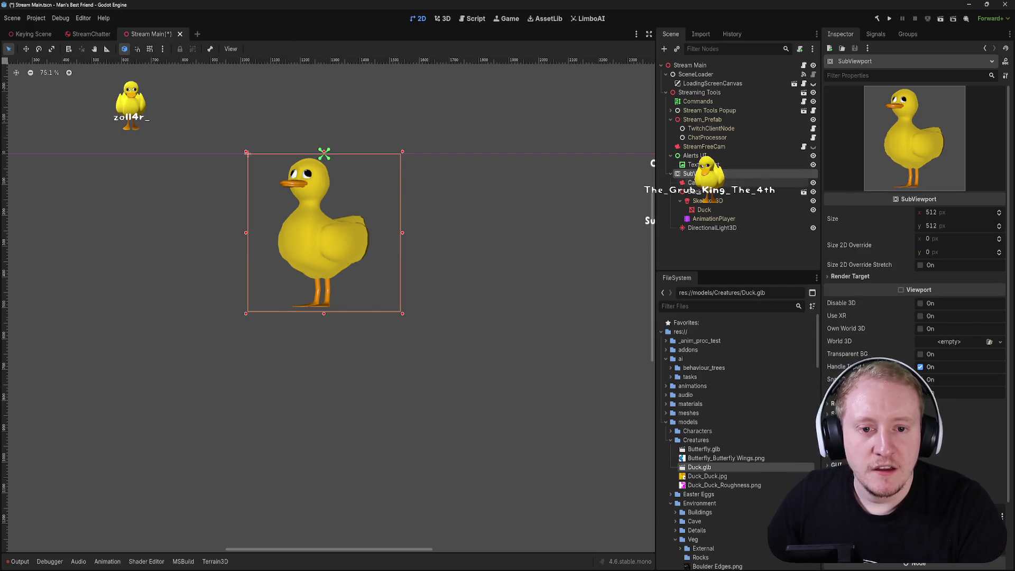
key(F2)
text(Fl)
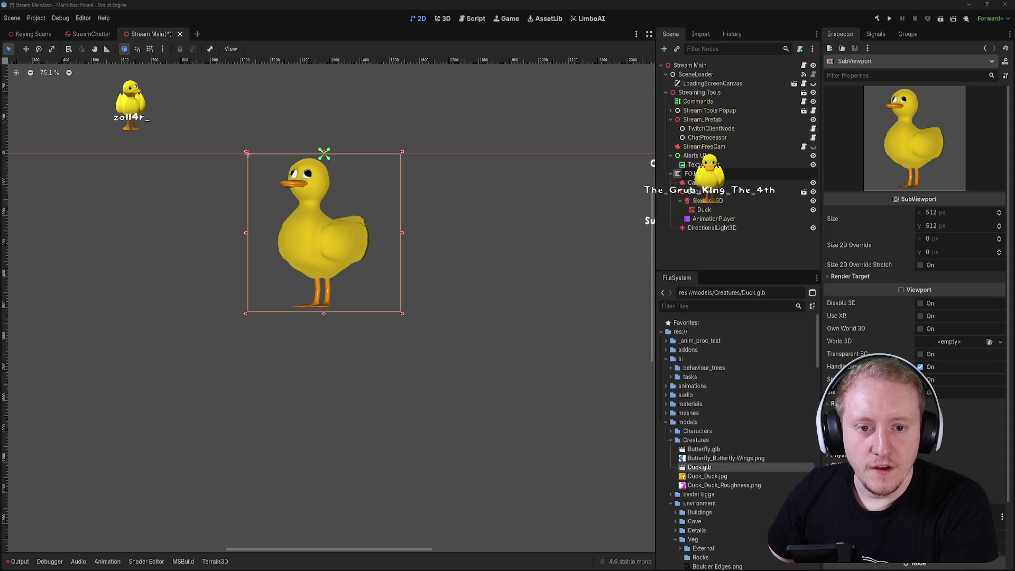
text(Foll)
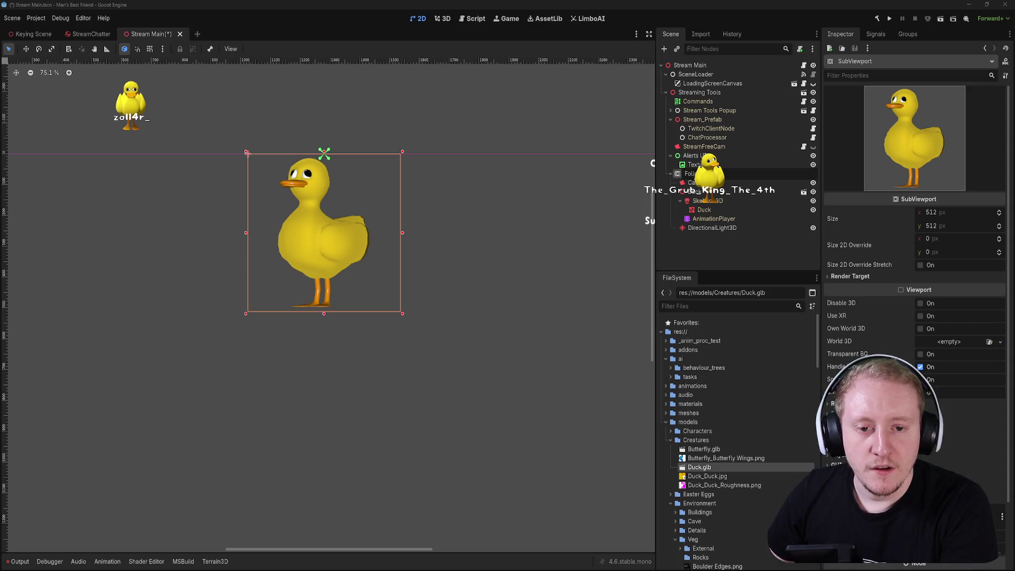
key(BackSpace)
key(BackSpace)
key(BackSpace)
text(Ca)
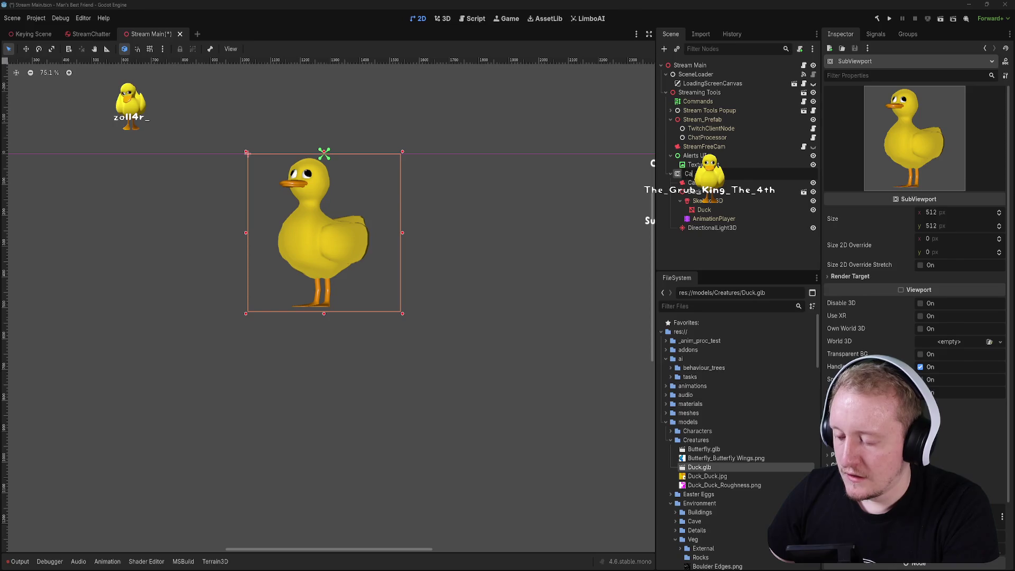
key(BackSpace)
key(BackSpace)
text(Alerts Subviewport)
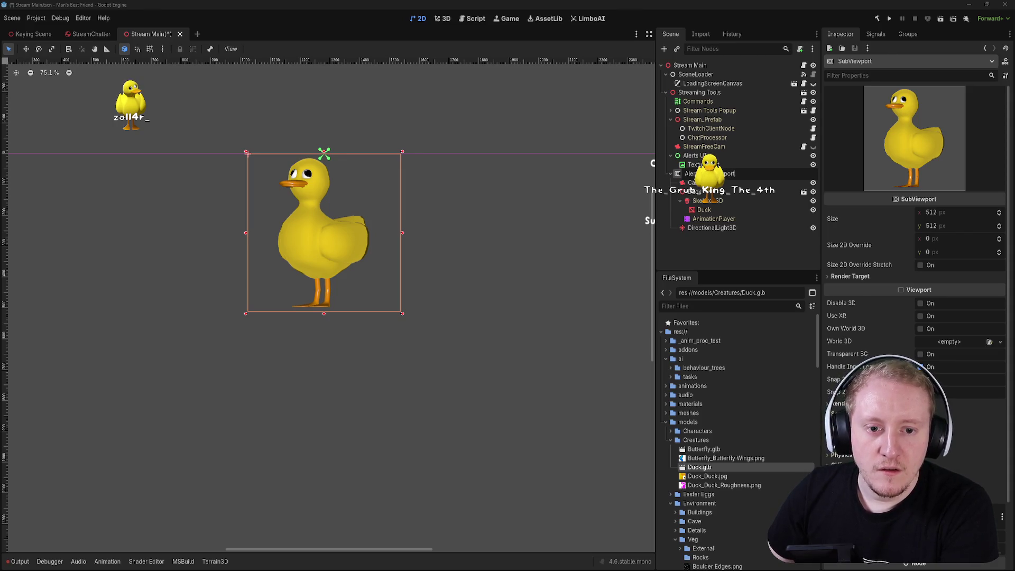
key(Return)
- Save Stream Main, then reselect Alerts UI and Alerts Subviewport and bring up TextureRect's actions
click(724, 156)
key(ctrl+s)
click(699, 173)
click(693, 156)
click(694, 173)
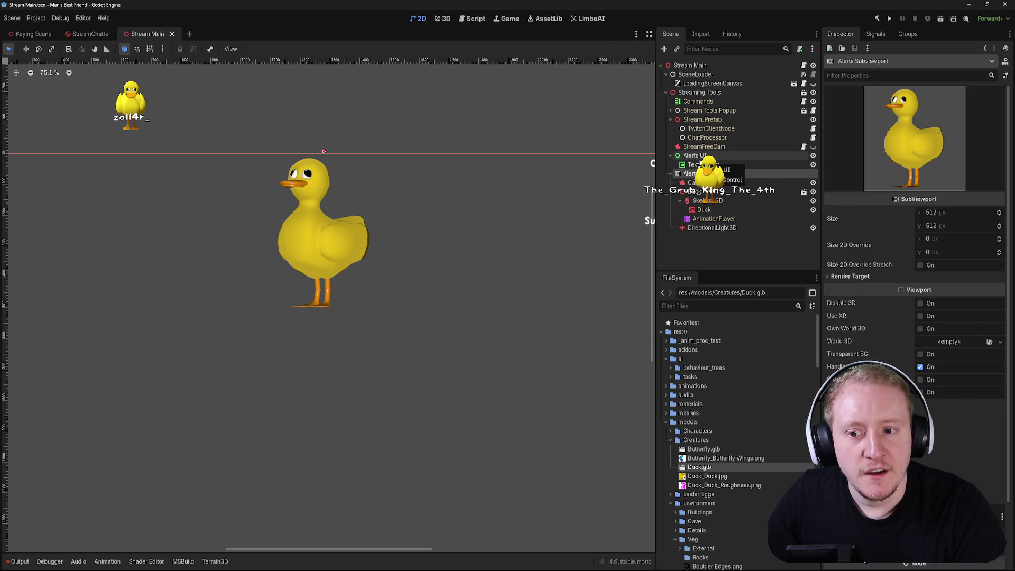
right_click(700, 164)
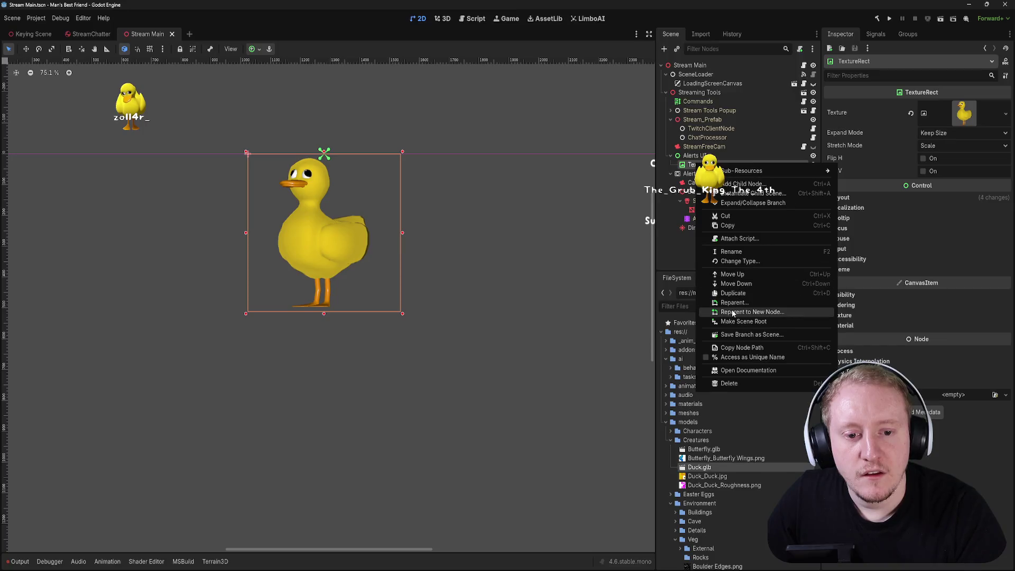
- Wrap the duck TextureRect in a new Control node anchored at the top centre
click(724, 173)
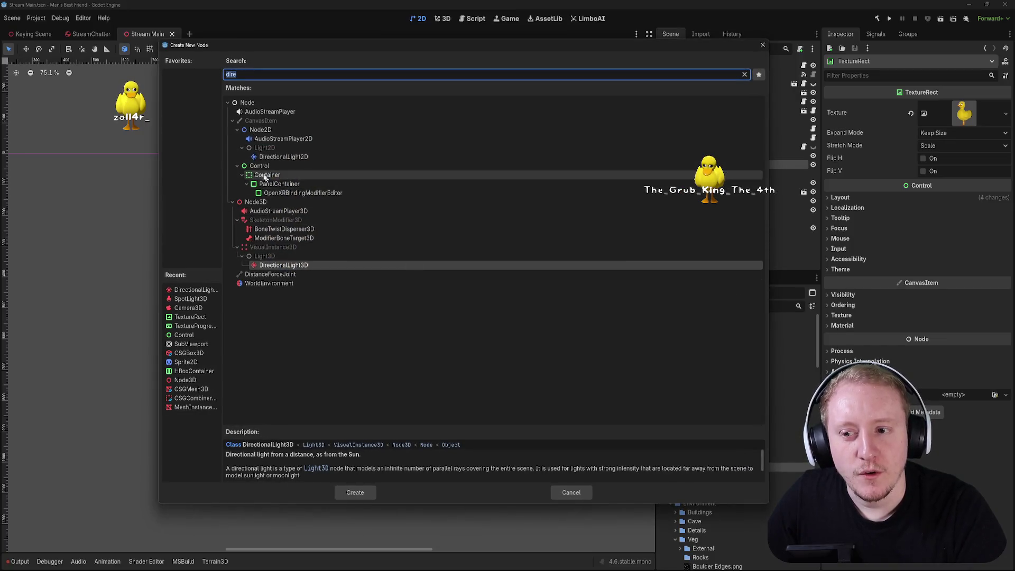
double_click(259, 166)
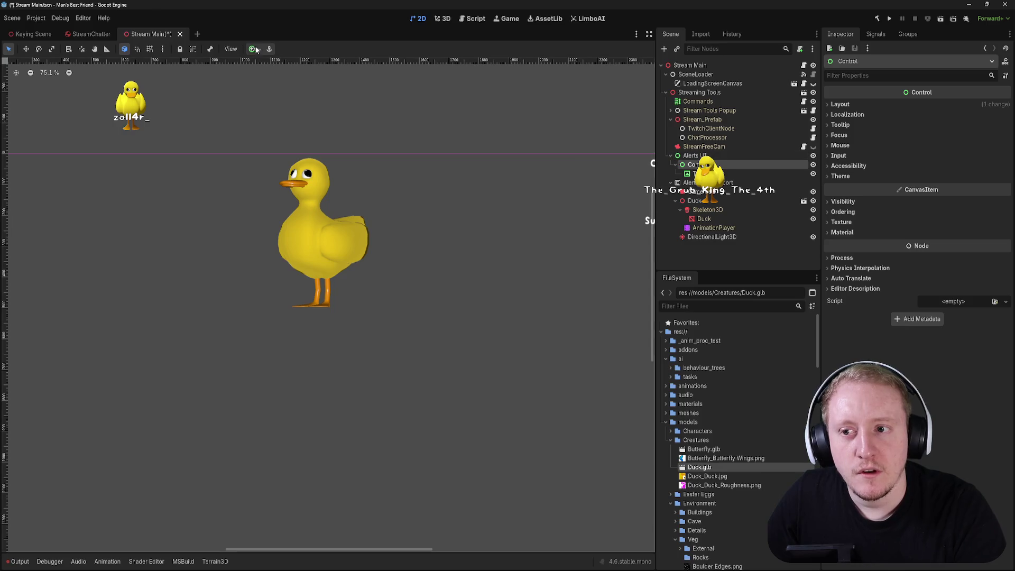
click(255, 49)
click(268, 64)
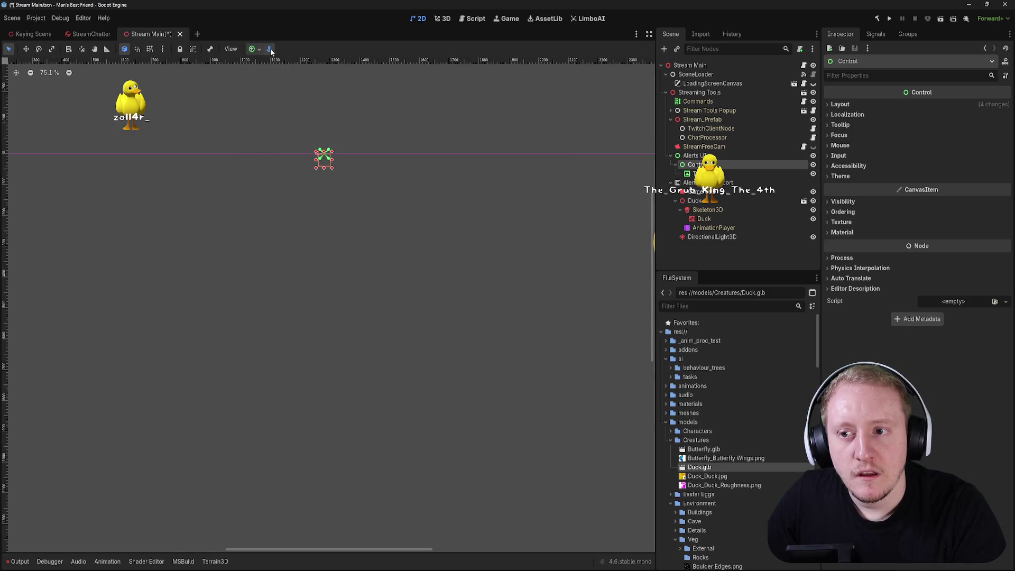
click(271, 48)
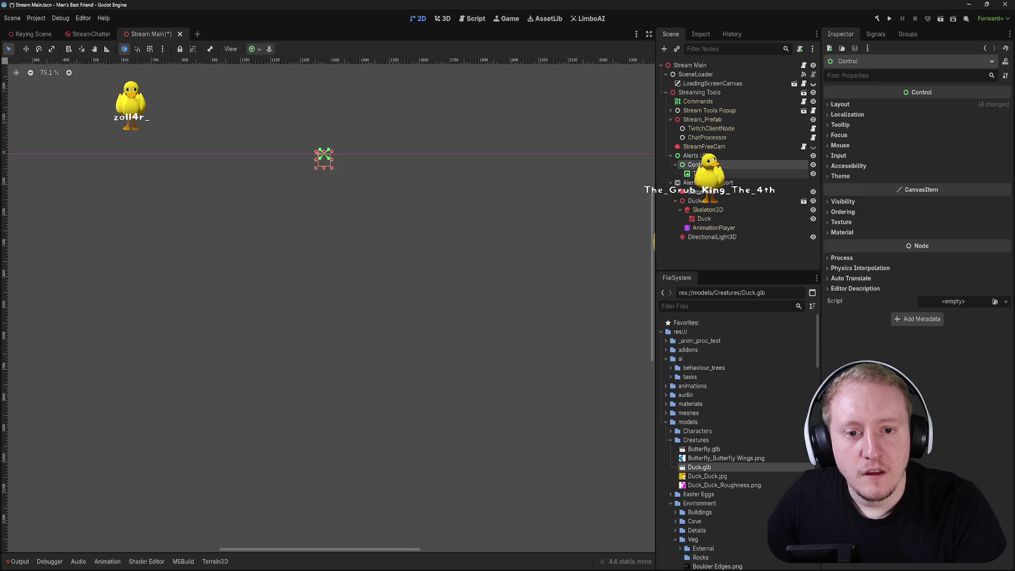
- Anchor the duck TextureRect to its parent Control's top centre
click(696, 173)
click(255, 49)
click(278, 82)
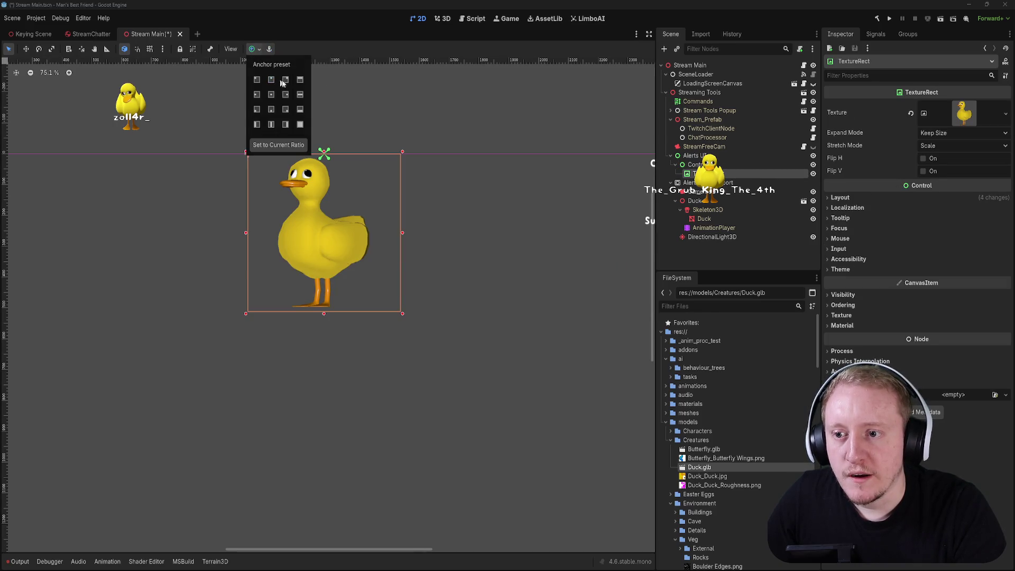
- Rename the new Control to 'Follower Alert UI'
click(696, 164)
text(Fol…ert)
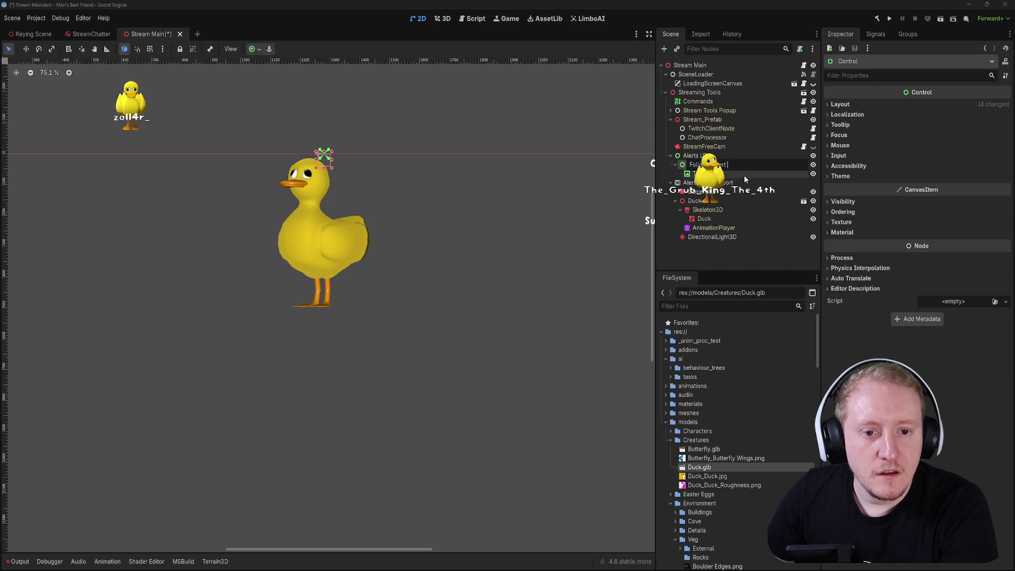
text(UI)
key(Return)
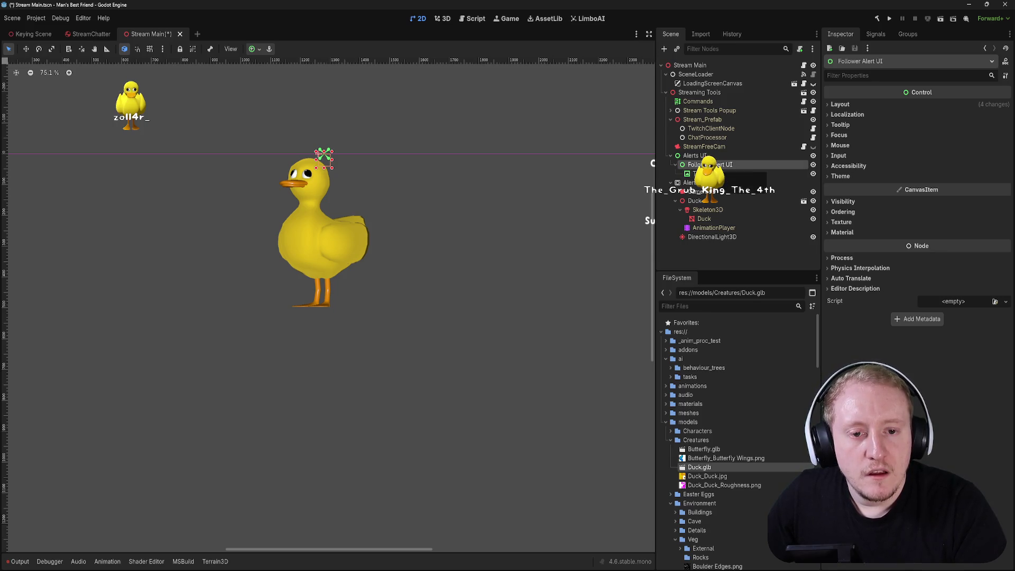
click(711, 174)
- Add a Label node as a child of Follower Alert UI
right_click(722, 166)
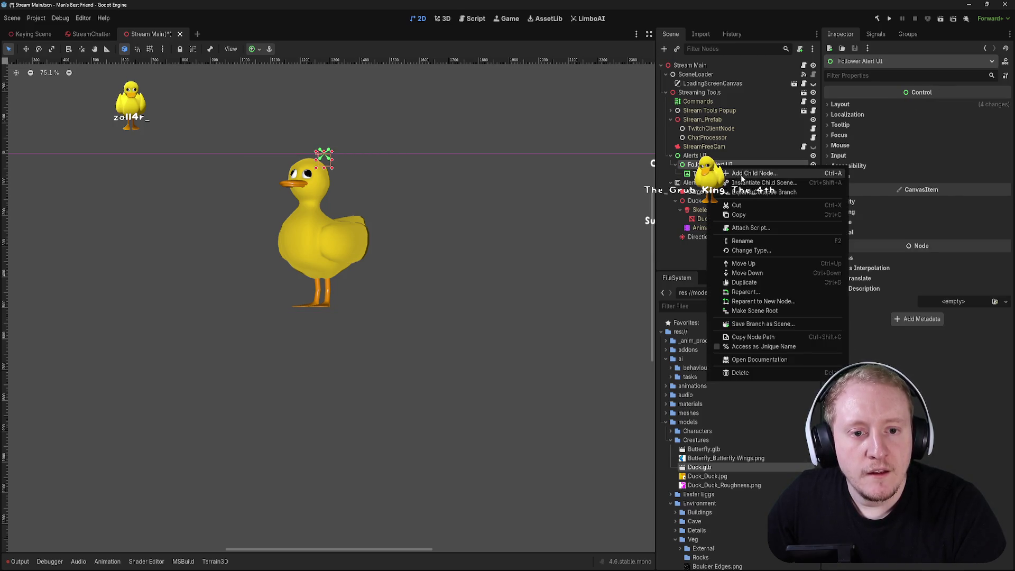
click(741, 174)
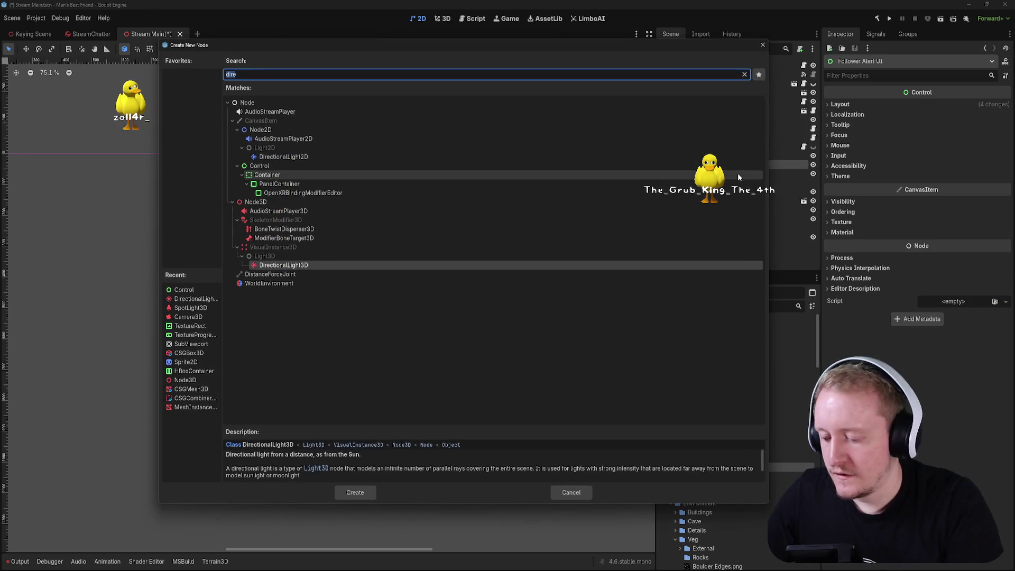
text(Text)
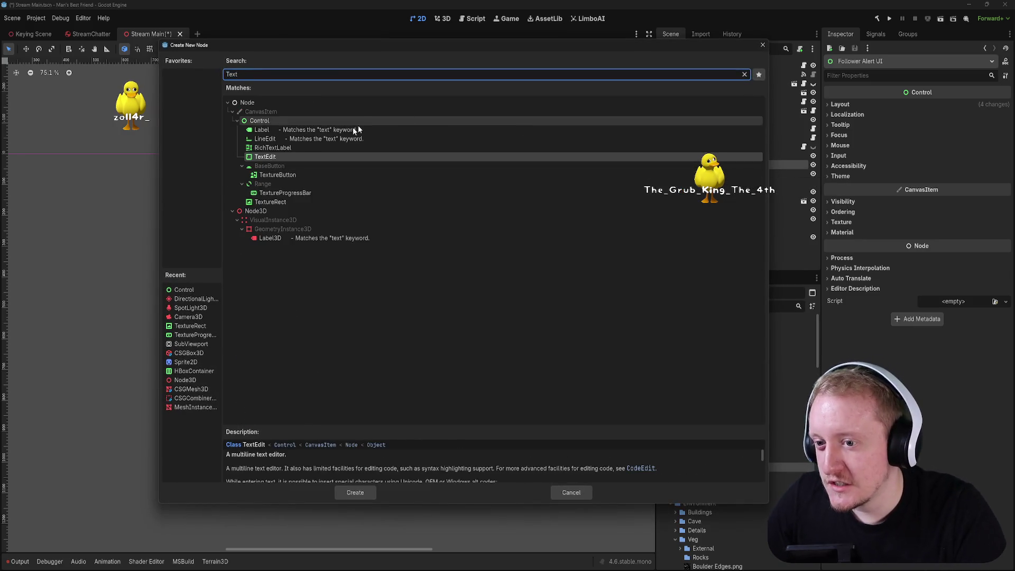
click(269, 131)
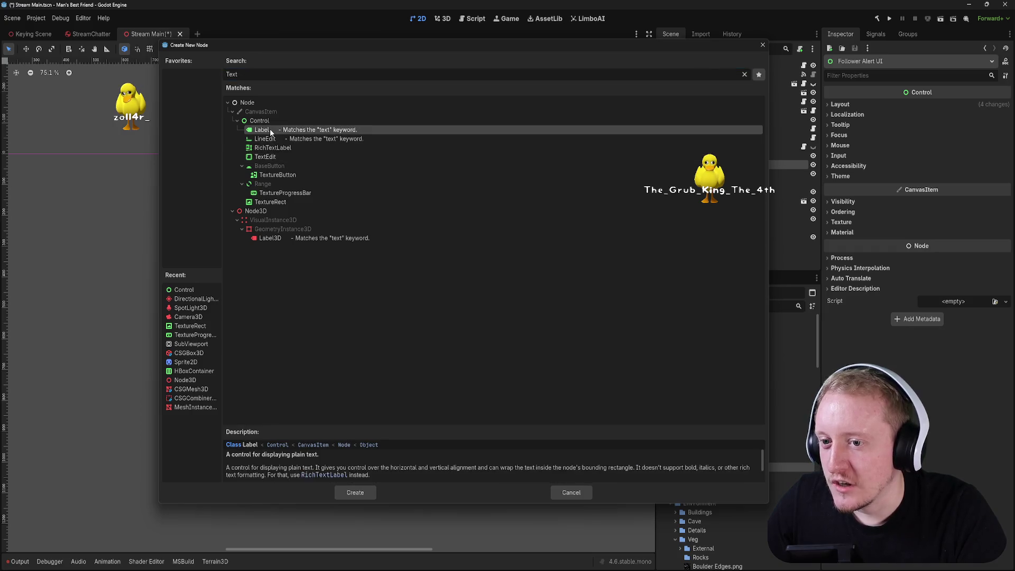
double_click(269, 131)
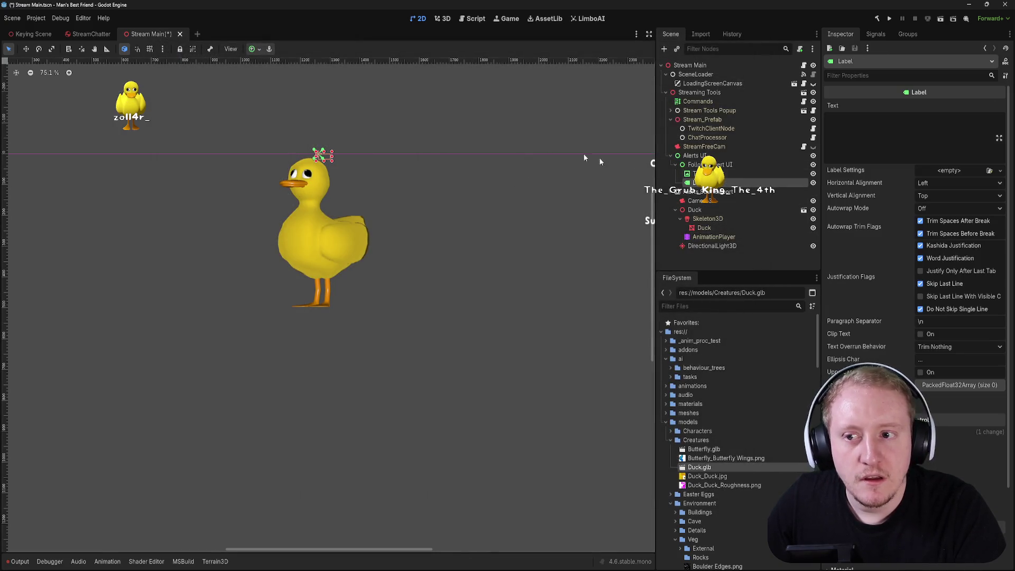
- Select the new Label and apply a first anchor preset to it
click(255, 50)
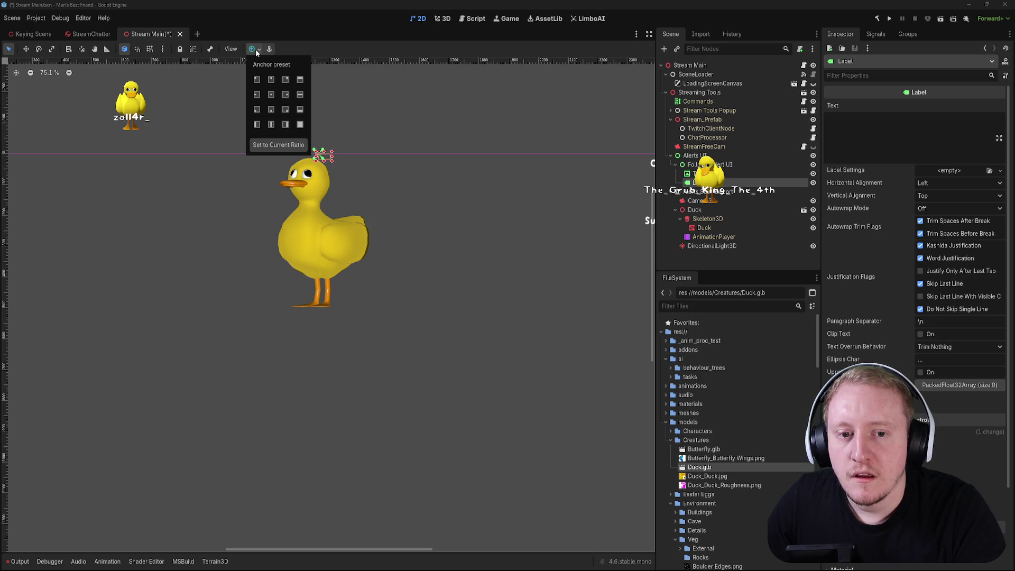
click(560, 142)
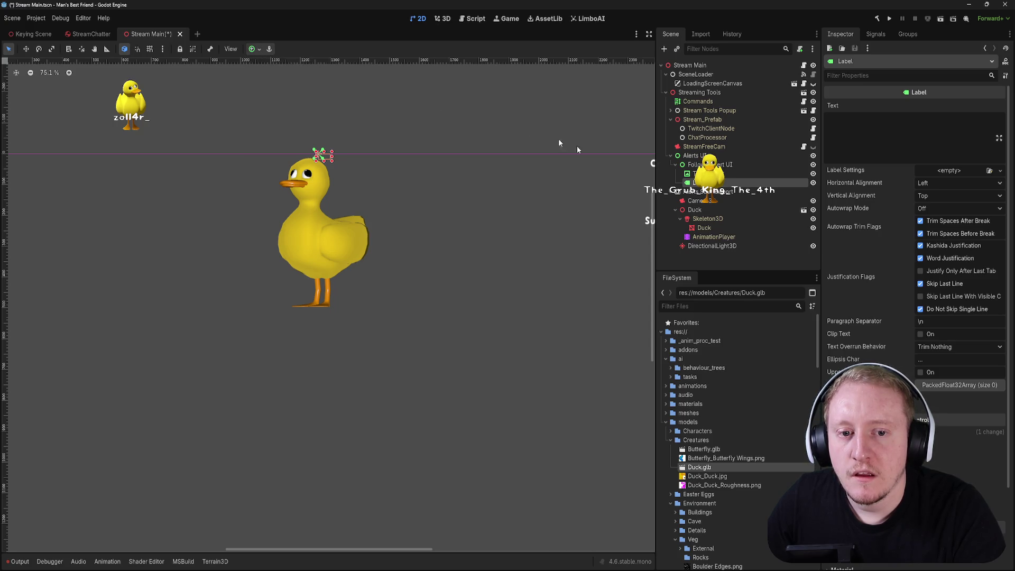
click(708, 165)
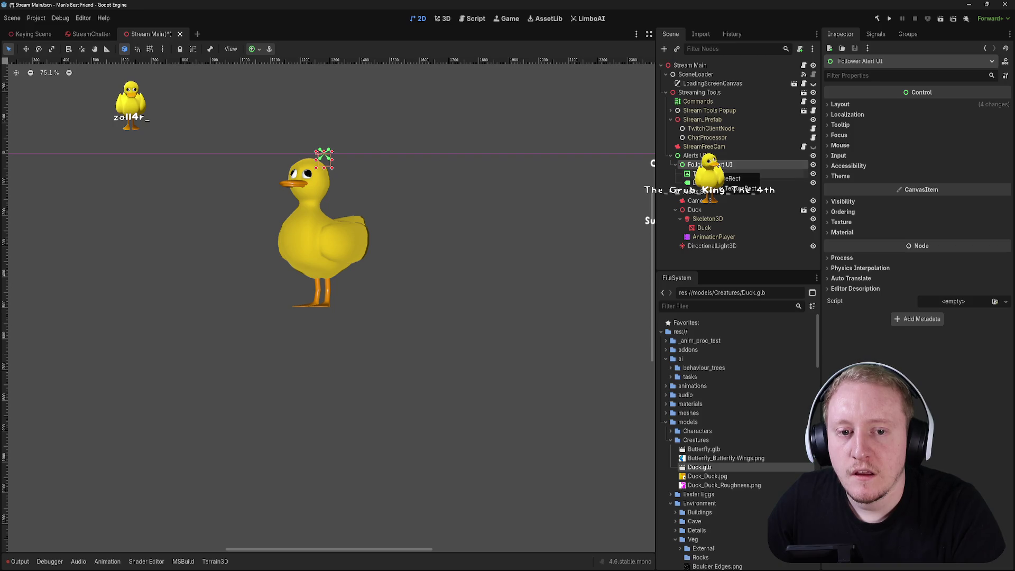
click(704, 173)
click(703, 183)
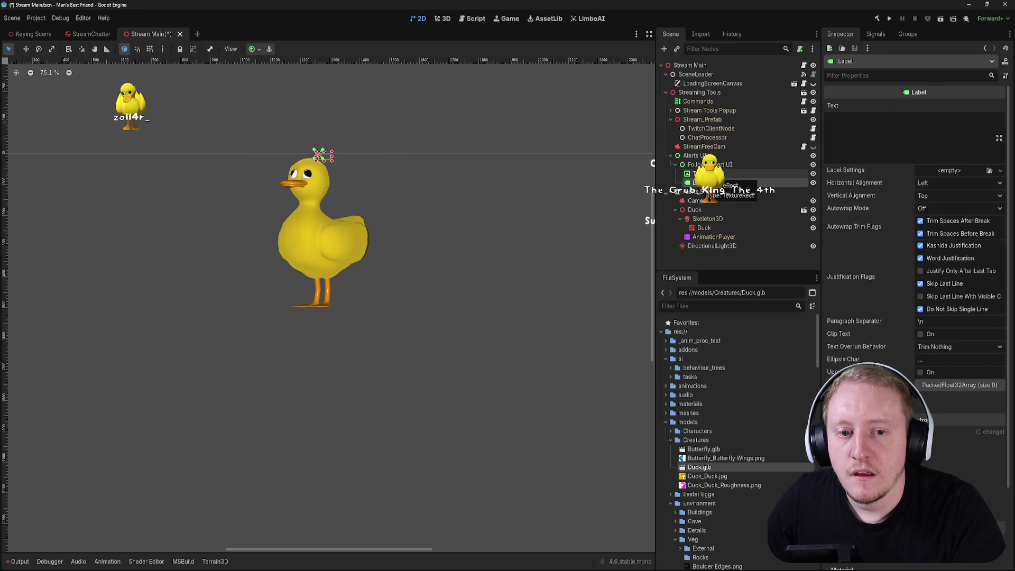
click(253, 49)
click(268, 113)
click(523, 151)
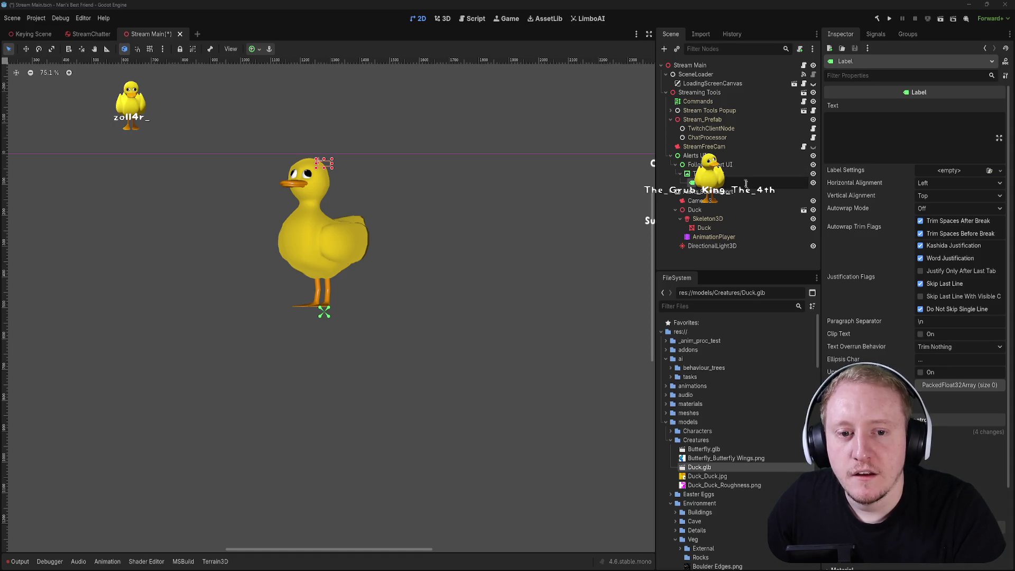
- Stretch the Label into a Bottom Wide strip just below the duck's feet
click(255, 49)
click(271, 109)
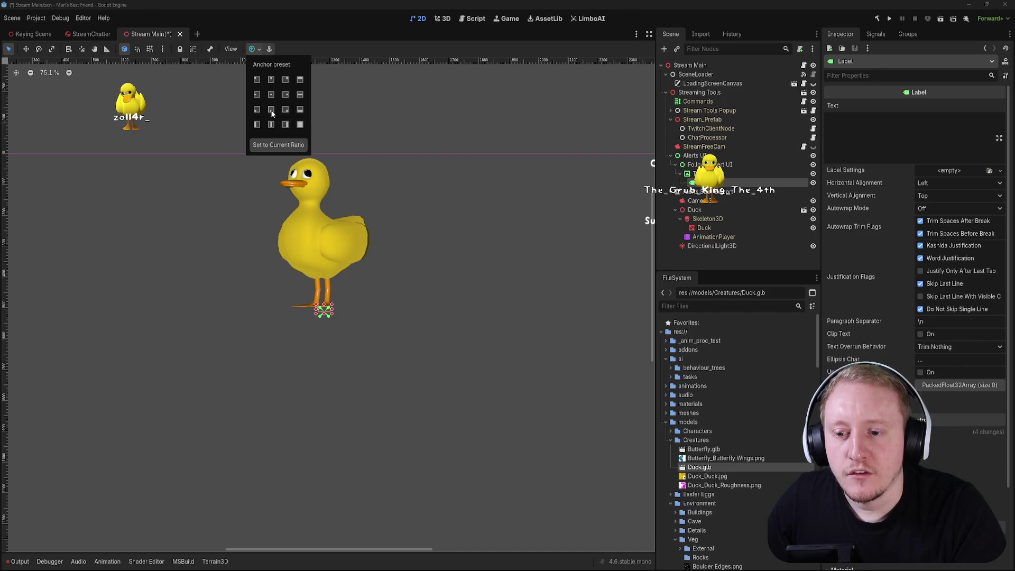
click(276, 46)
click(259, 50)
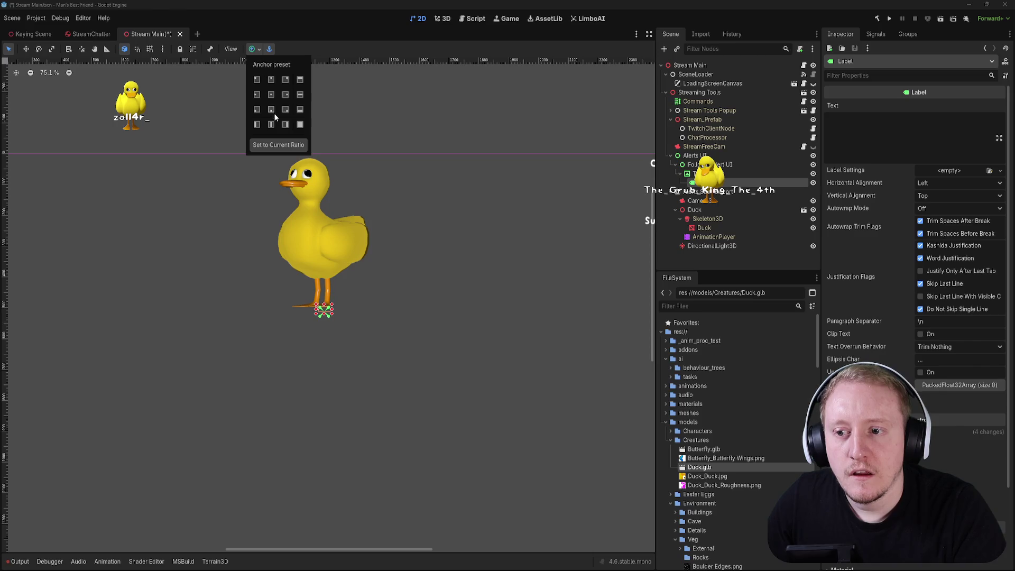
click(348, 49)
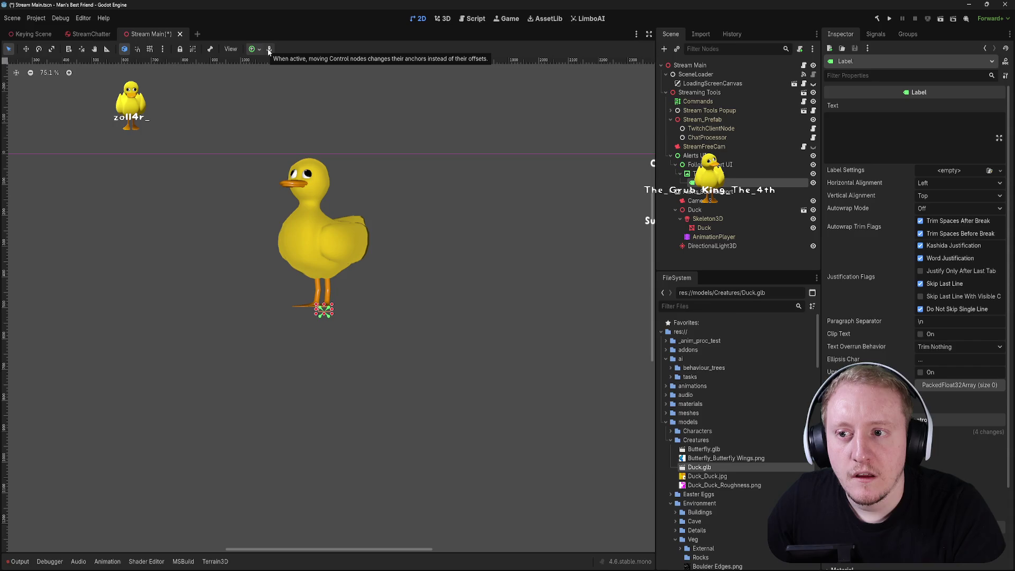
click(270, 50)
click(256, 50)
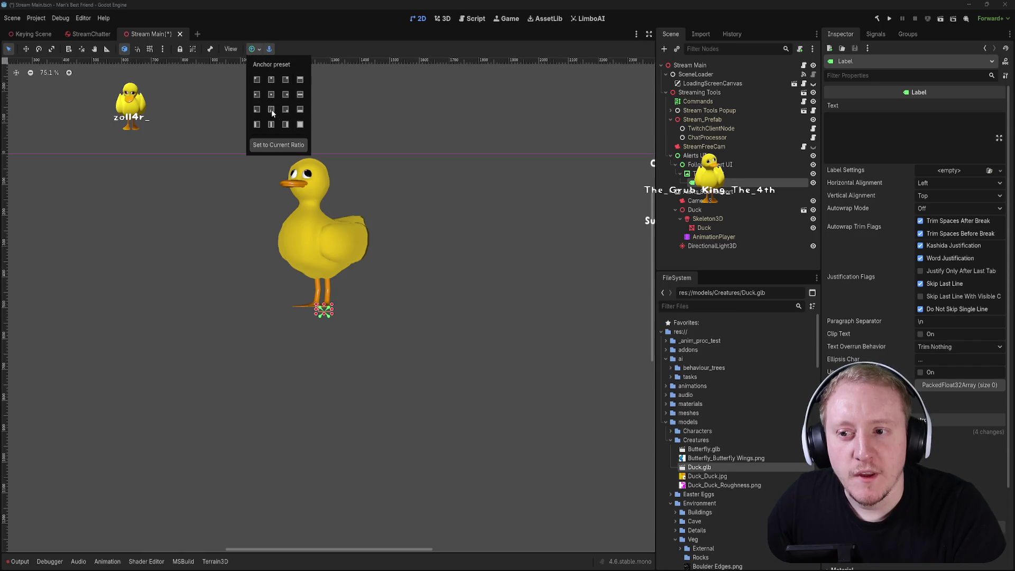
click(301, 108)
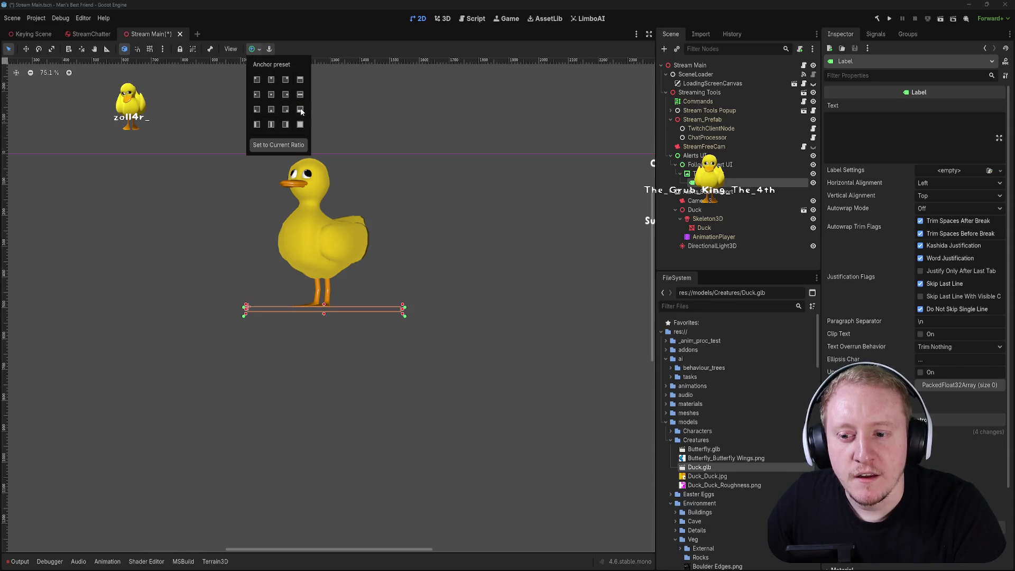
click(270, 49)
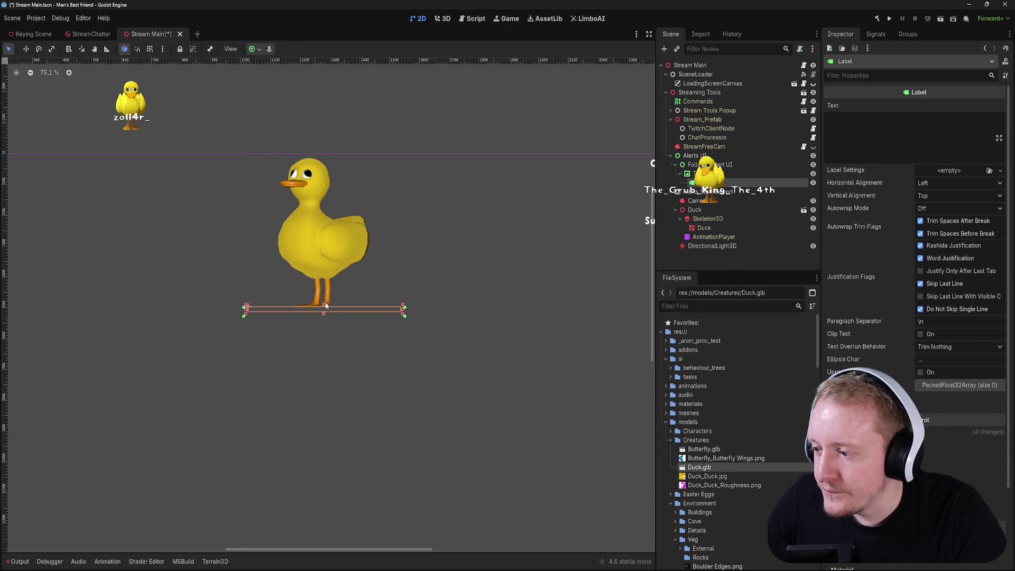
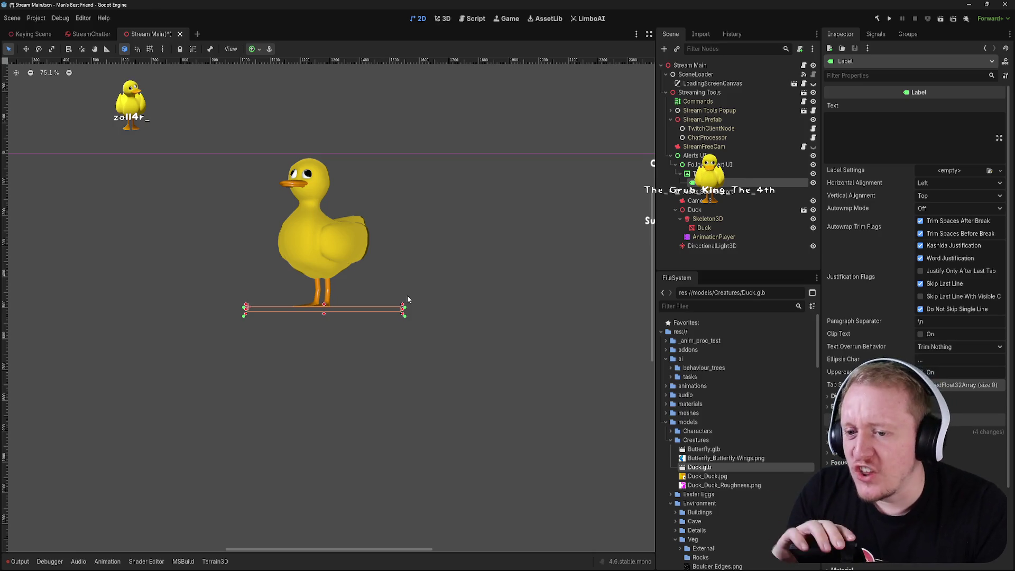
- Complete the label text as FOLLOWER_NAME, with Center horizontal and Bottom vertical alignment
click(828, 120)
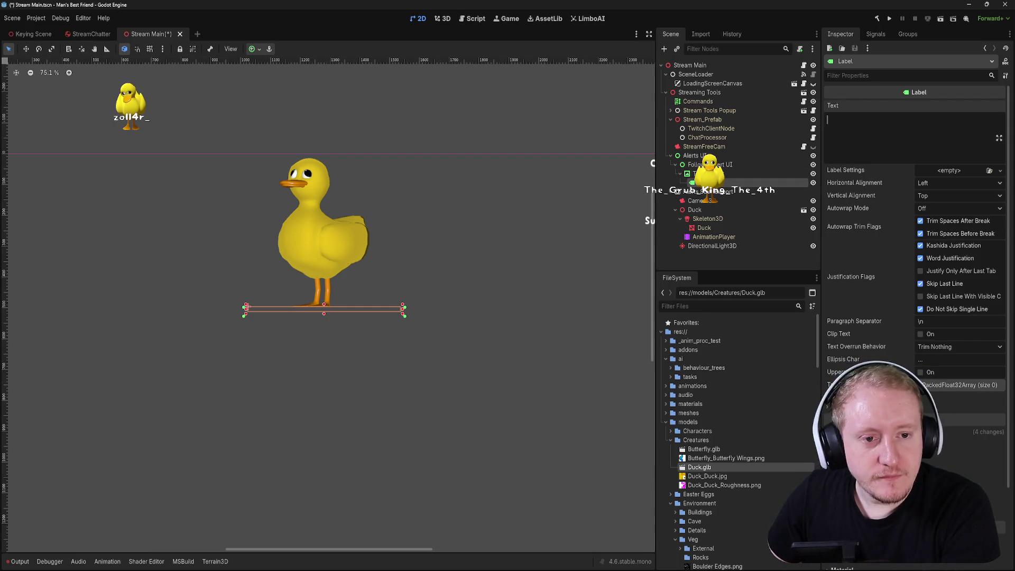
text(FOLOWER_NAME)
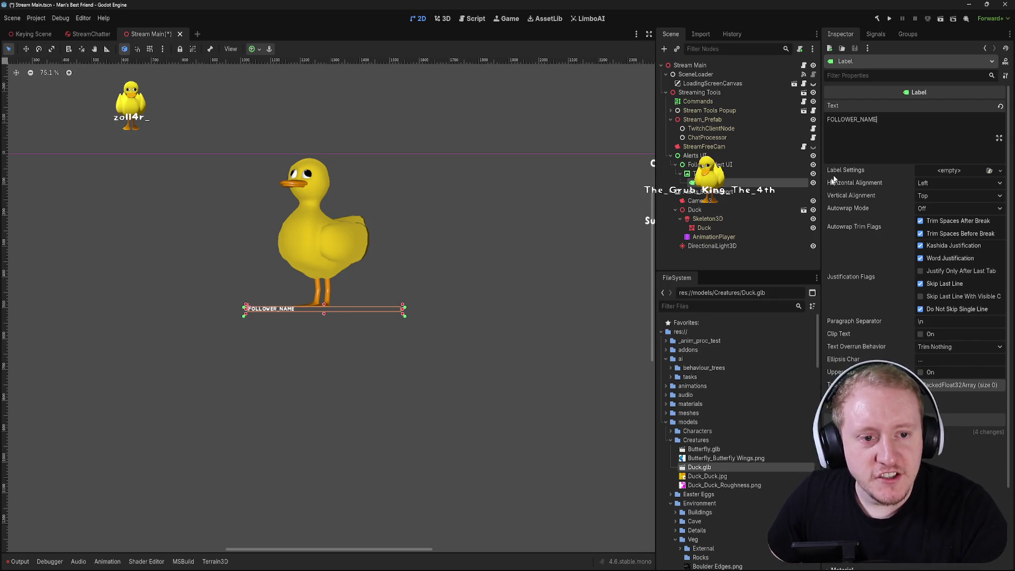
click(944, 184)
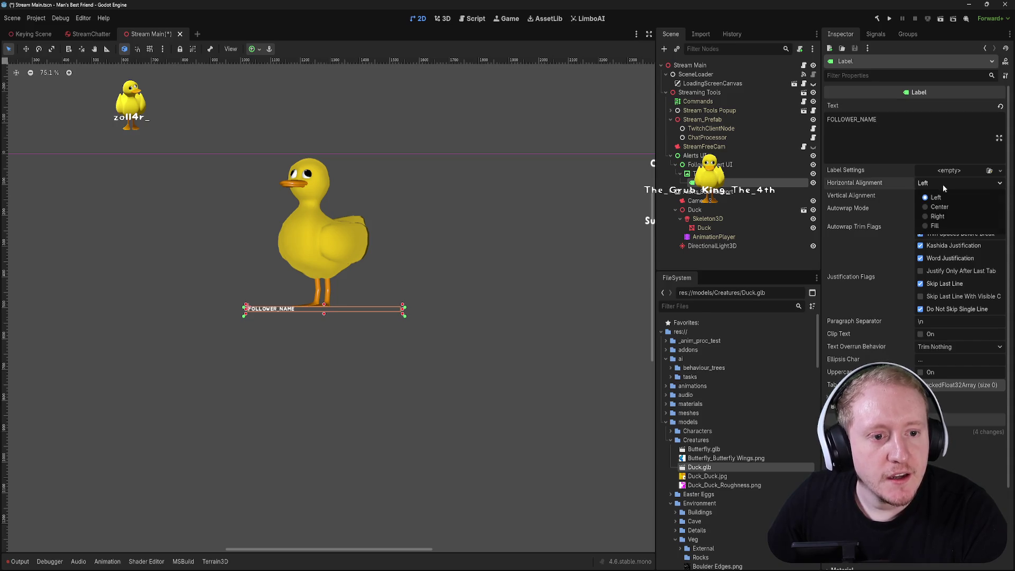
click(943, 206)
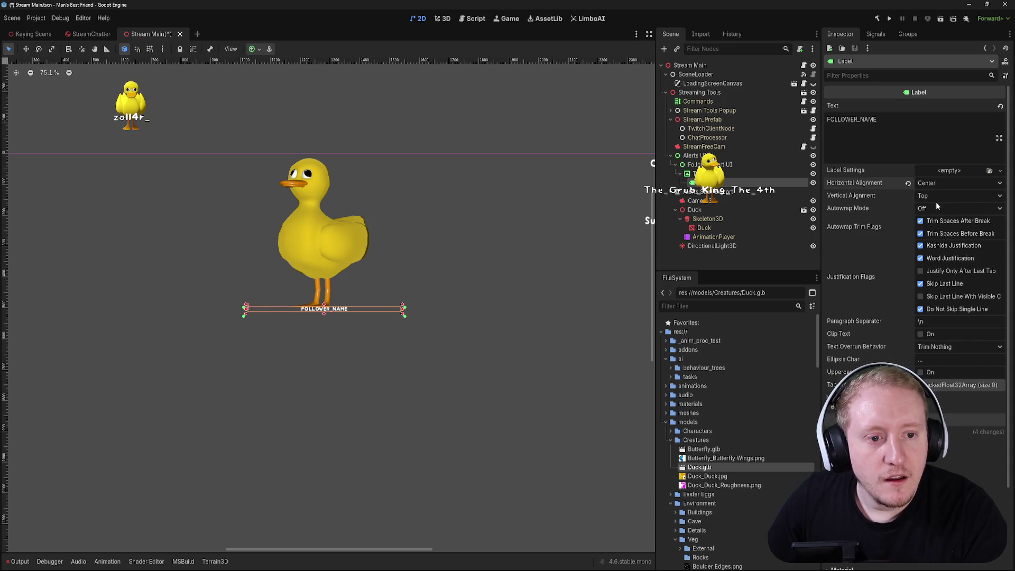
click(938, 196)
click(939, 210)
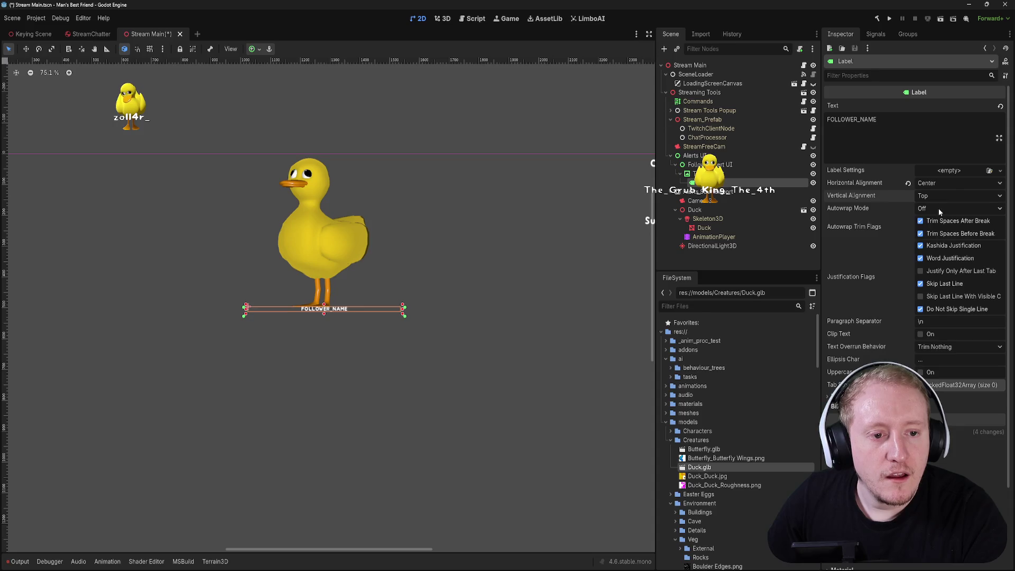
click(937, 194)
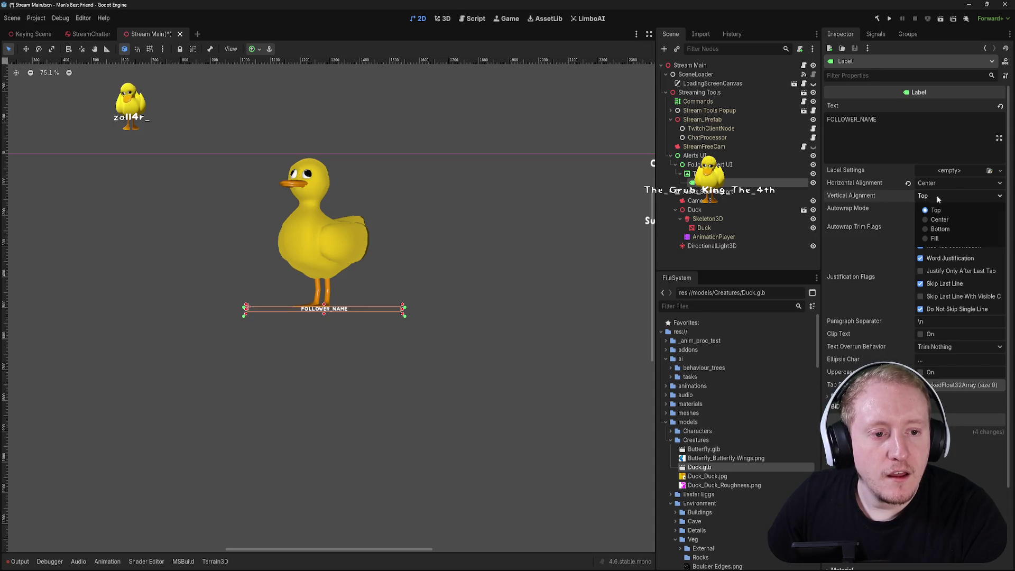
click(937, 232)
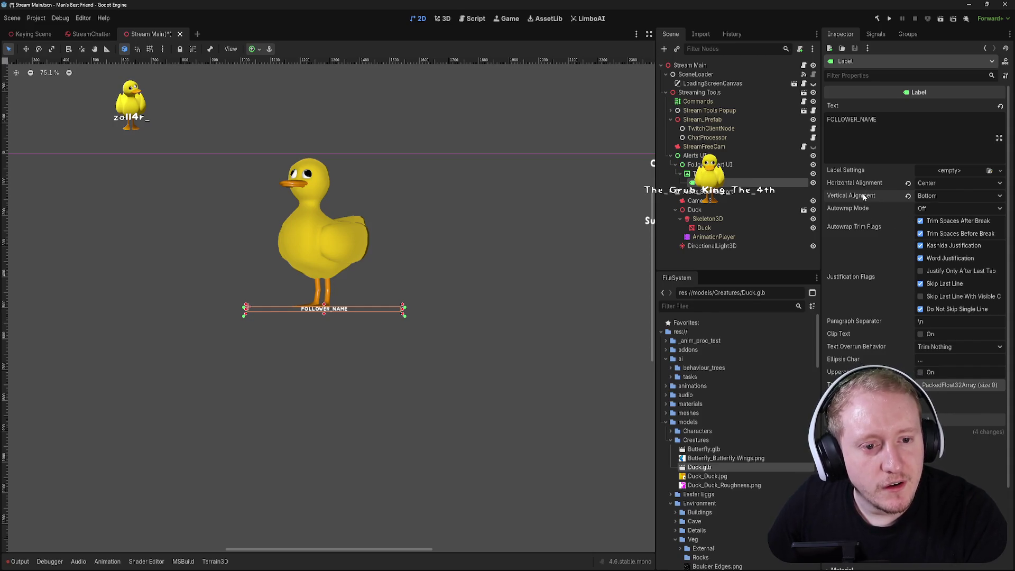
scroll(912, 182, down, 2)
click(1000, 110)
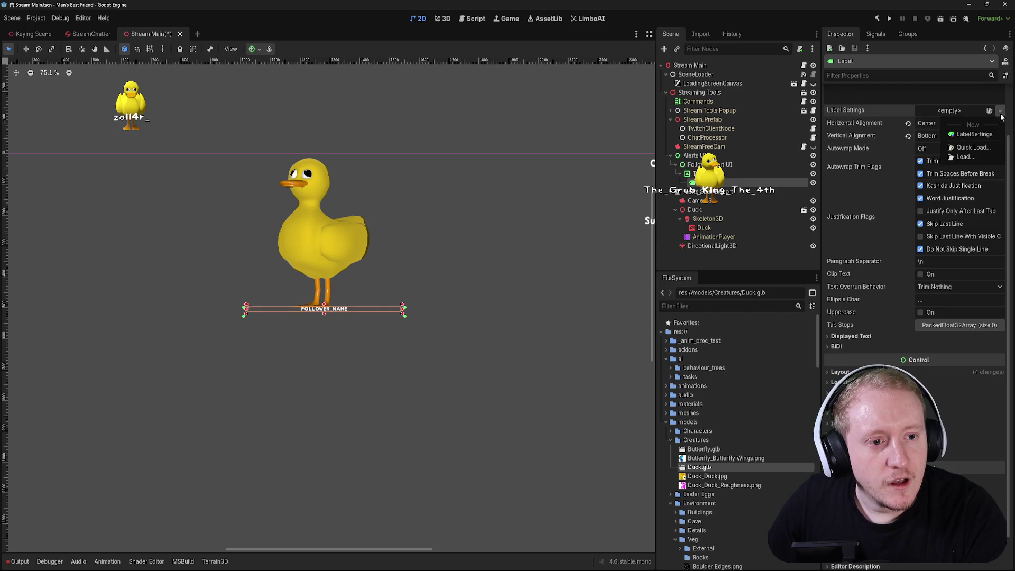
click(973, 135)
click(956, 112)
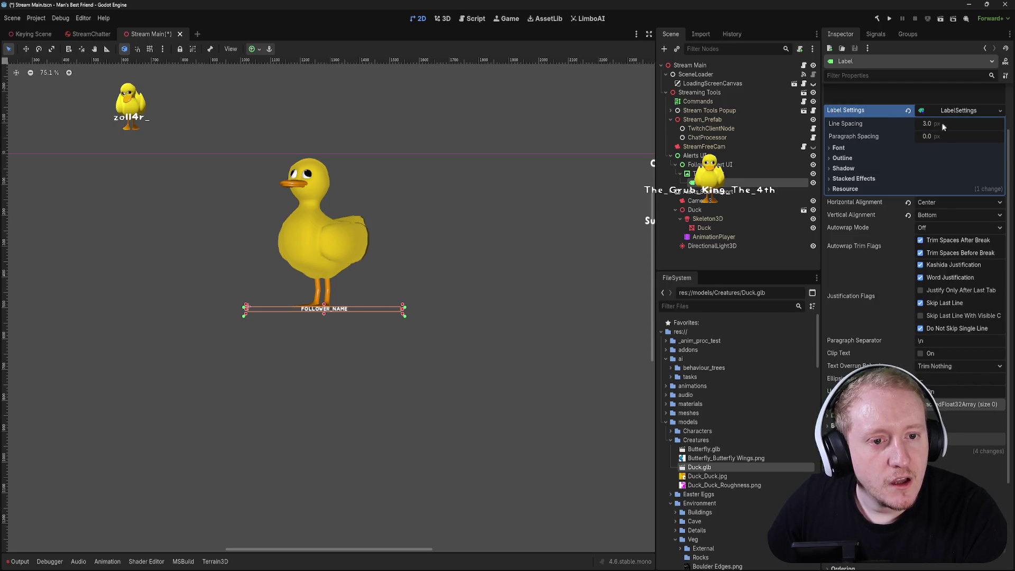
click(839, 148)
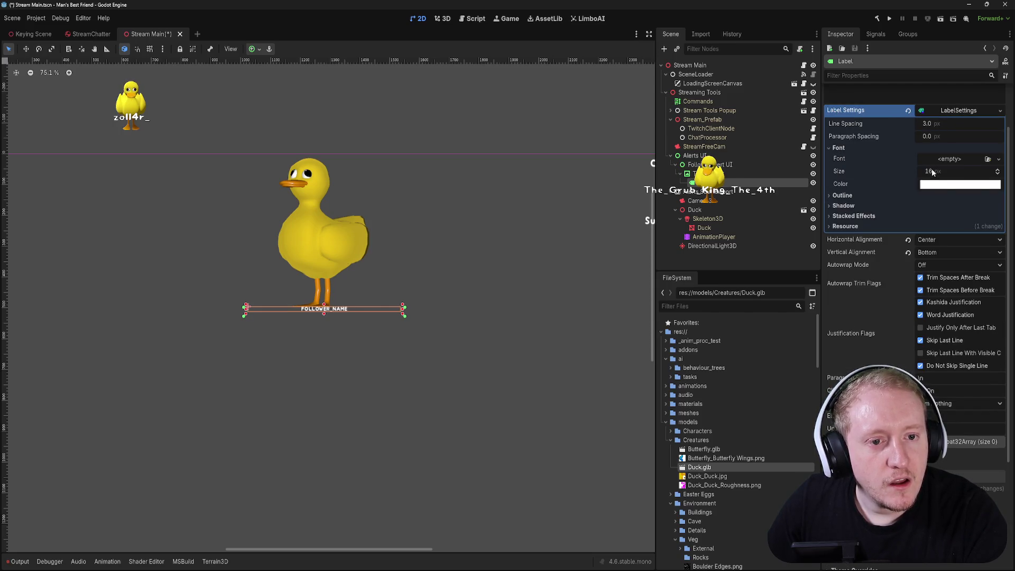
click(907, 109)
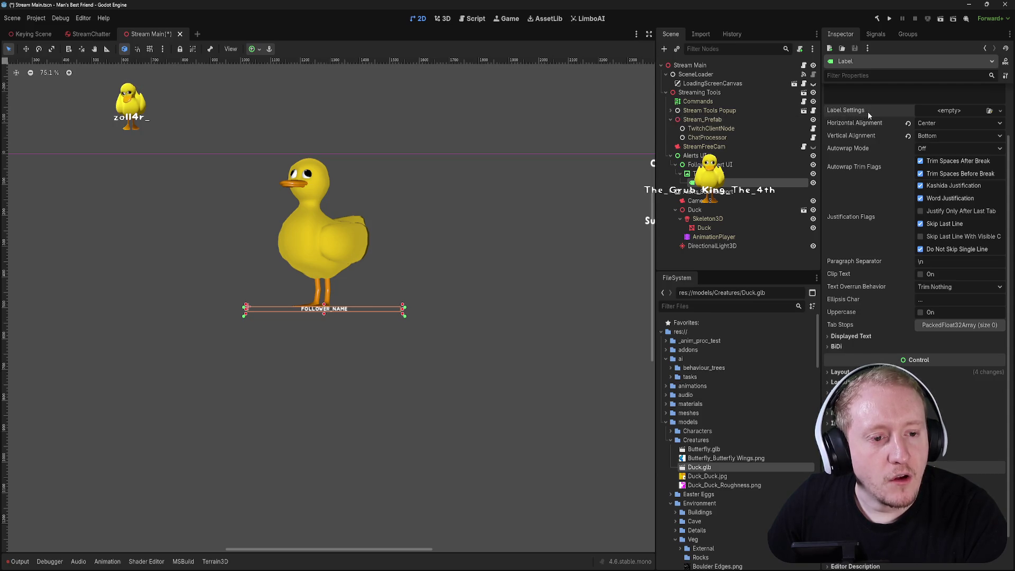
scroll(874, 159, down, 1)
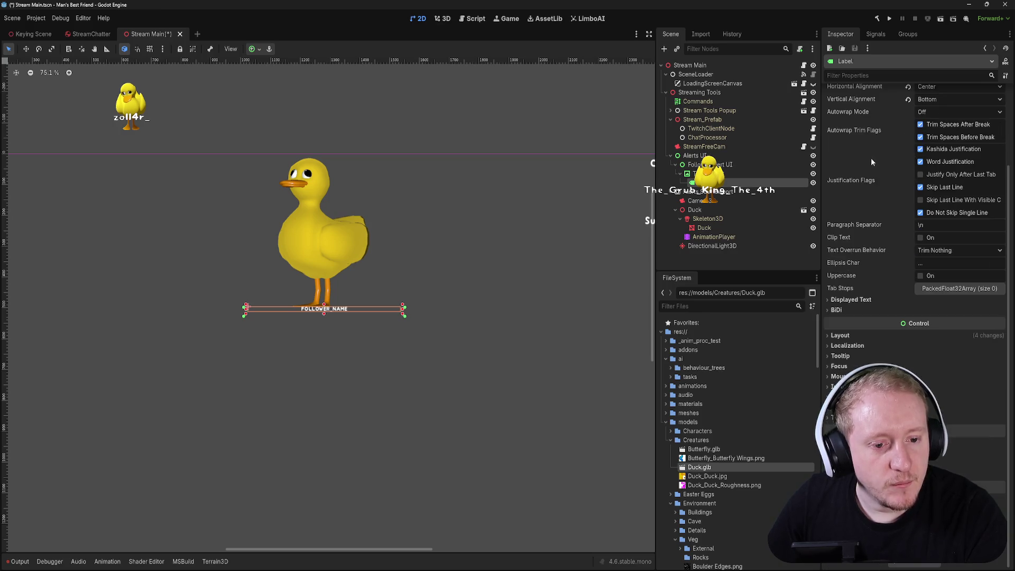
click(859, 300)
click(858, 300)
click(851, 310)
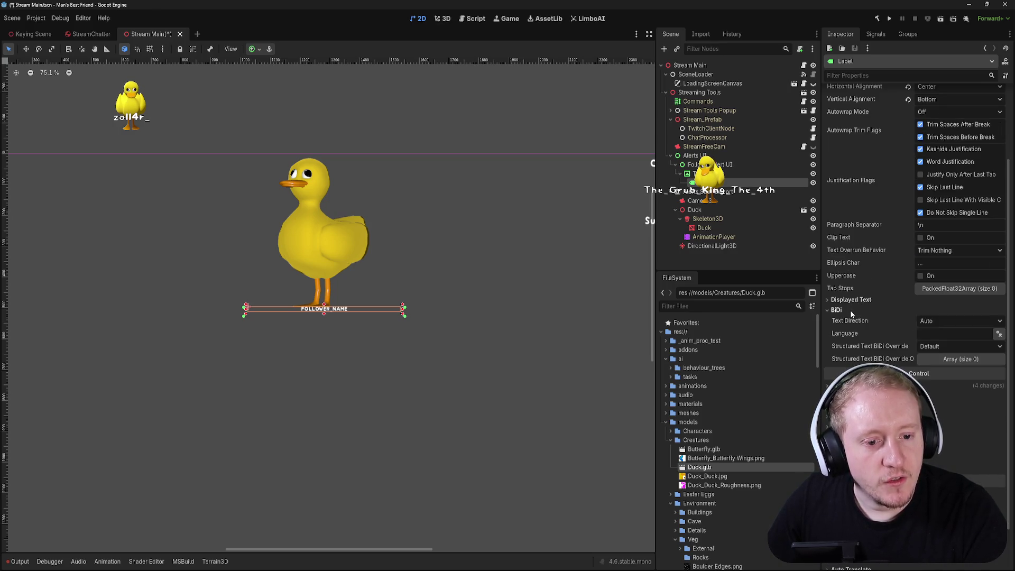
click(843, 310)
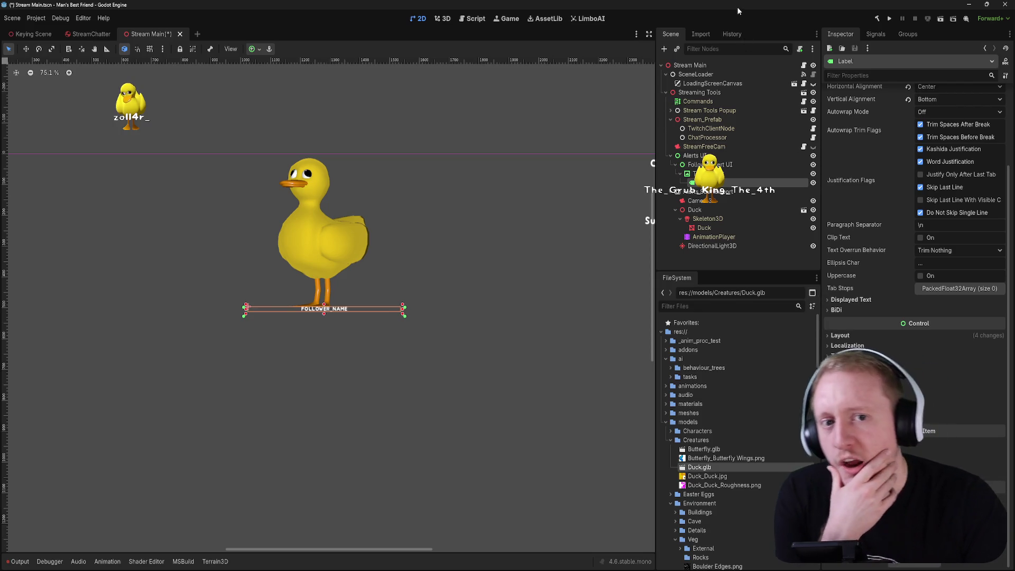
- Save the Stream Main scene with Ctrl+S and return to the top of the Inspector
key(ctrl+s)
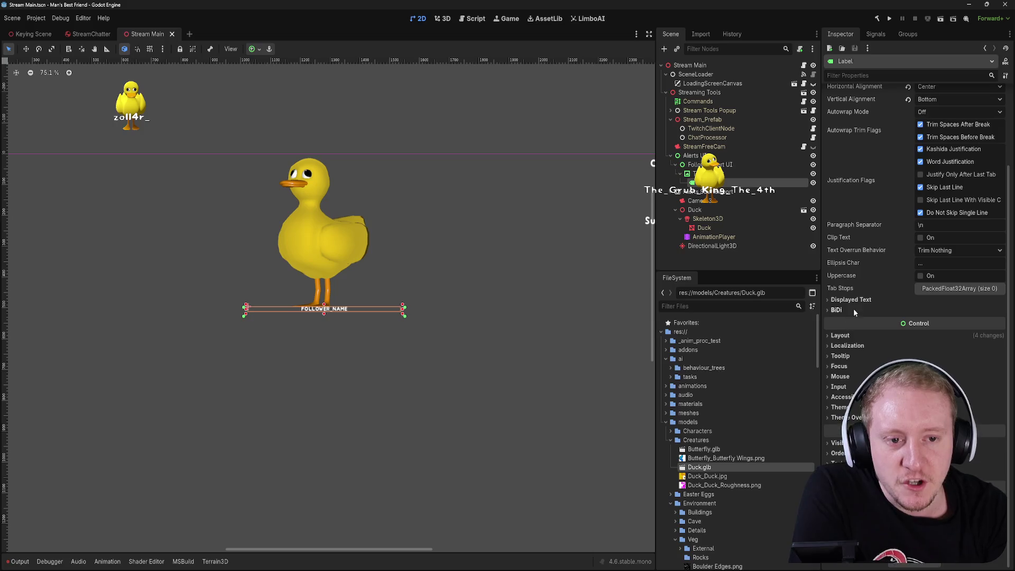
scroll(854, 312, up, 4)
click(990, 173)
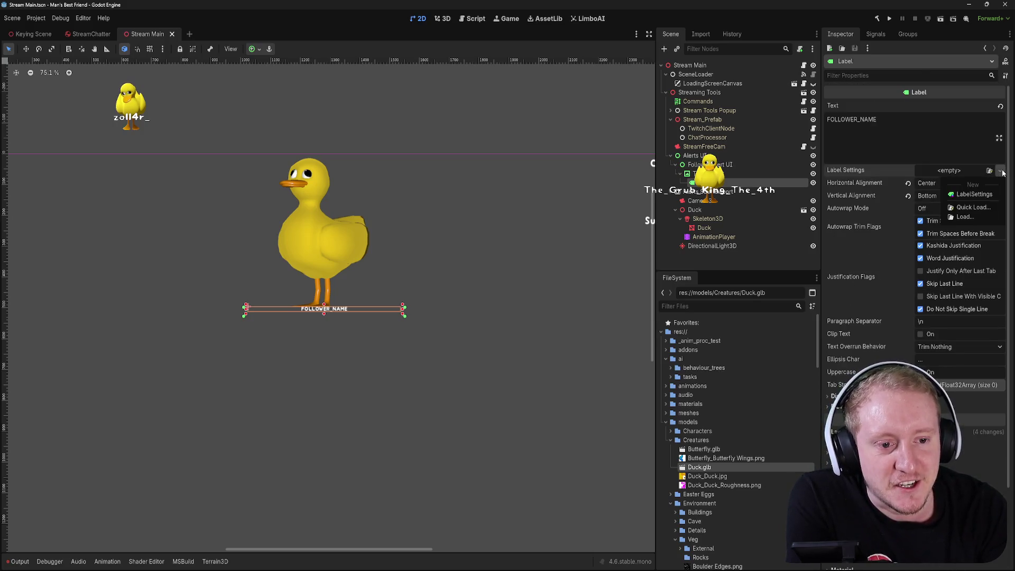
- Create a new LabelSettings resource for FOLLOWER_NAME and set its font size to 42 px
click(973, 191)
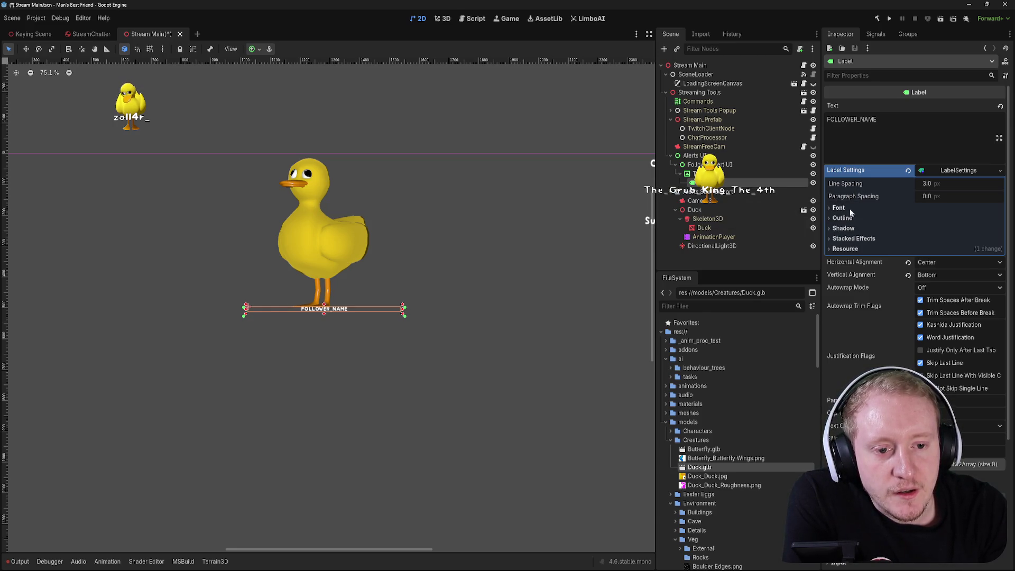
click(846, 208)
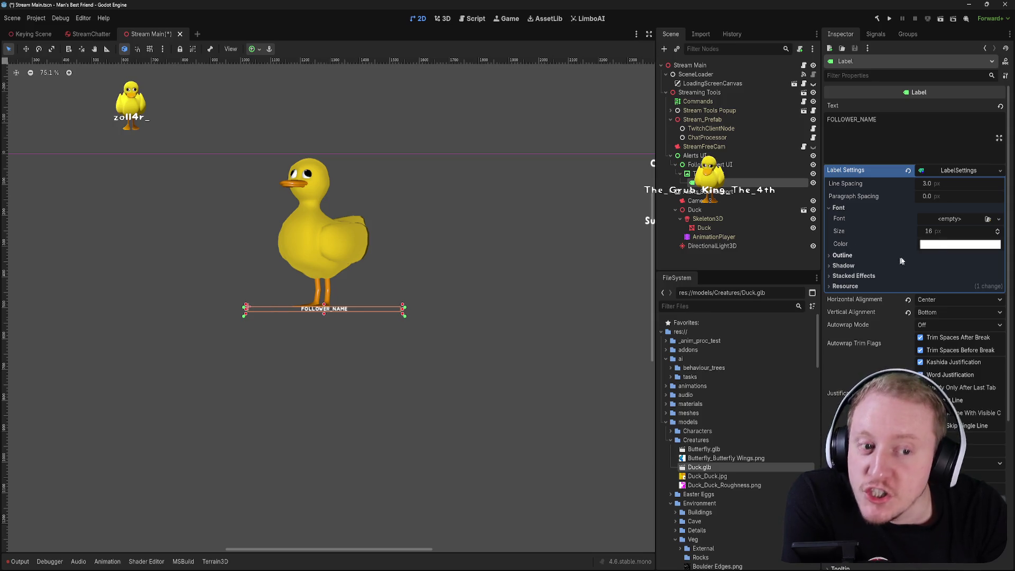
mouse_move(929, 231)
mouse_down()
mouse_move(968, 231)
mouse_move(947, 231)
mouse_up()
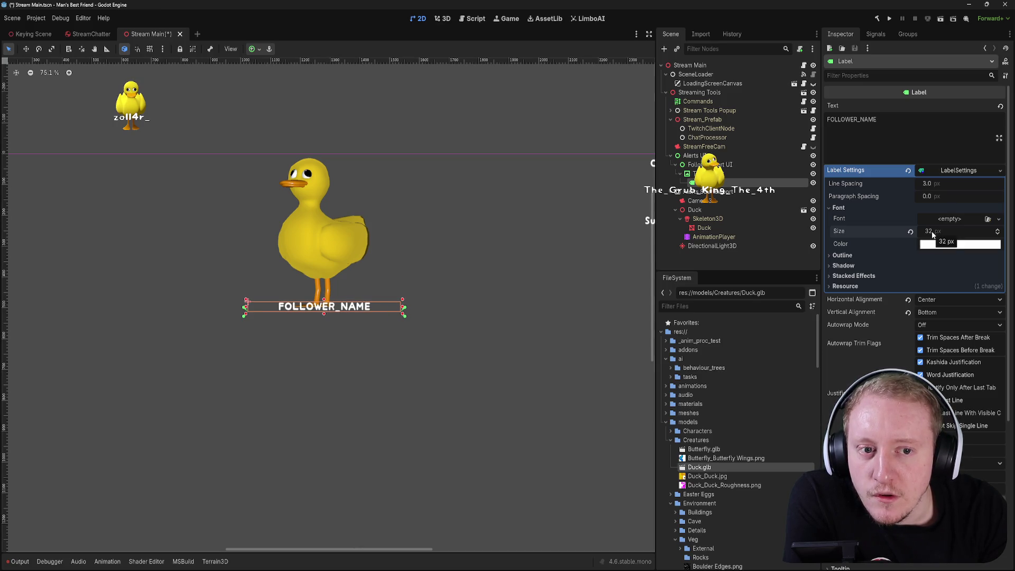
drag(929, 231, 927, 231)
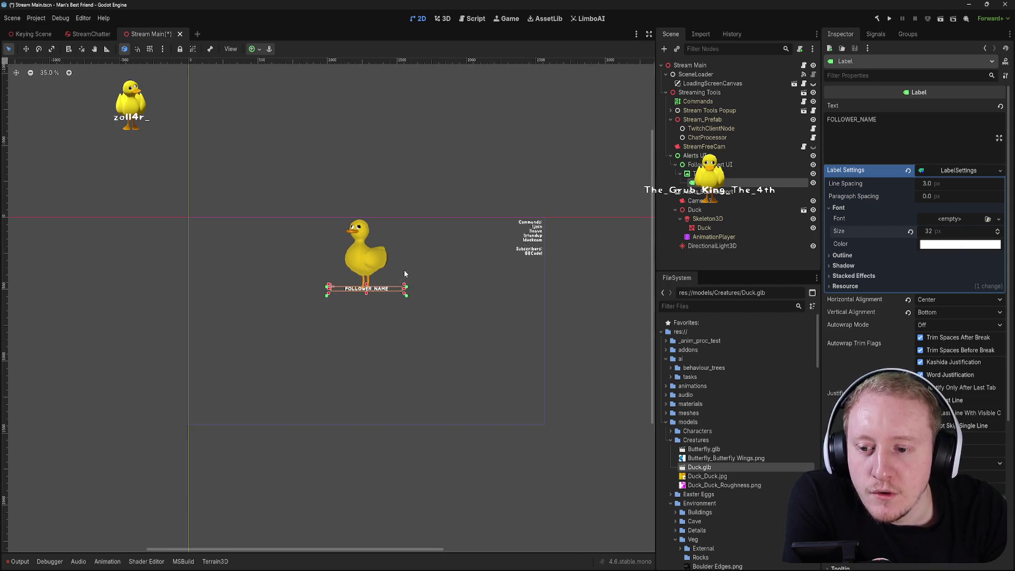
scroll(465, 272, down, 2)
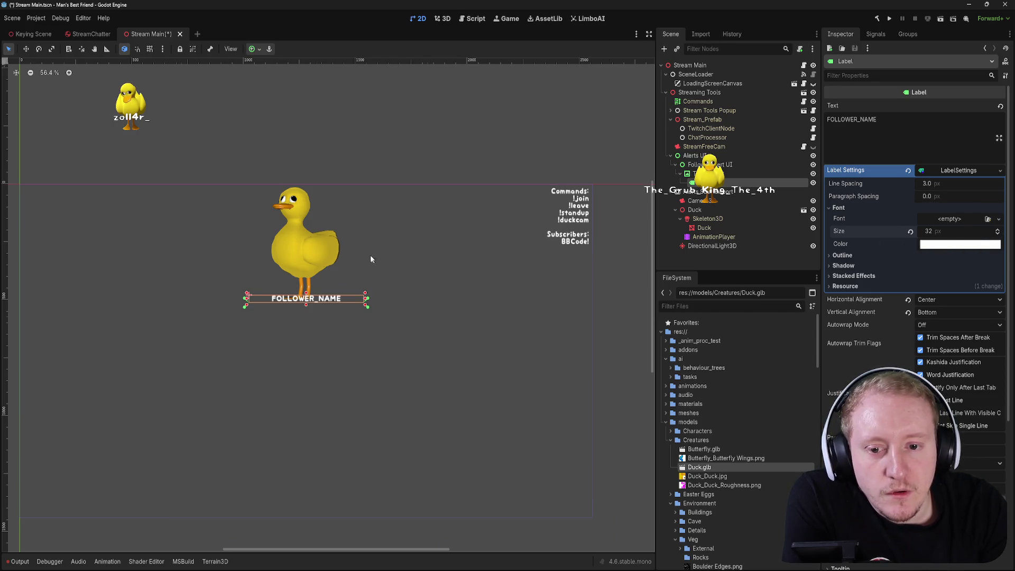
scroll(373, 252, up, 3)
click(928, 231)
text(42)
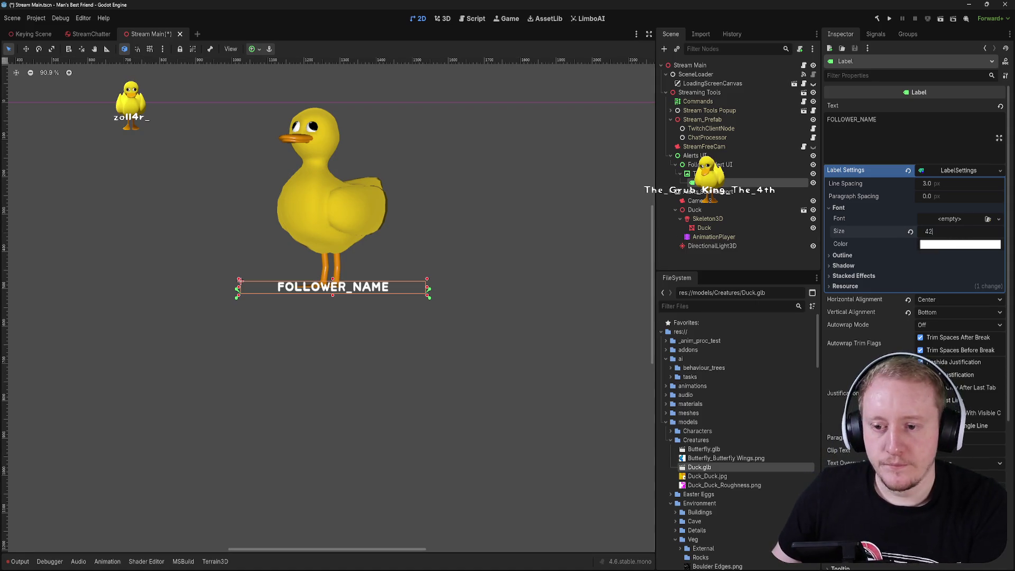
key(Return)
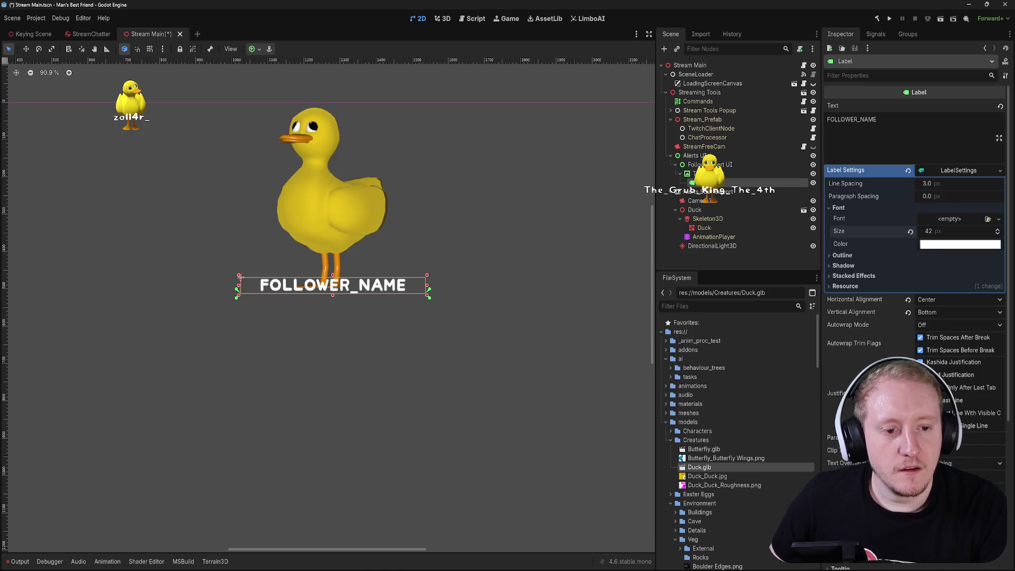
click(852, 255)
click(852, 255)
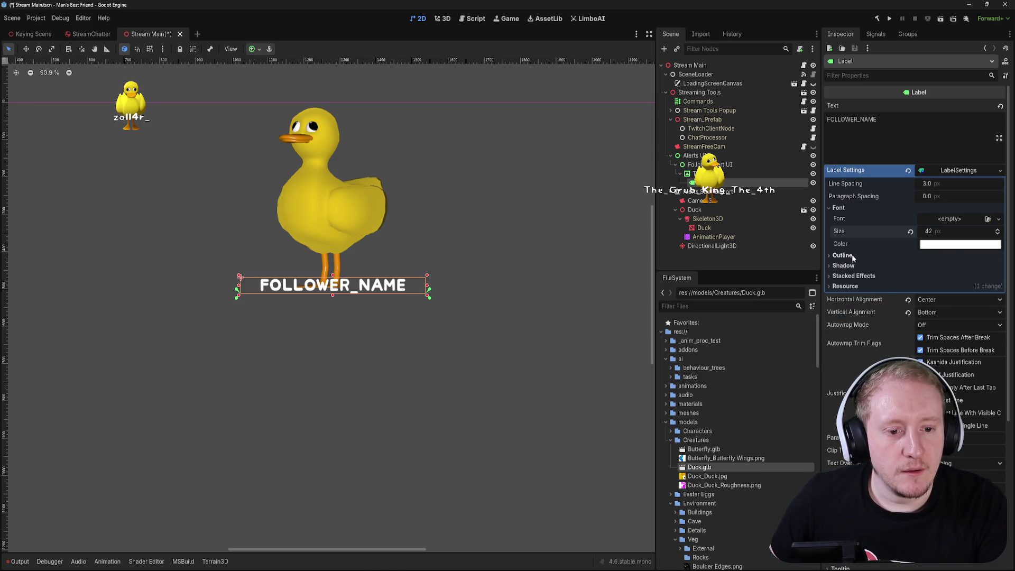
- Experiment with the label shadow's size, a dark shadow colour and a 2 px offset
click(859, 265)
scroll(450, 243, up, 12)
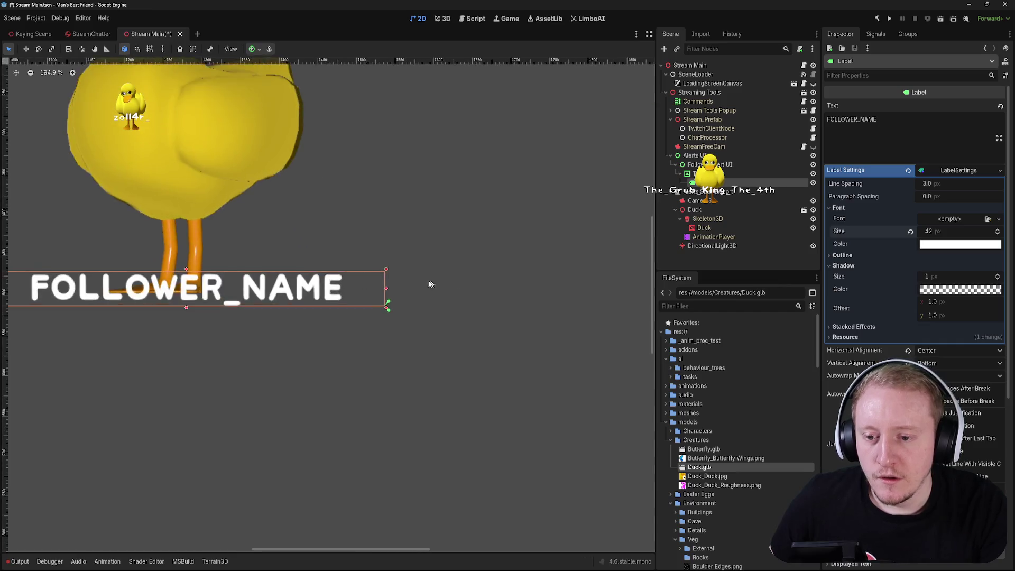
scroll(510, 227, down, 1)
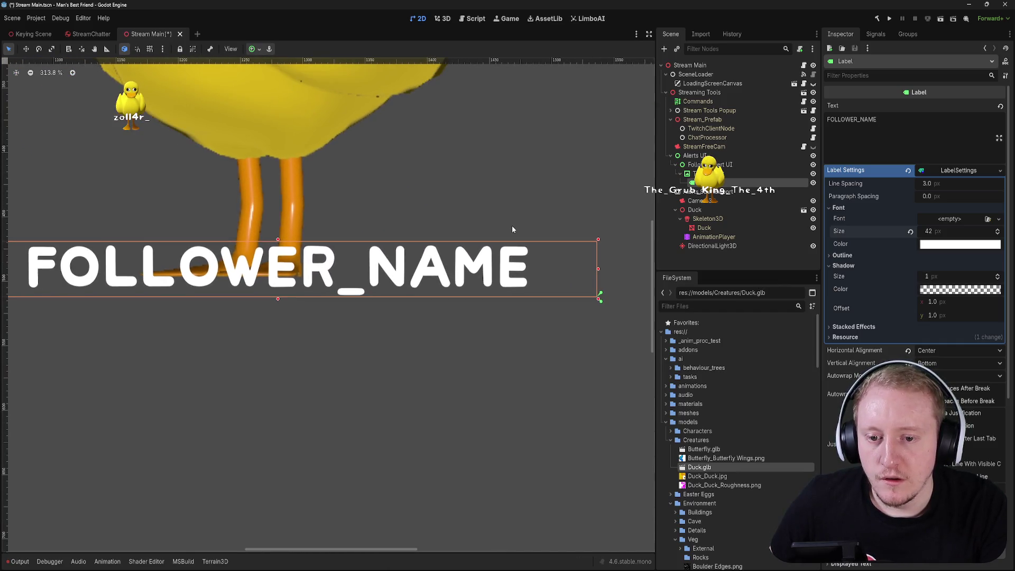
drag(936, 285, 961, 276)
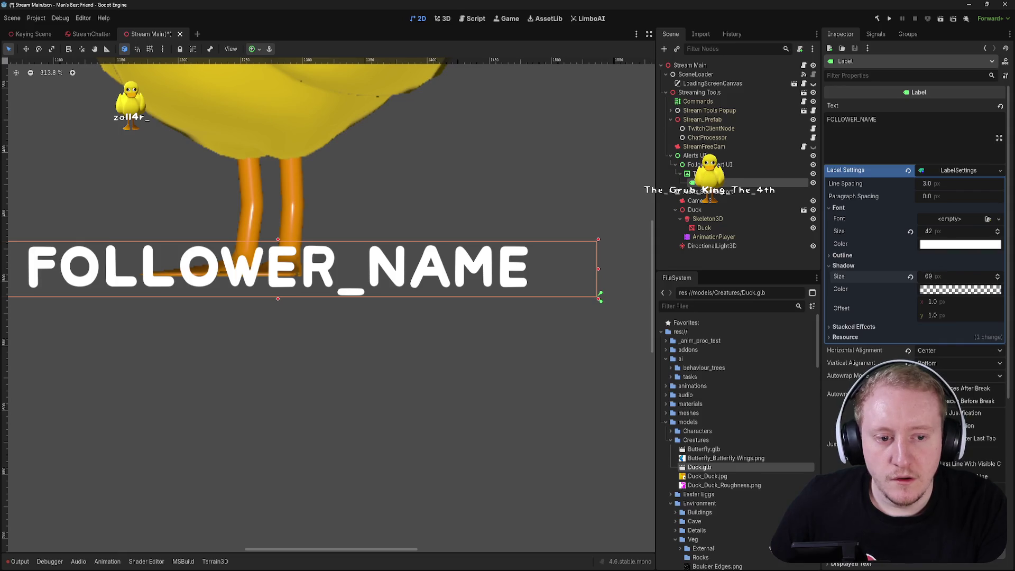
click(938, 293)
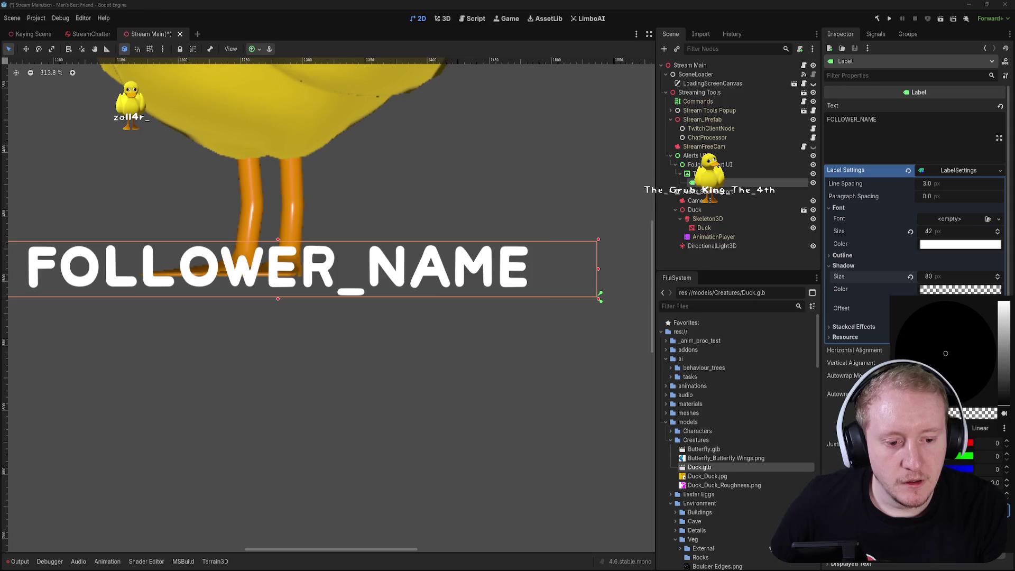
drag(947, 413, 951, 413)
click(931, 275)
drag(931, 276, 899, 276)
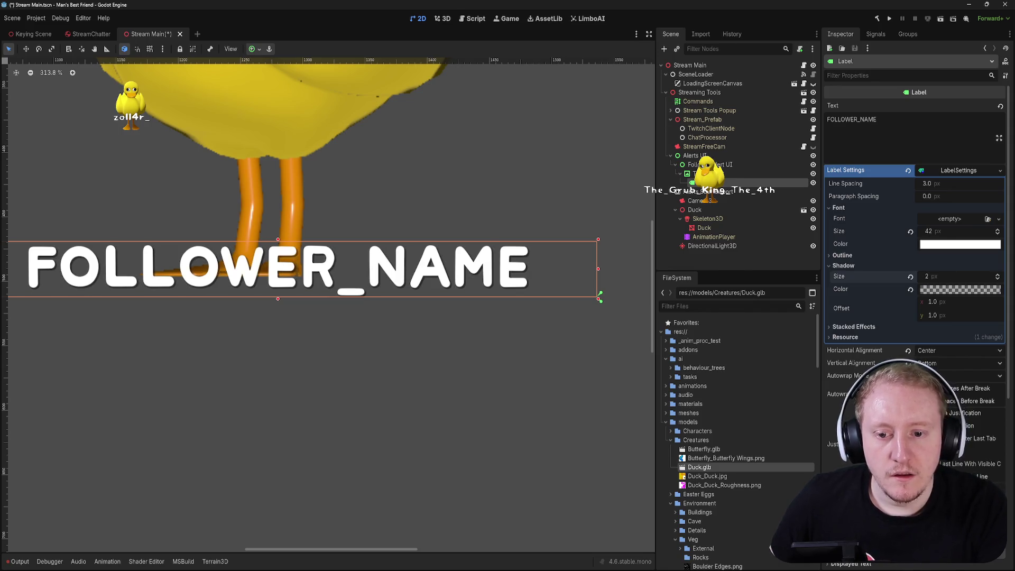
key(Return)
key(Tab)
text(2)
key(Return)
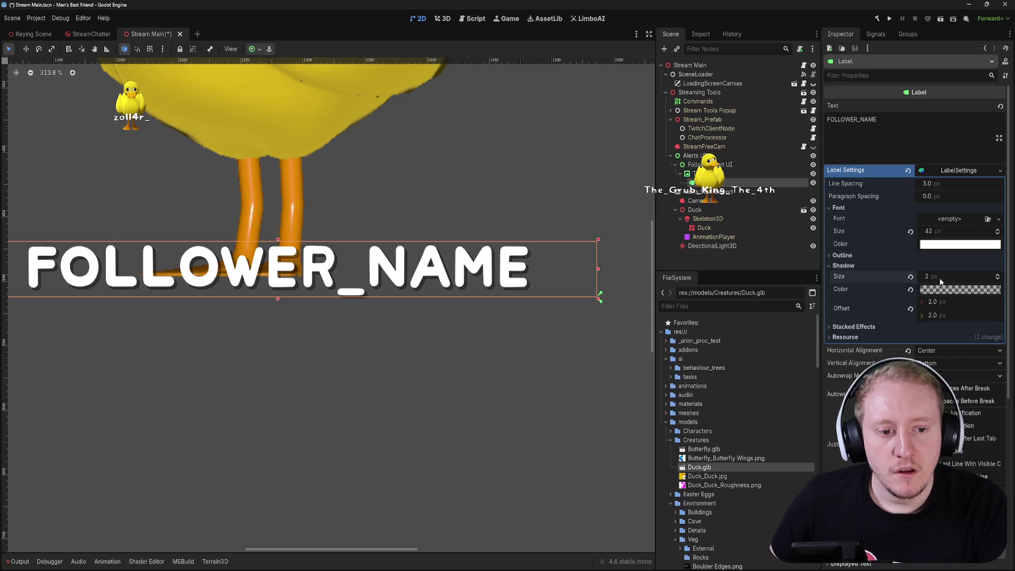
text(1)
key(Return)
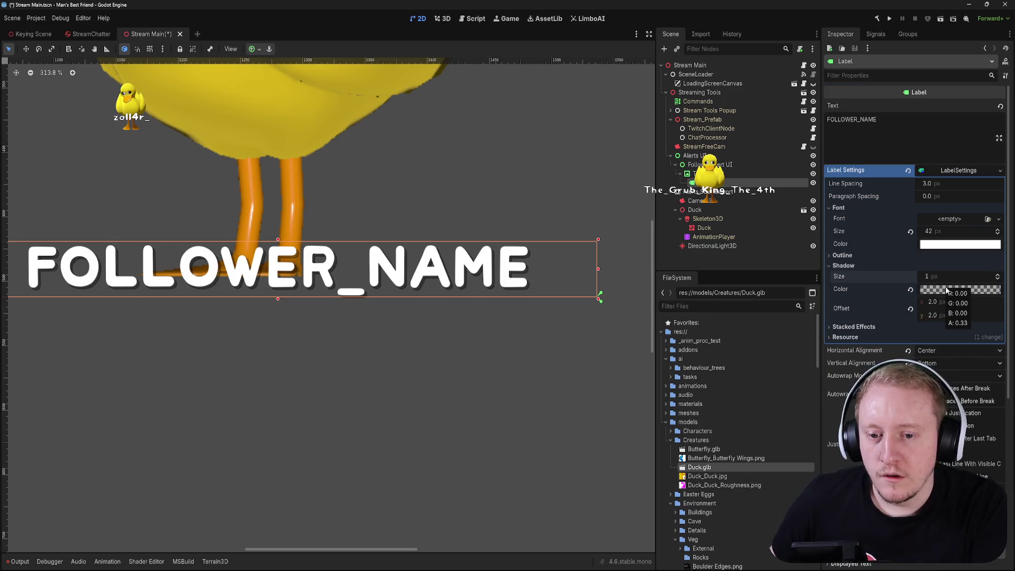
- Set the shadow offset to 1, 1 and raise the shadow size to 2 px
click(933, 302)
text(1)
key(Tab)
text(1)
key(Return)
scroll(426, 221, down, 4)
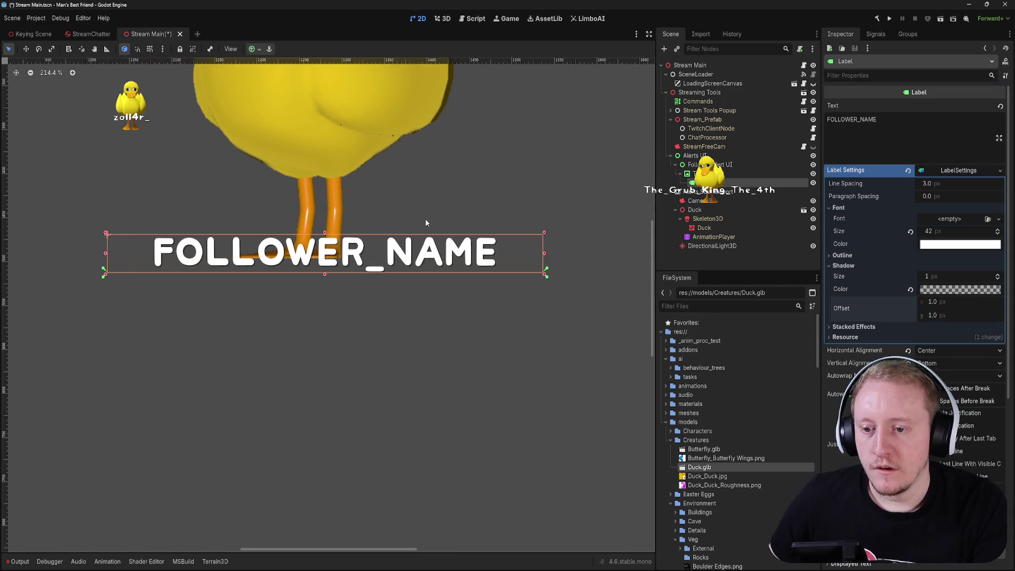
scroll(425, 218, up, 3)
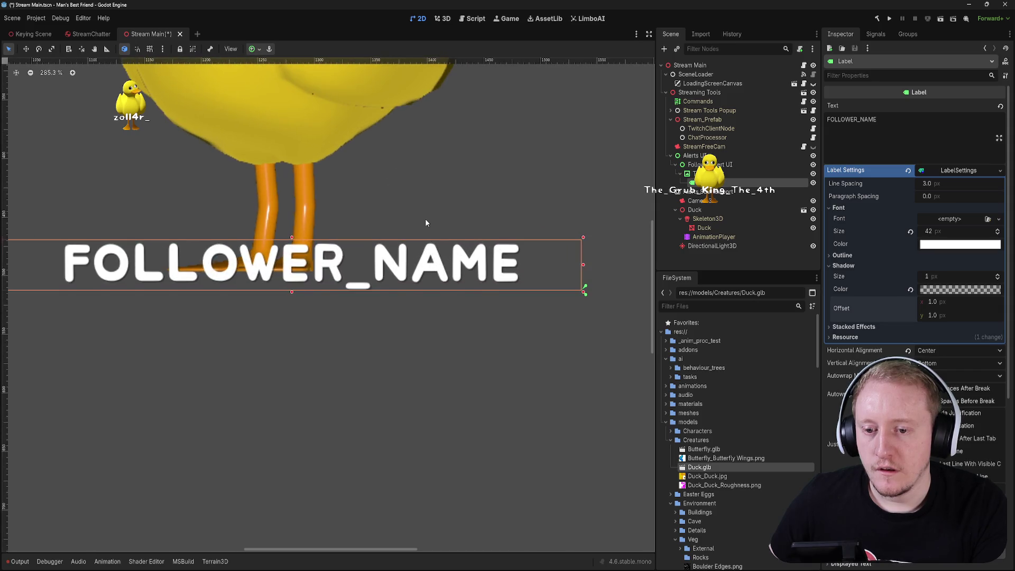
text(2)
click(997, 273)
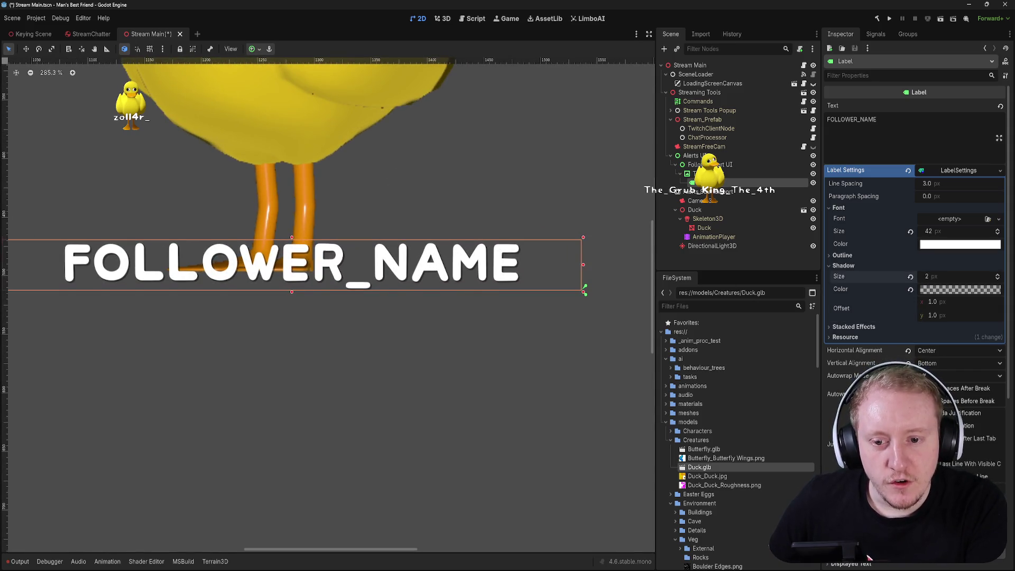
scroll(402, 193, down, 4)
scroll(459, 236, up, 2)
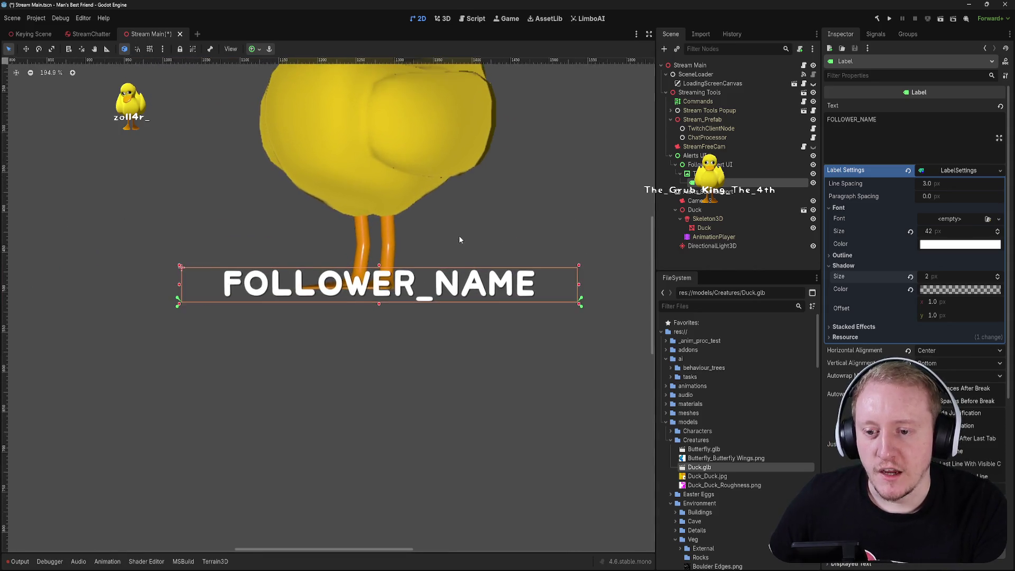
click(852, 266)
click(861, 276)
click(861, 285)
click(920, 297)
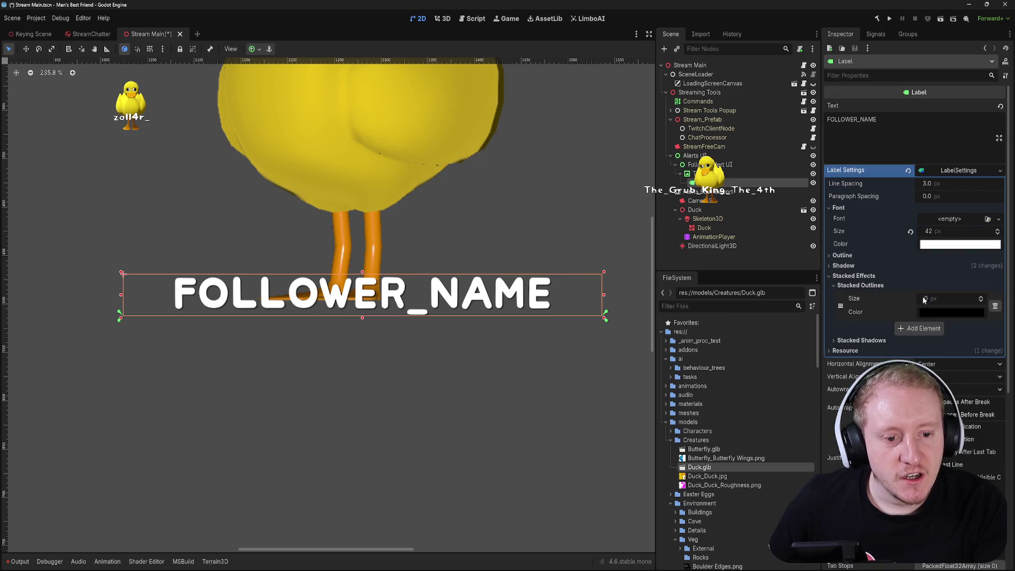
click(995, 306)
click(851, 276)
click(851, 276)
click(861, 286)
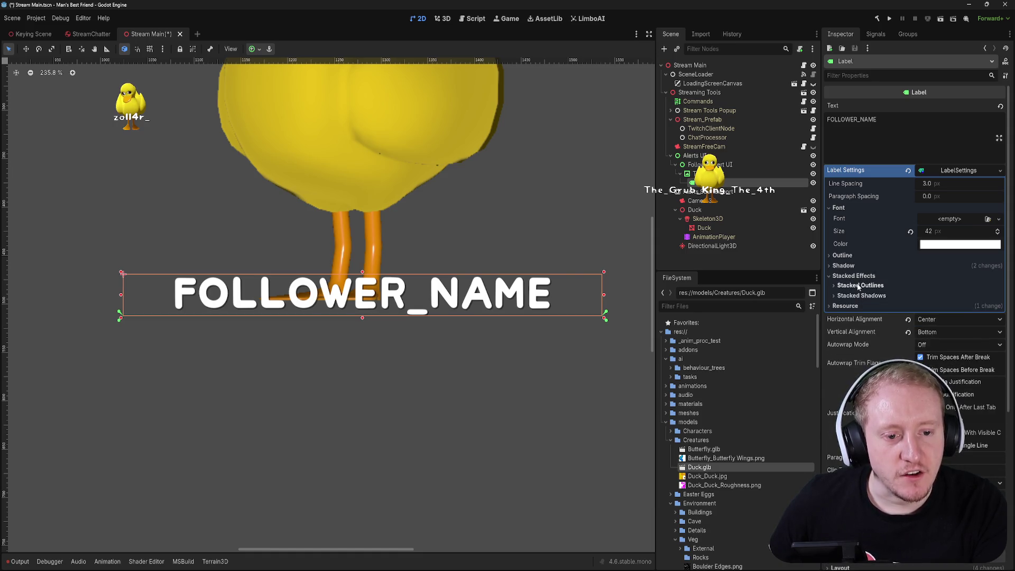
click(840, 275)
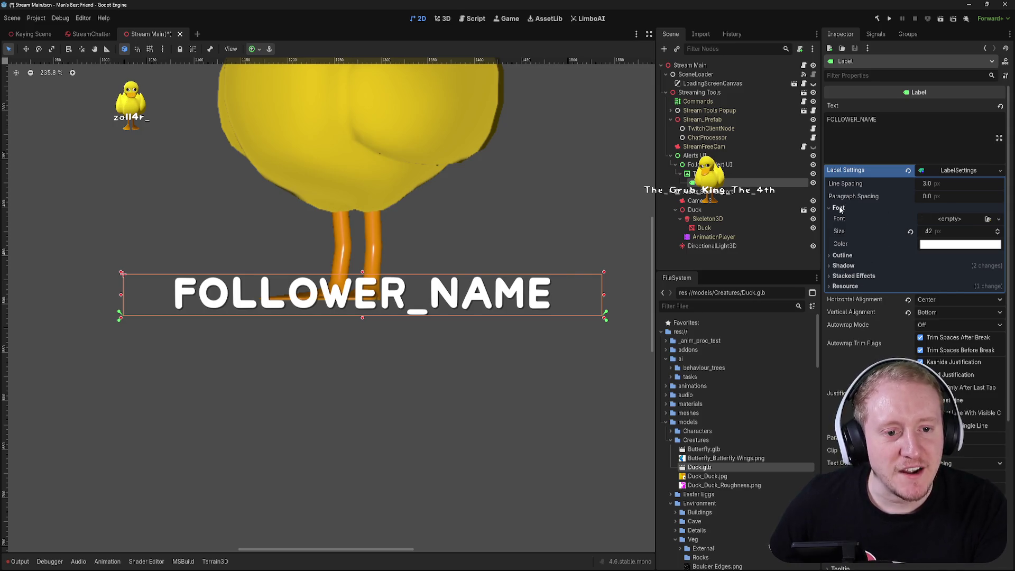
click(872, 209)
click(942, 170)
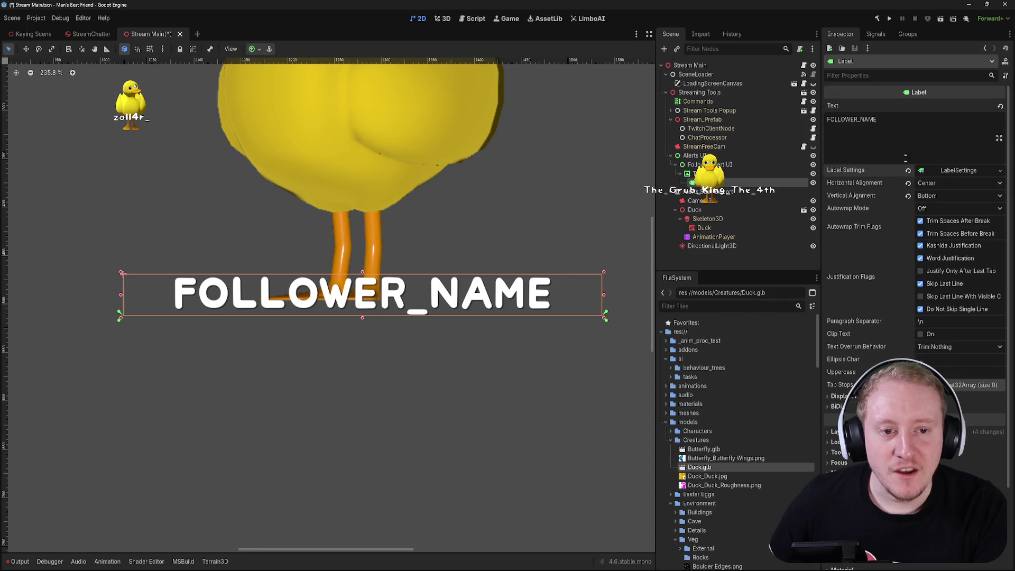
scroll(472, 243, down, 3)
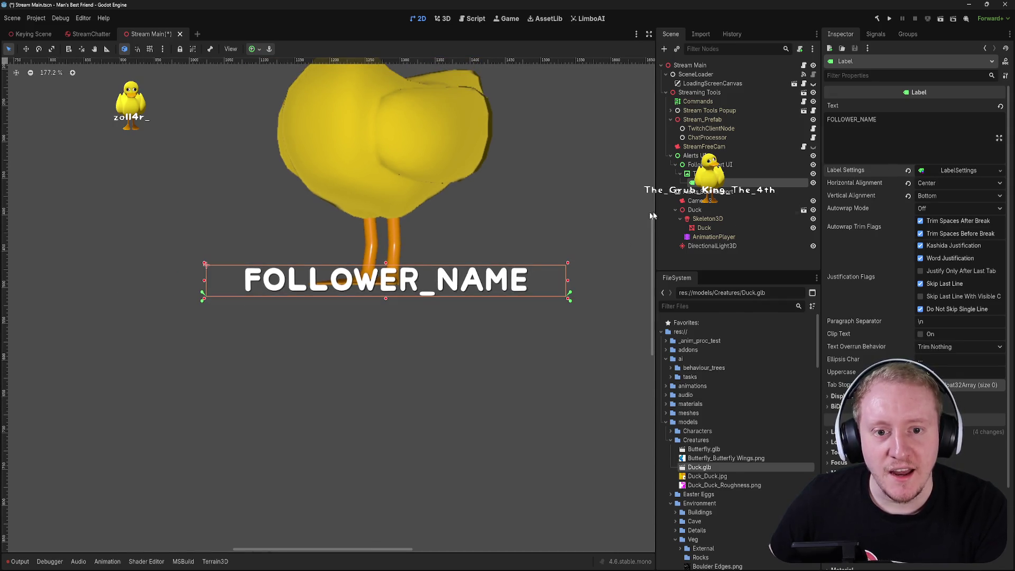
click(703, 174)
scroll(556, 214, down, 4)
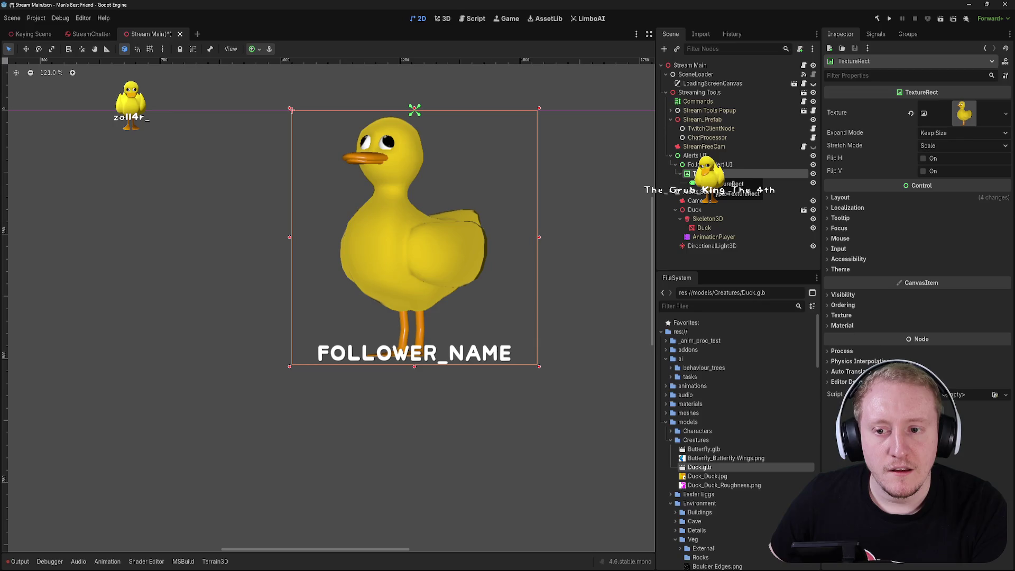
click(719, 183)
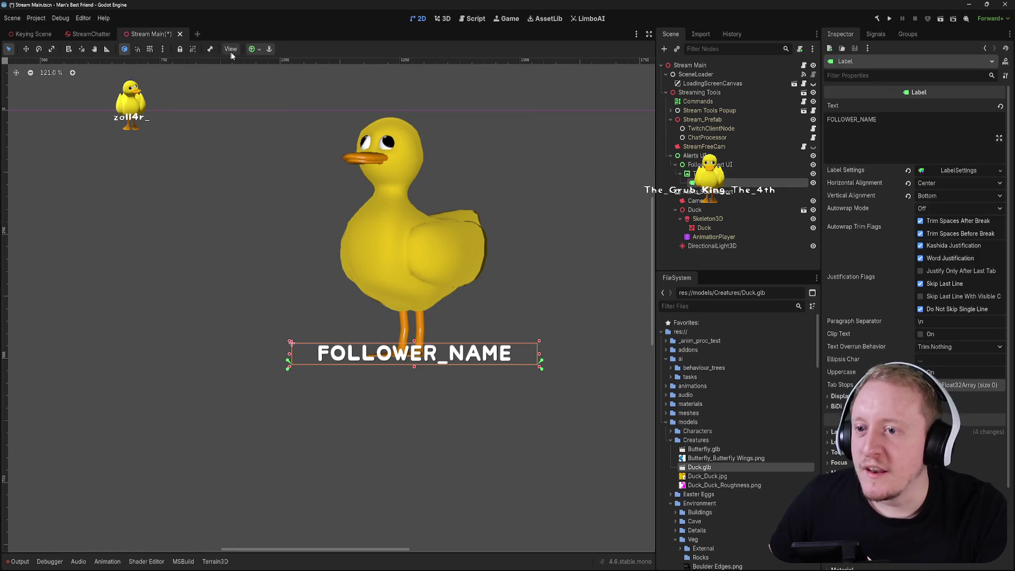
- Try a vertically centred anchor preset on the label, then return it to the bottom
click(256, 49)
click(300, 95)
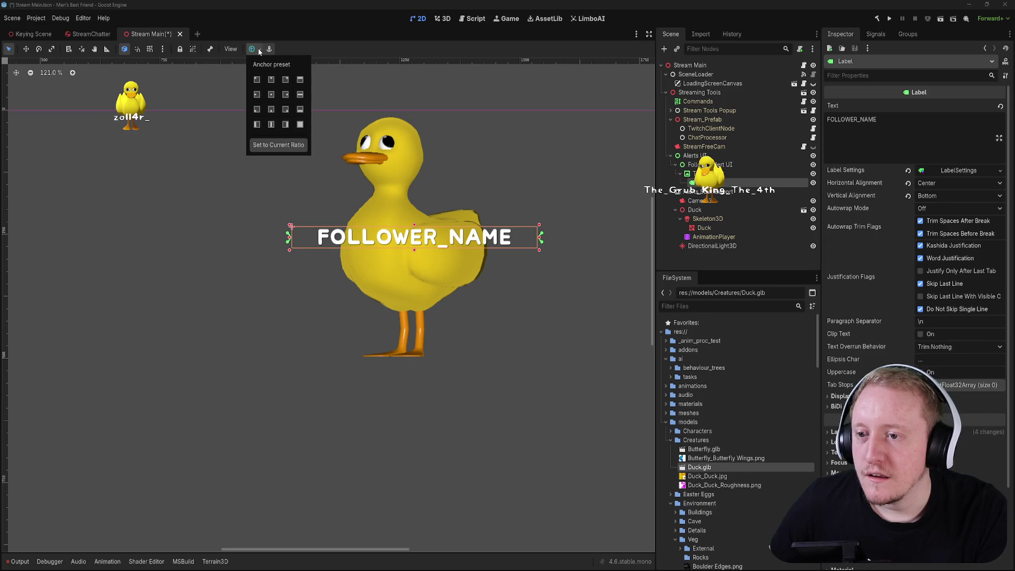
click(301, 110)
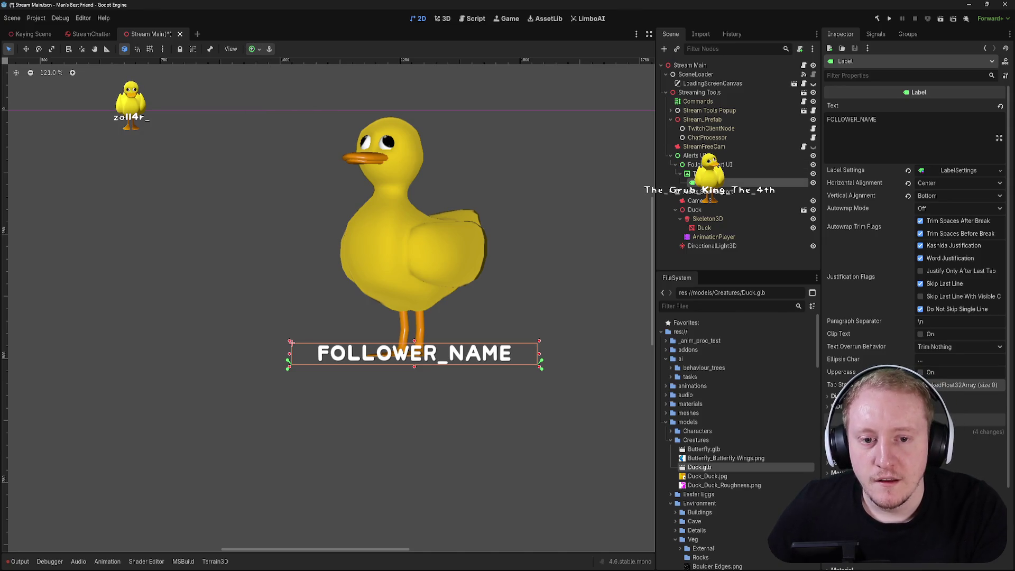
- Duplicate the label and change the copy's text to NEW FOLLOWER
key(ctrl+d)
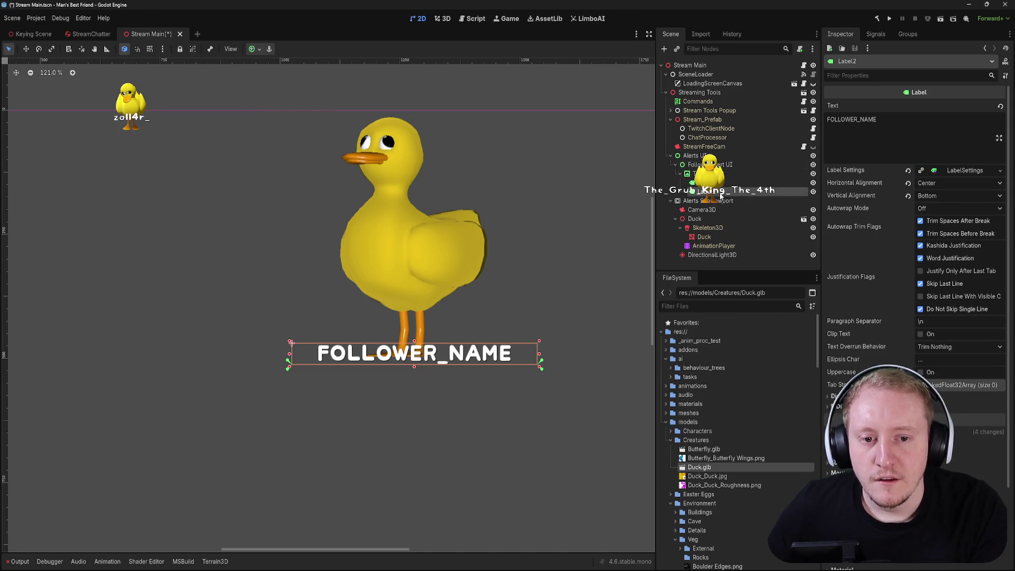
double_click(893, 127)
text(N)
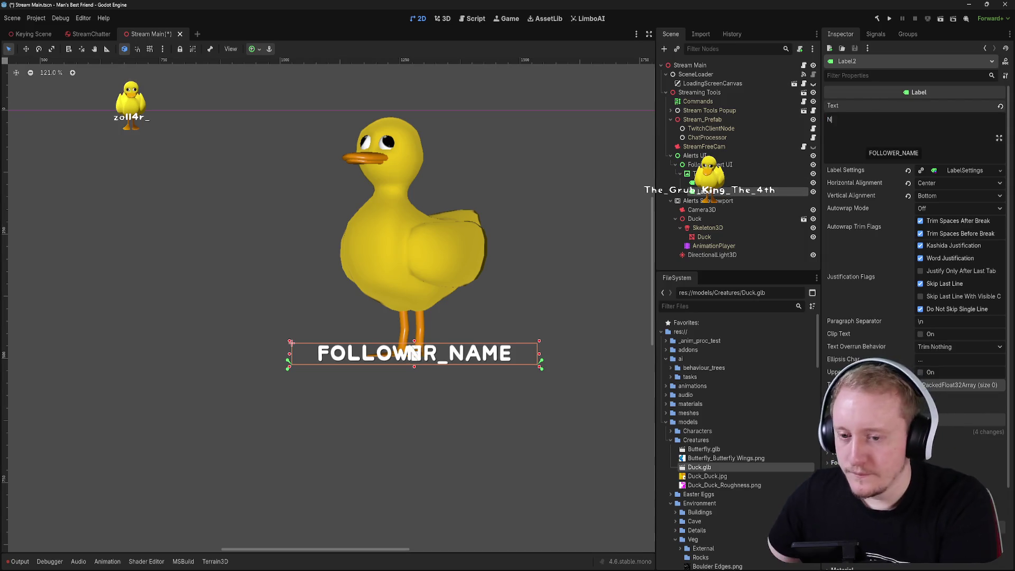
text(ew Foll)
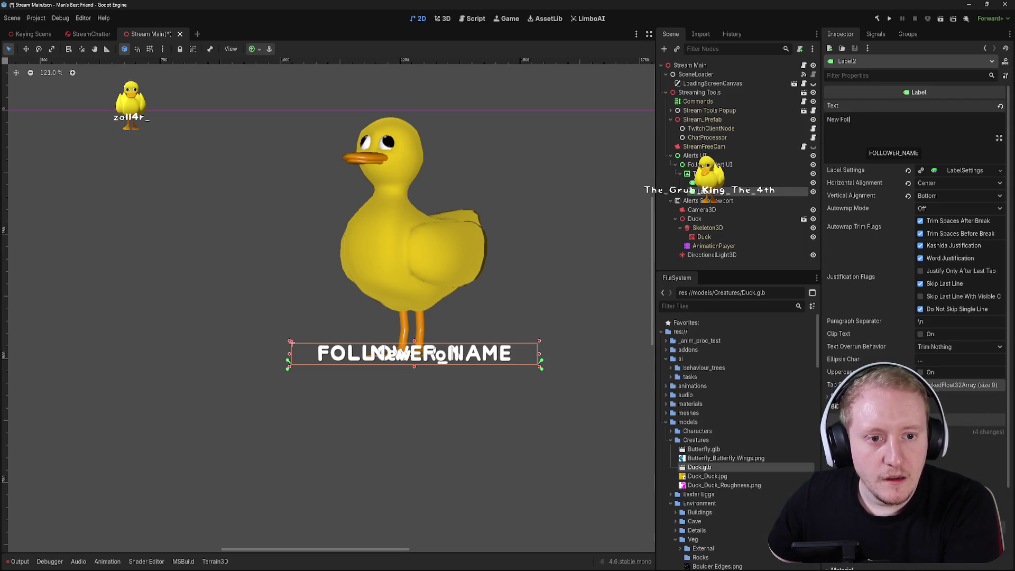
text(ower!)
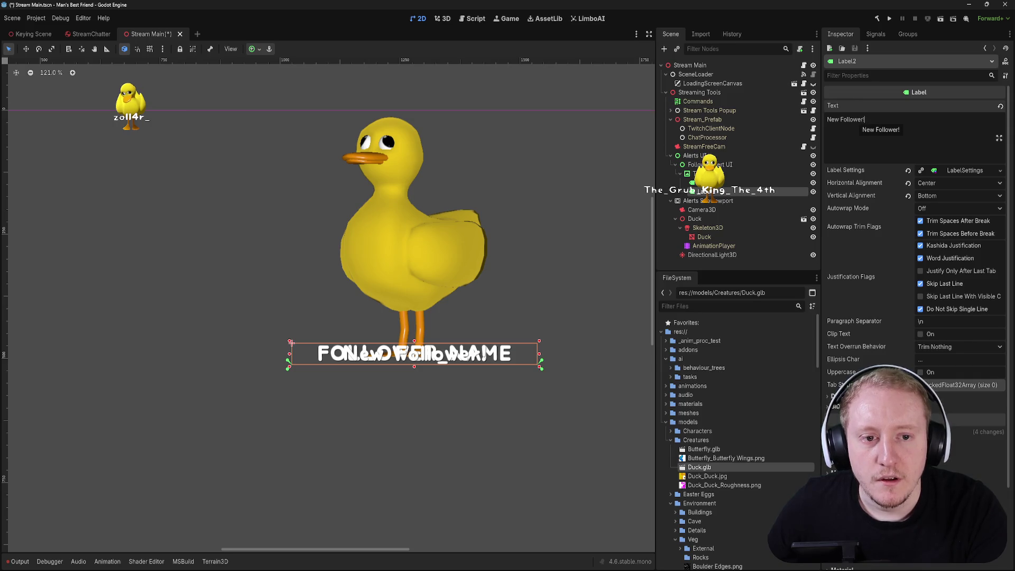
key(ctrl+a)
text(NEW FOLLOWER)
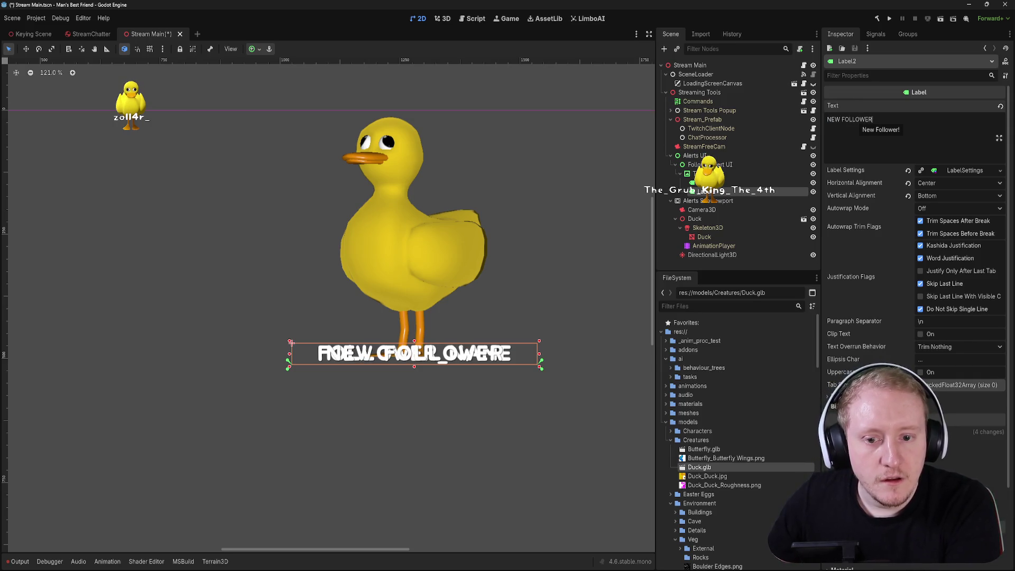
- Make the duplicate's label settings unique and set its font size to 24
click(932, 170)
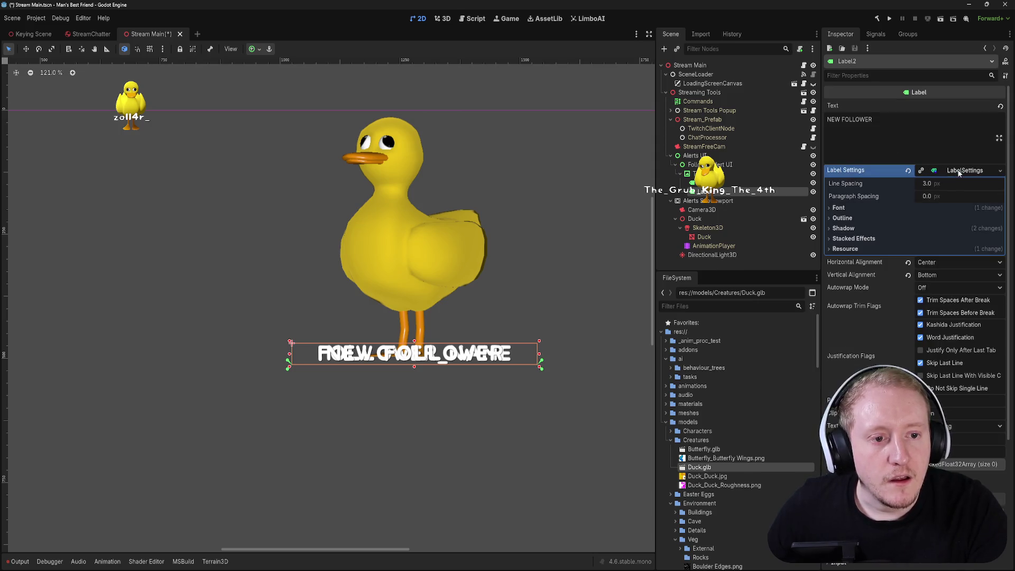
right_click(952, 170)
click(973, 241)
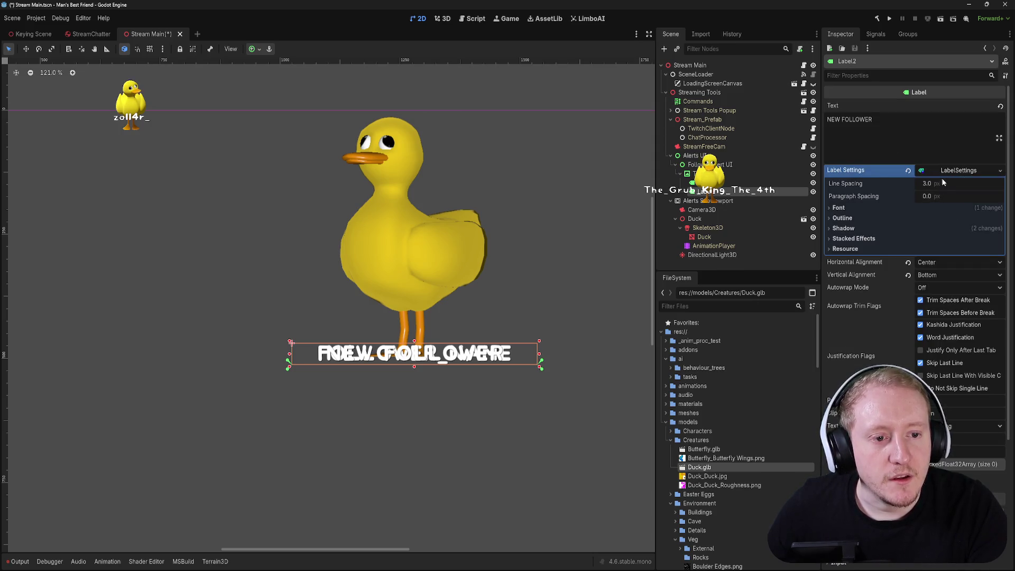
click(839, 207)
click(929, 231)
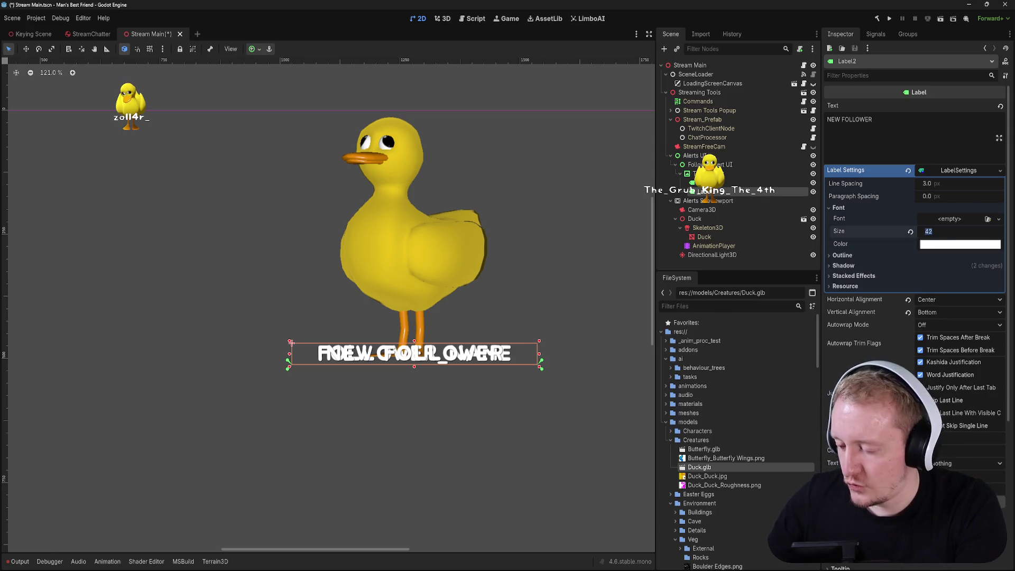
text(24)
key(Return)
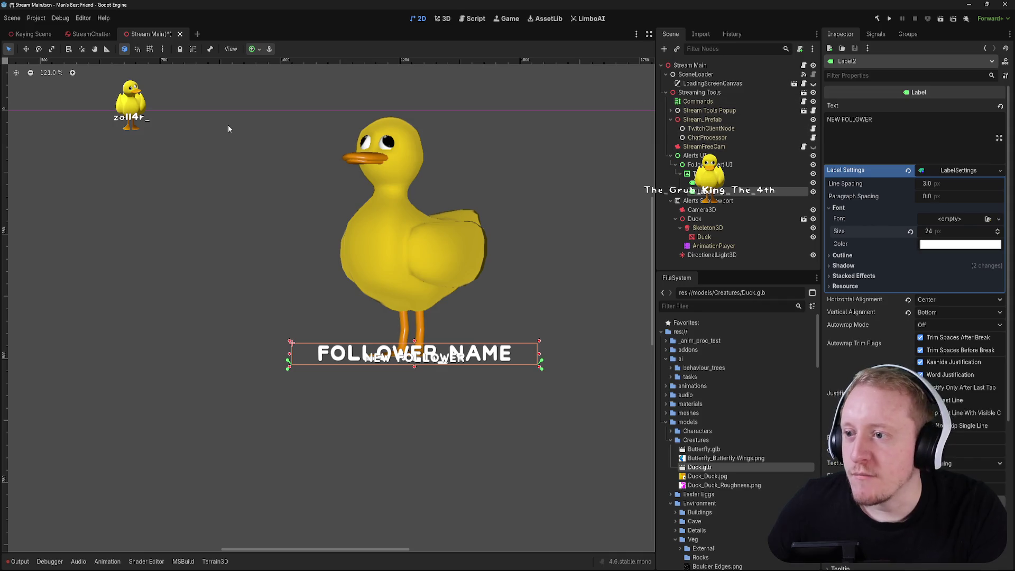
key(w)
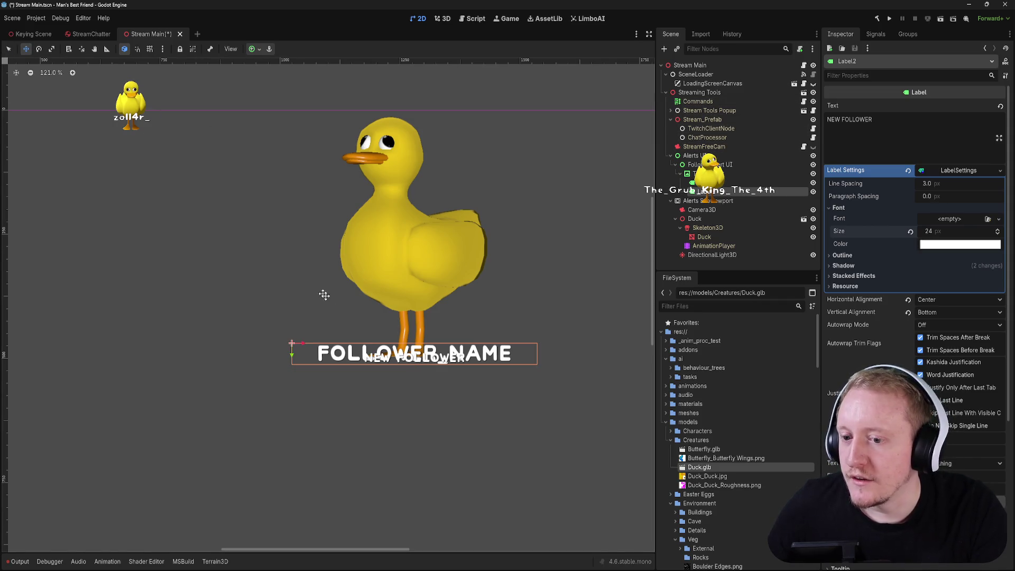
mouse_move(292, 356)
mouse_down()
mouse_move(286, 332)
mouse_move(244, 320)
mouse_move(244, 332)
mouse_up()
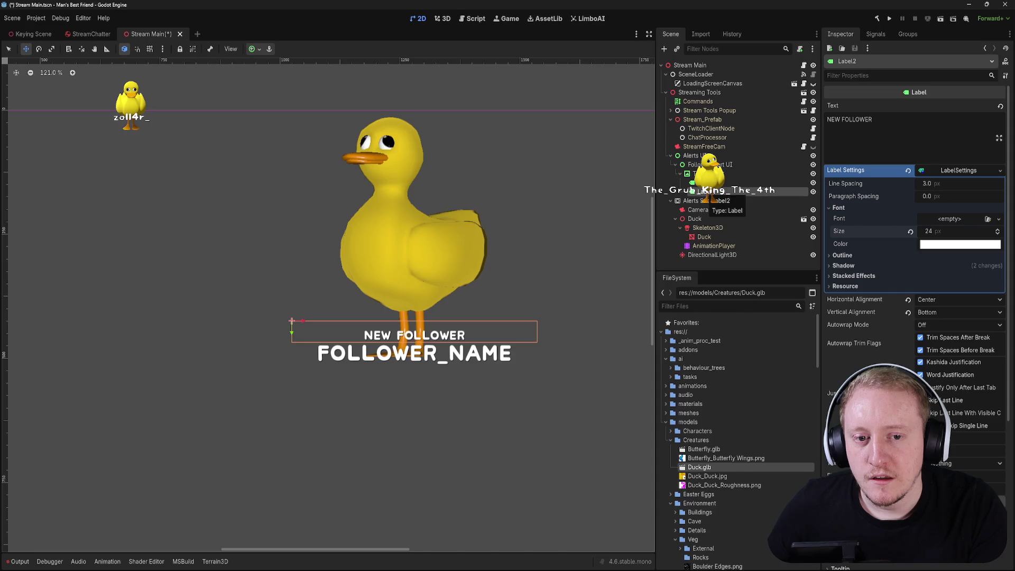
key(ctrl+z)
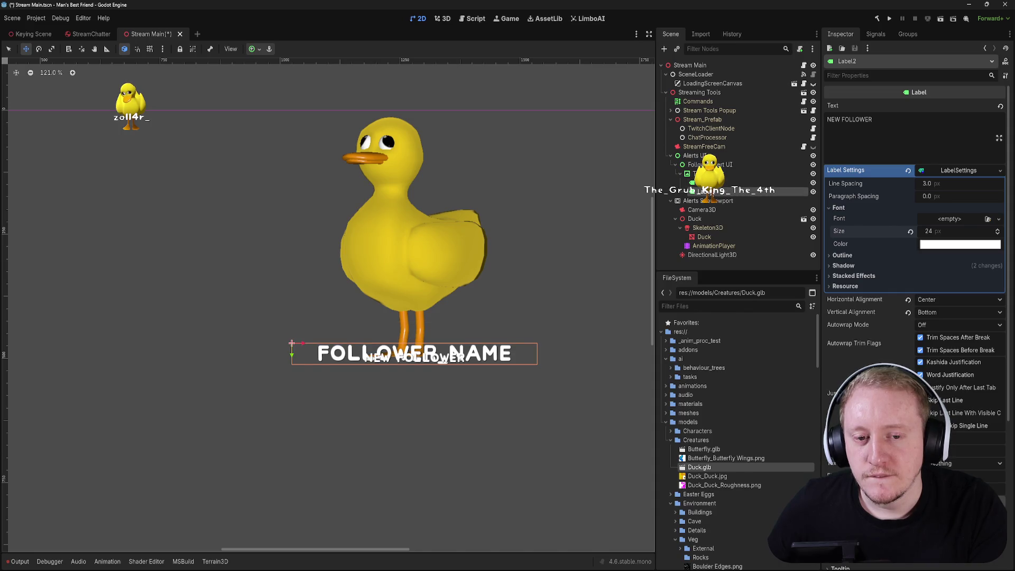
key(ctrl+z)
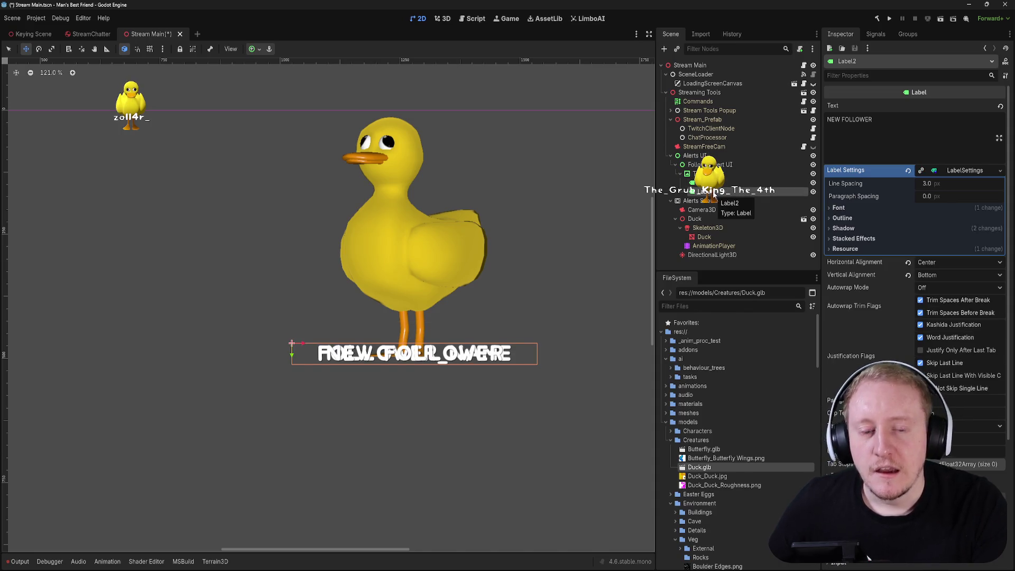
key(ctrl+z)
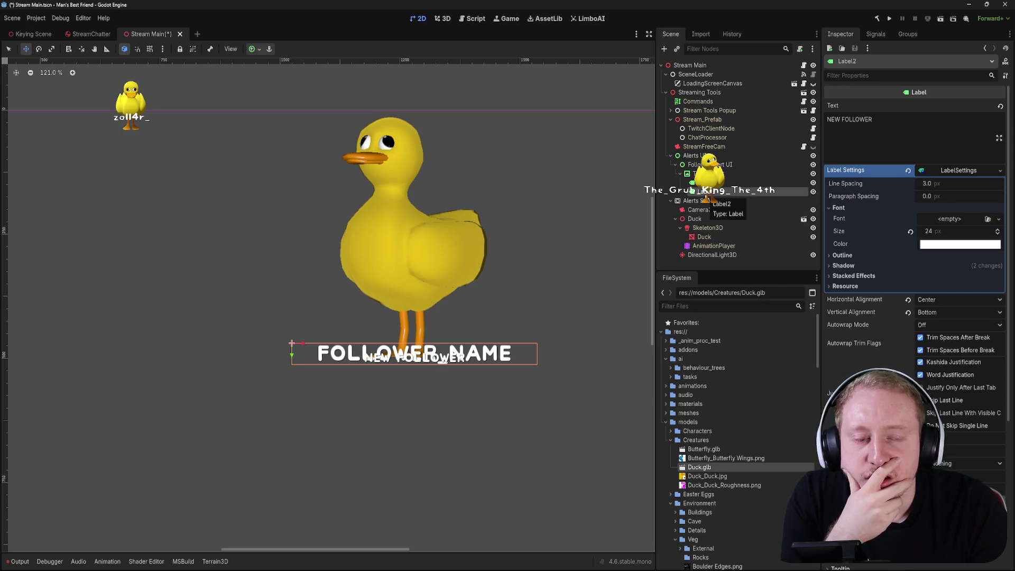
key(Delete)
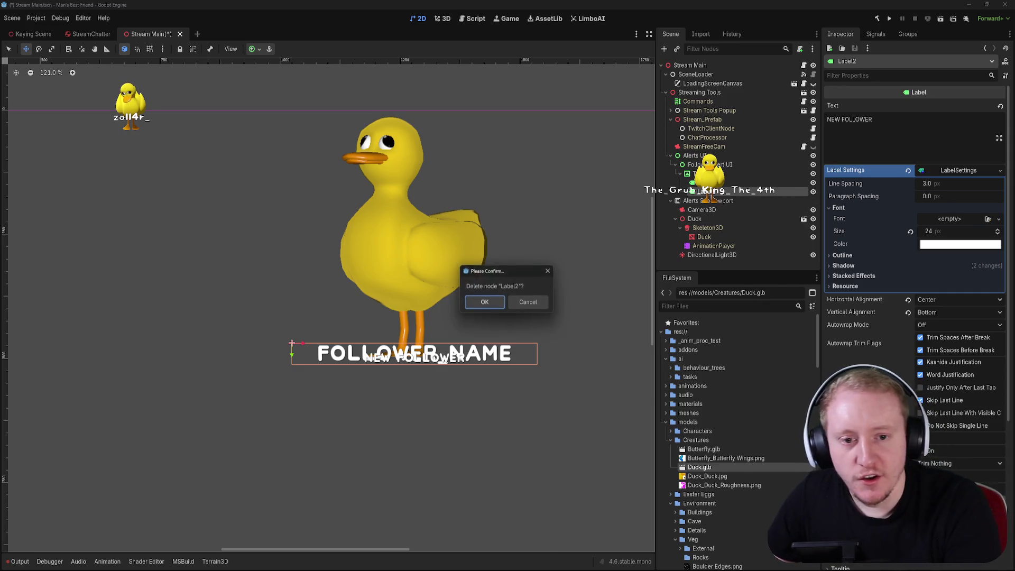
click(527, 304)
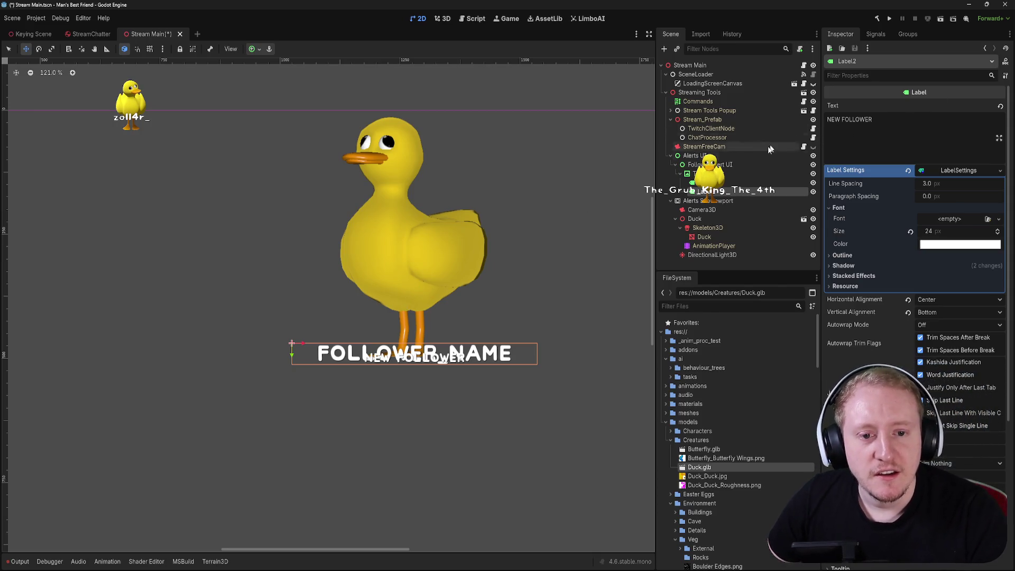
- Add a VBoxContainer child to the TextureRect and reposition it in the Scene tree
right_click(711, 174)
click(711, 175)
right_click(712, 175)
click(751, 194)
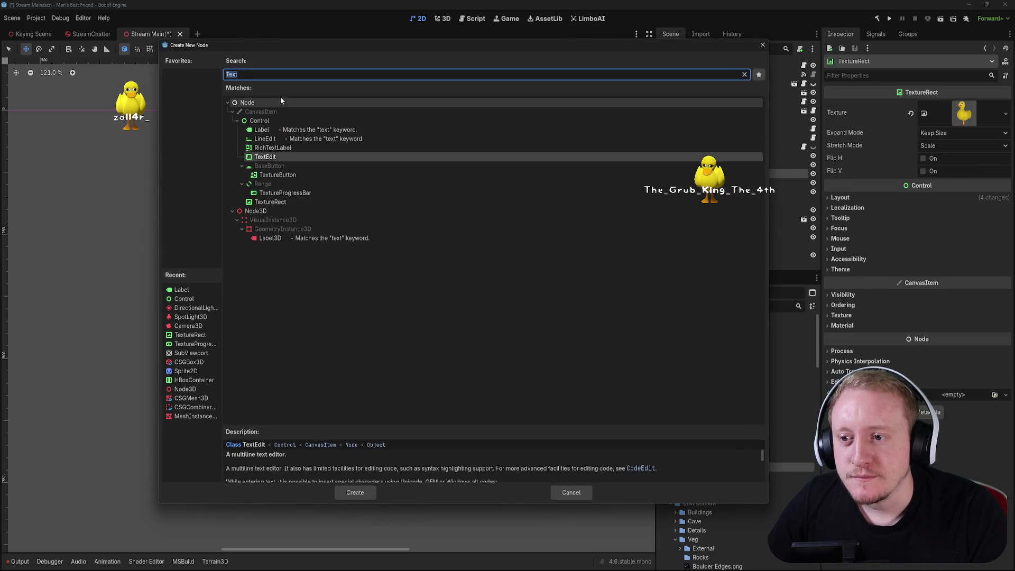
key(BackSpace)
click(237, 166)
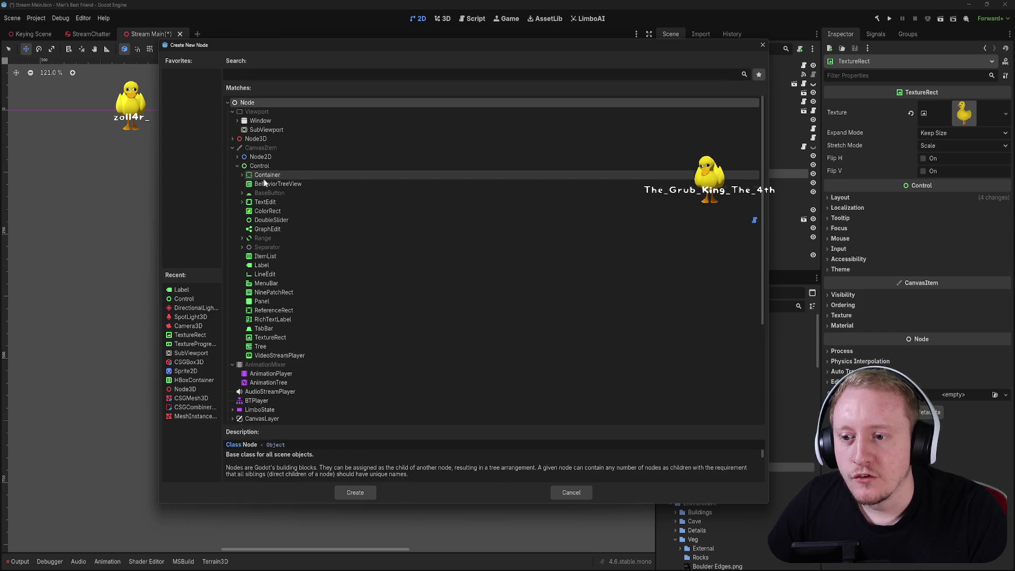
click(277, 178)
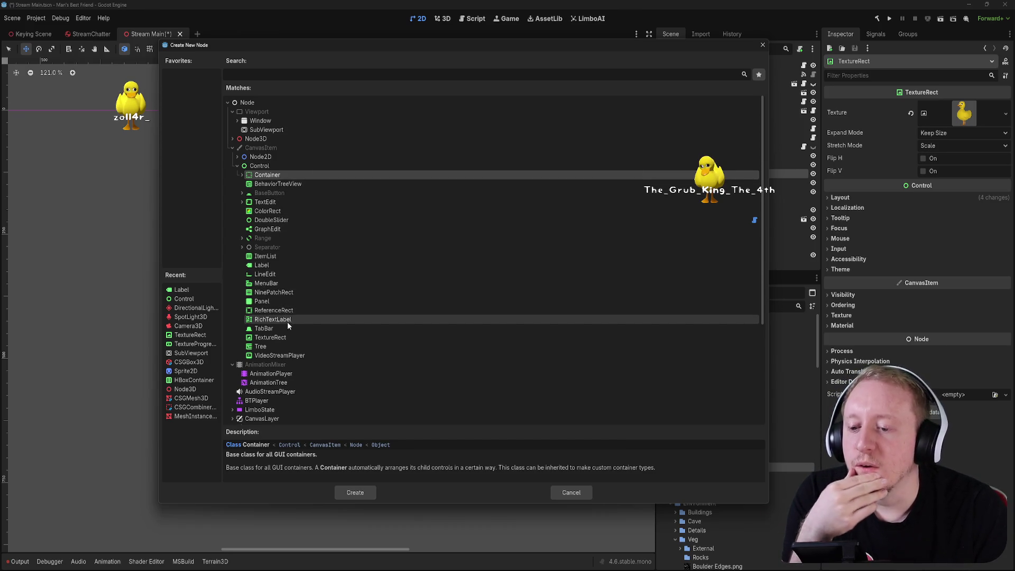
click(243, 175)
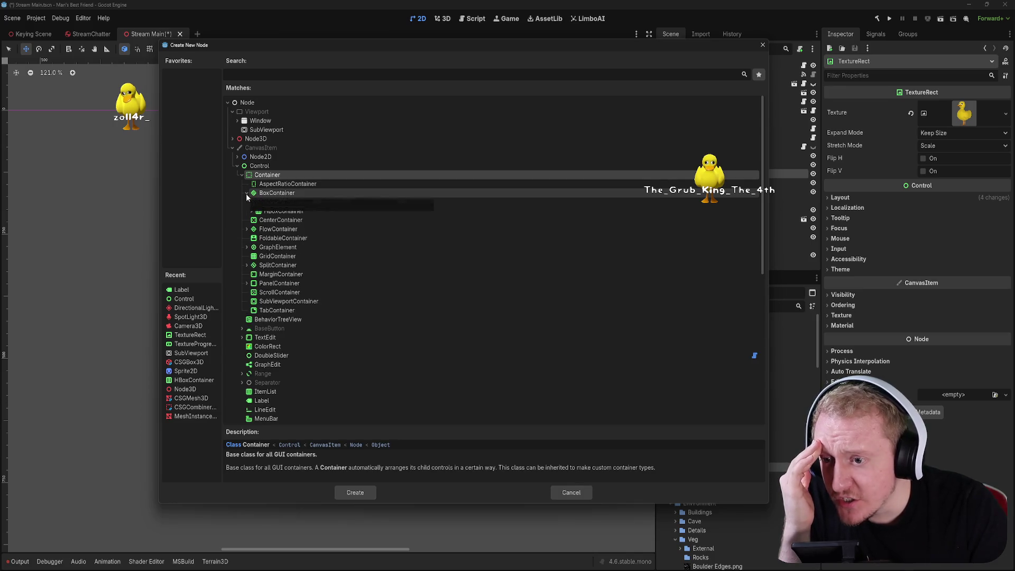
click(247, 193)
click(254, 204)
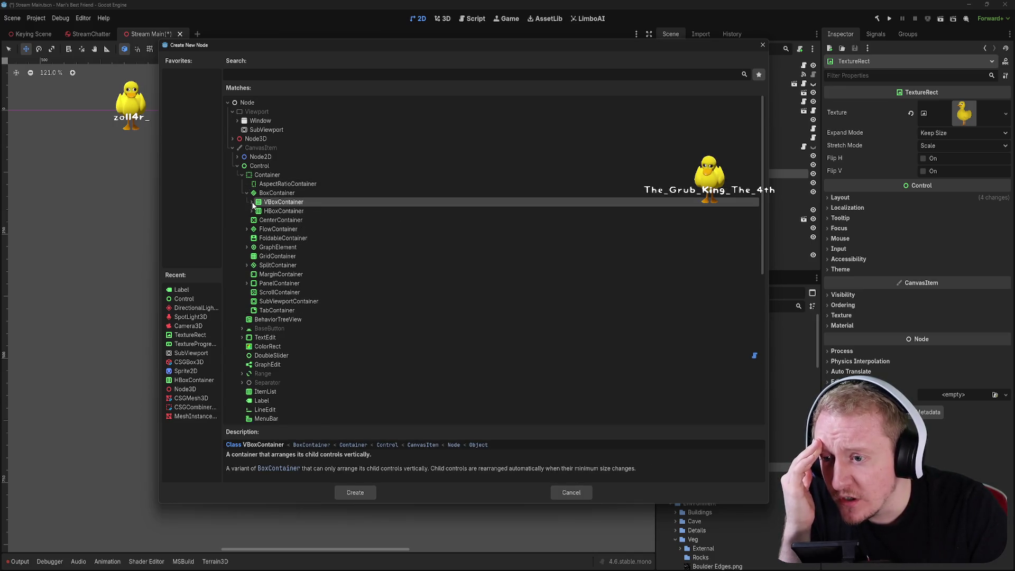
click(365, 492)
mouse_move(714, 201)
mouse_down()
mouse_move(732, 197)
mouse_move(723, 185)
mouse_up()
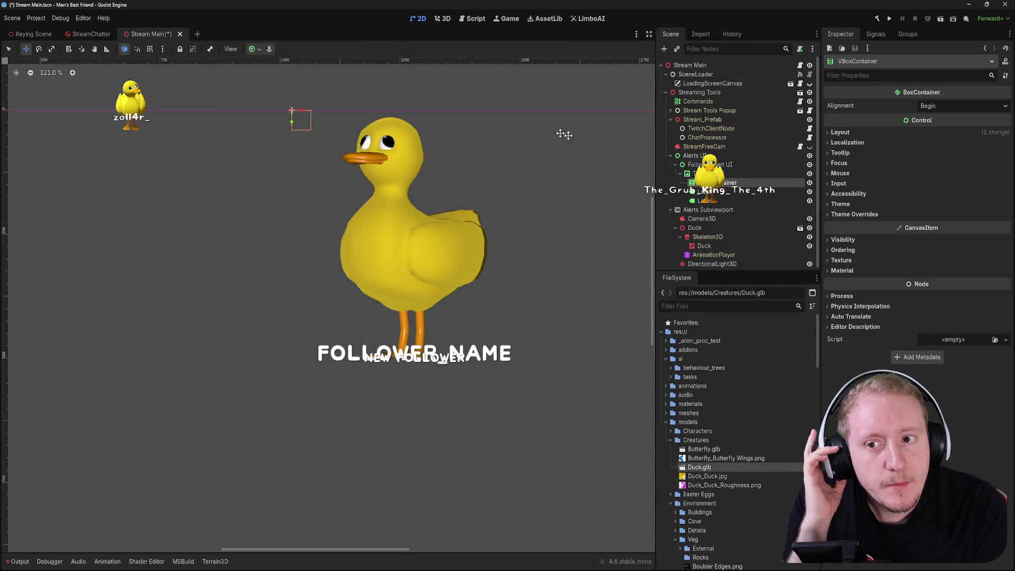
- Give the VBoxContainer the Bottom Wide anchor preset and select its two labels
click(259, 49)
click(301, 111)
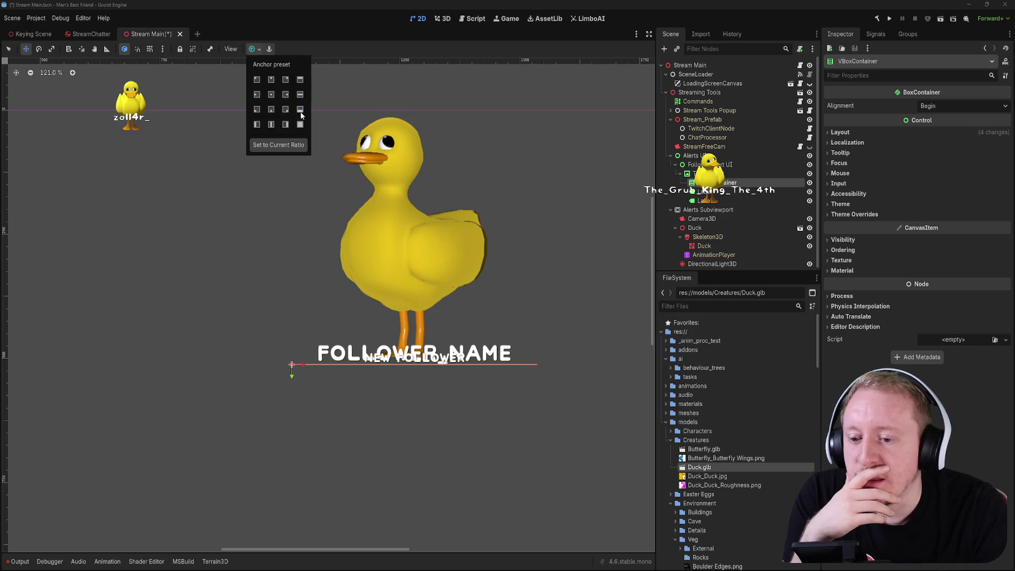
click(735, 193)
click(709, 201)
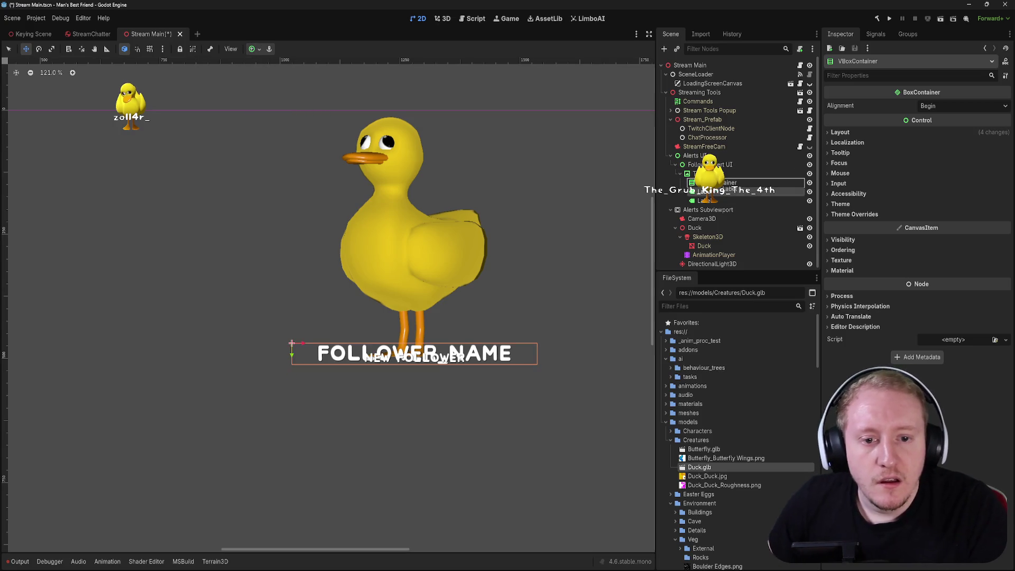
click(711, 192)
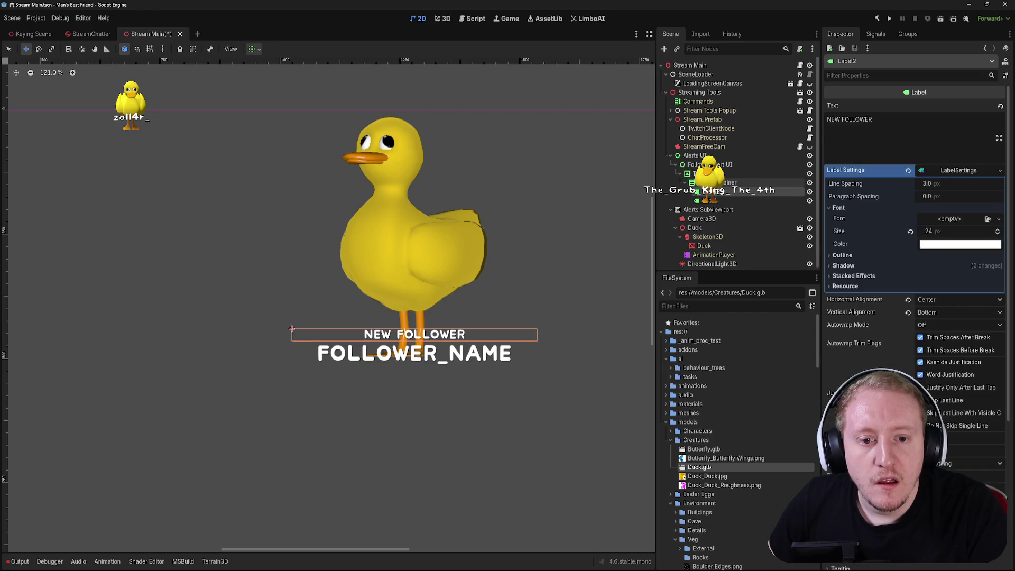
click(709, 201)
- Test and restore the FOLLOWER_NAME text, review the stacked labels, and save the scene
click(872, 121)
text(ahjdjfhasdjkfhjsadjfklsdajfkldsajklfjsdal;kfjdskl;)
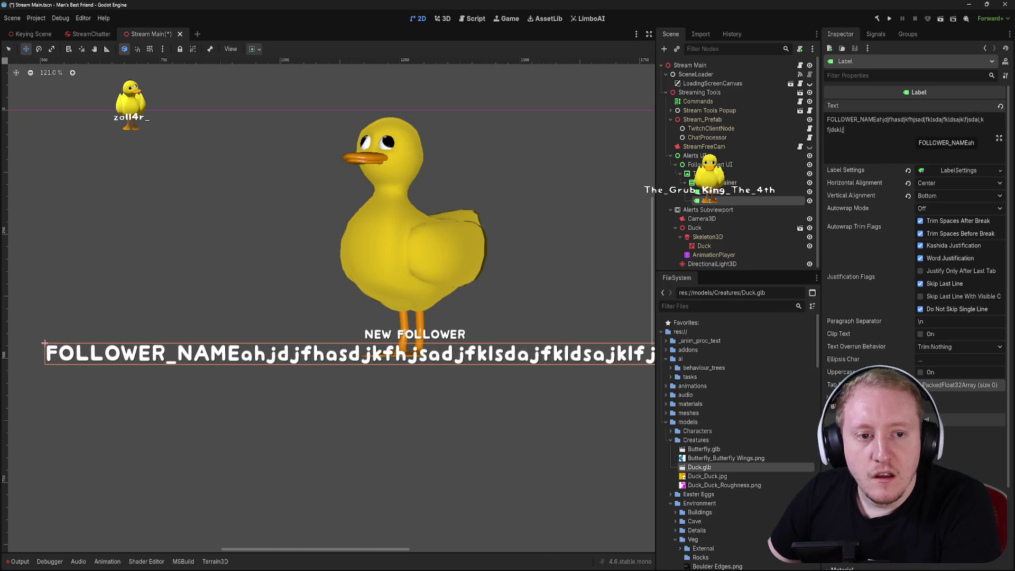
key(ctrl+z)
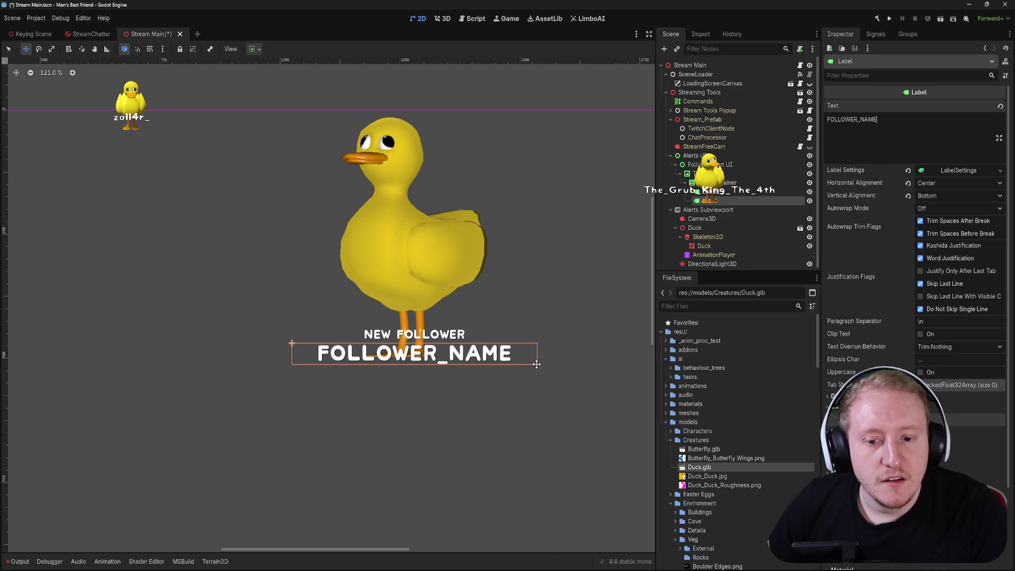
click(720, 183)
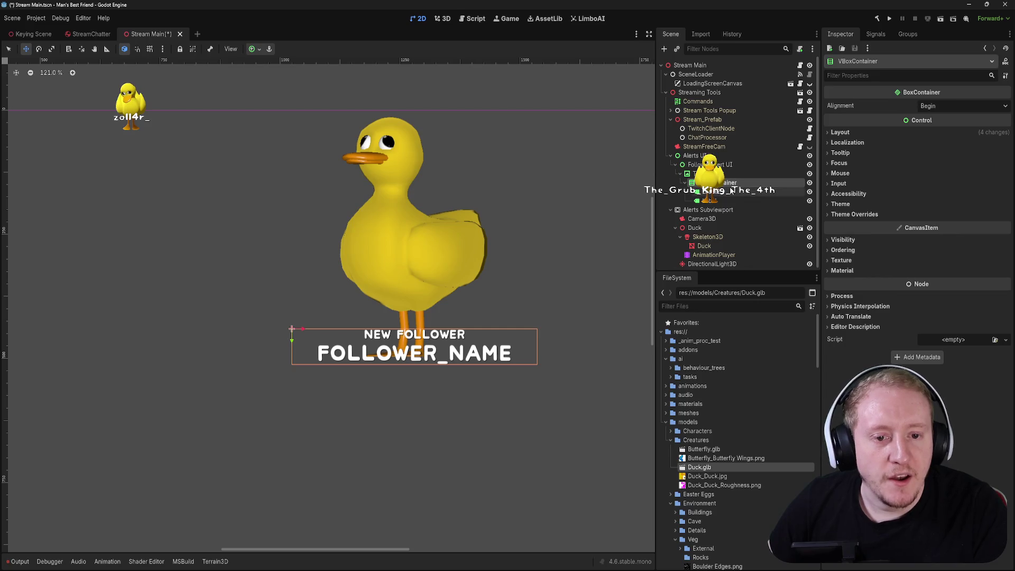
click(720, 192)
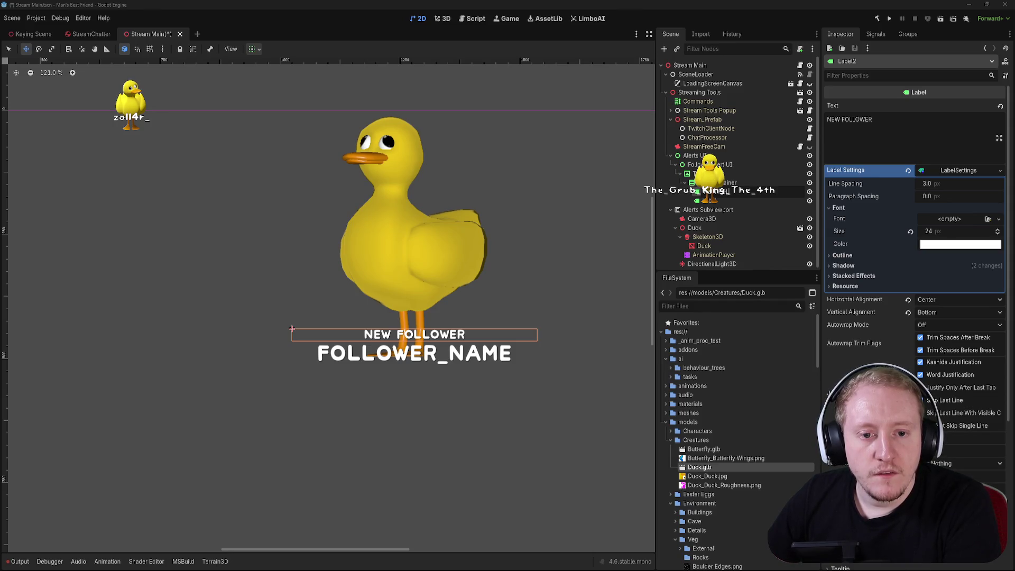
click(714, 201)
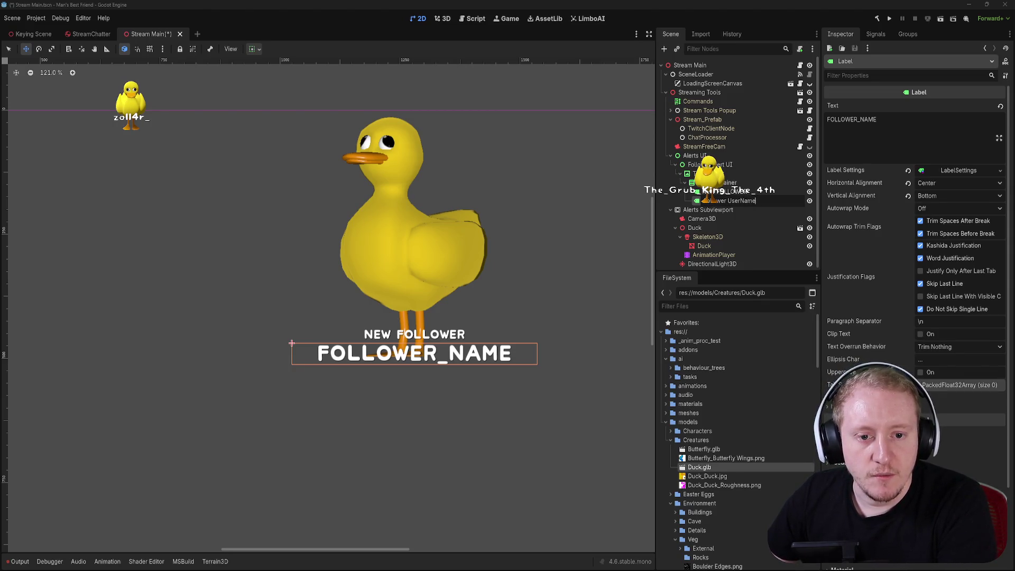
click(729, 192)
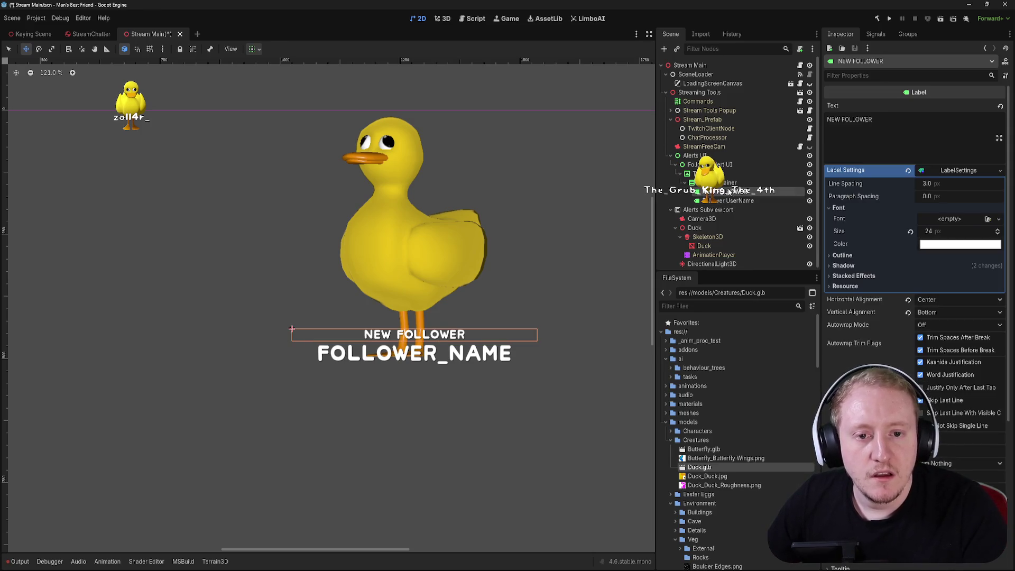
click(729, 183)
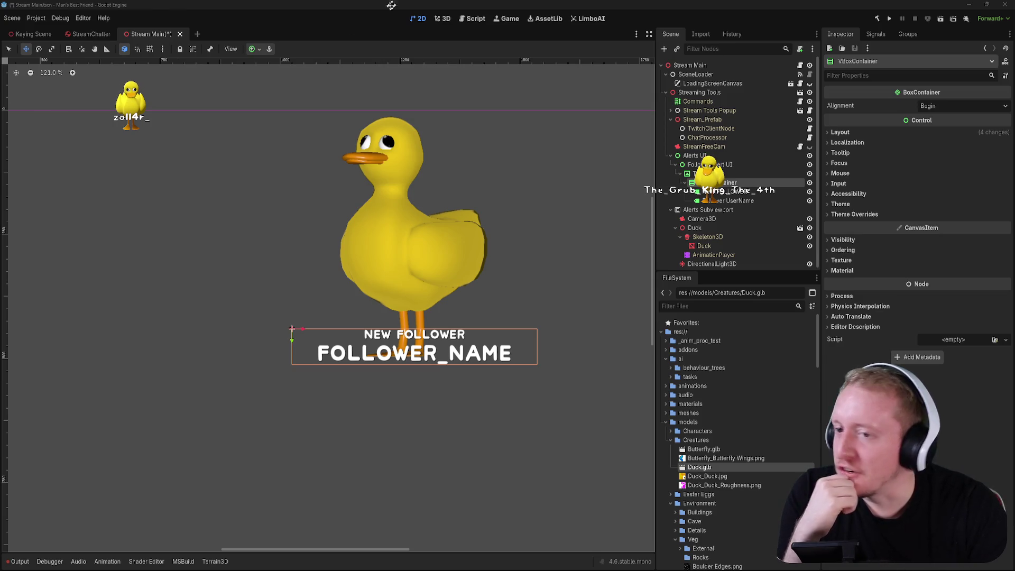
key(ctrl+s)
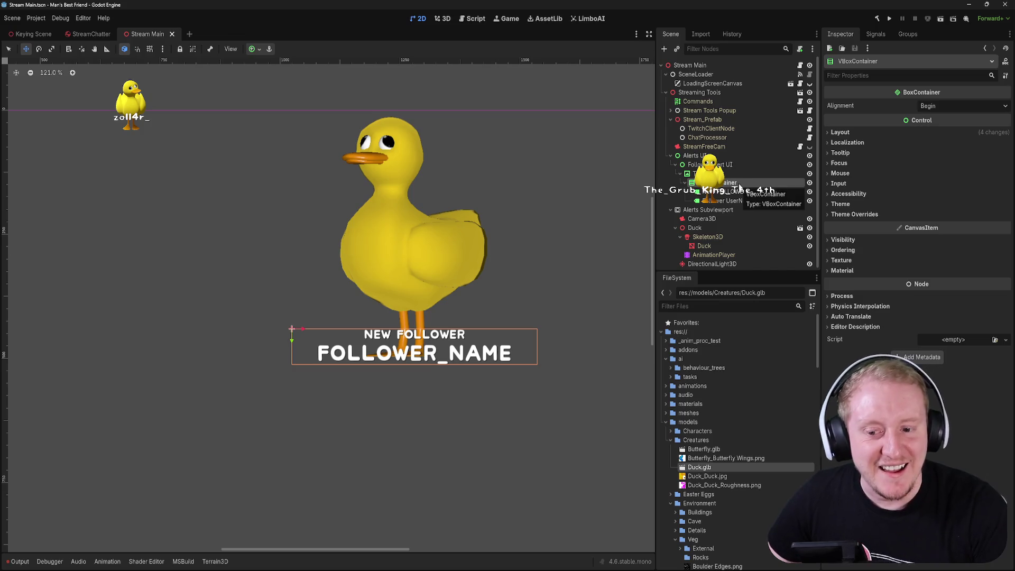
- Set the Follower UserName label's Autowrap Mode to Word (Smart)
click(742, 192)
click(743, 201)
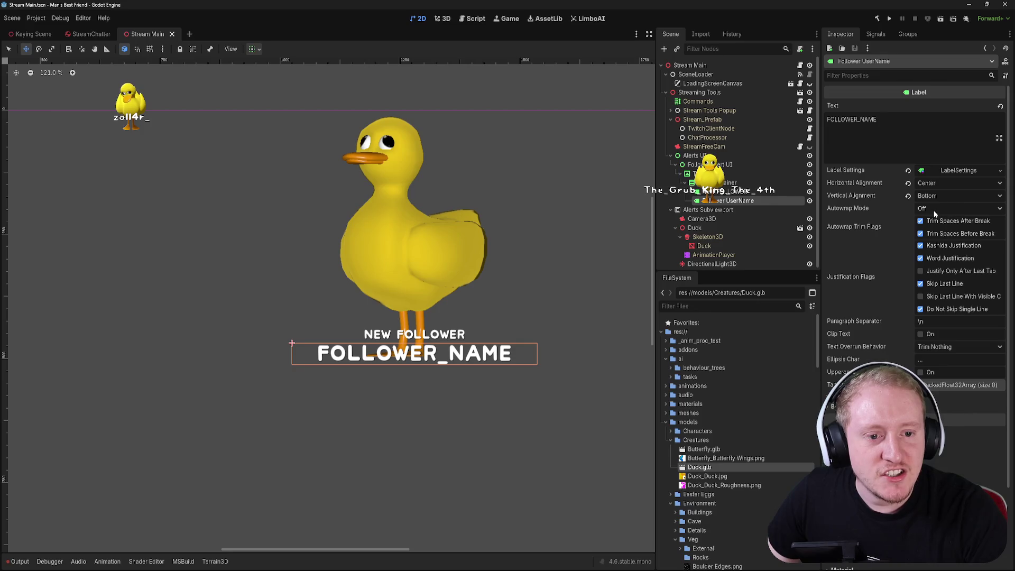
click(934, 210)
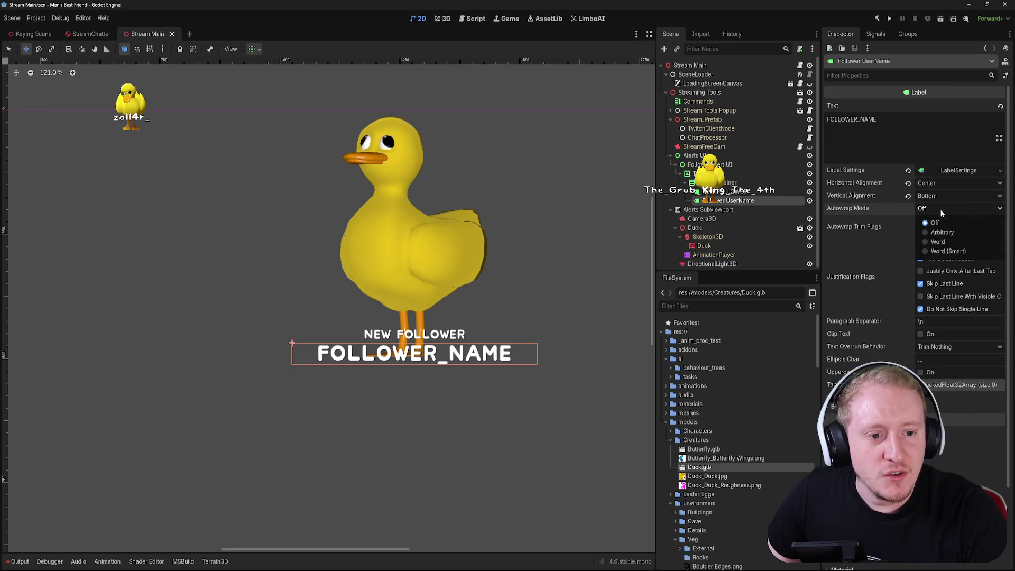
click(948, 252)
- Fill the label text with many pasted FOLLOWER_NAME copies to test the wrapping
click(899, 120)
text(sdafasddfasfsafsahfjkjhsajkfjklsdajfklsdajklfjsdakljfklasjklfasdkl)
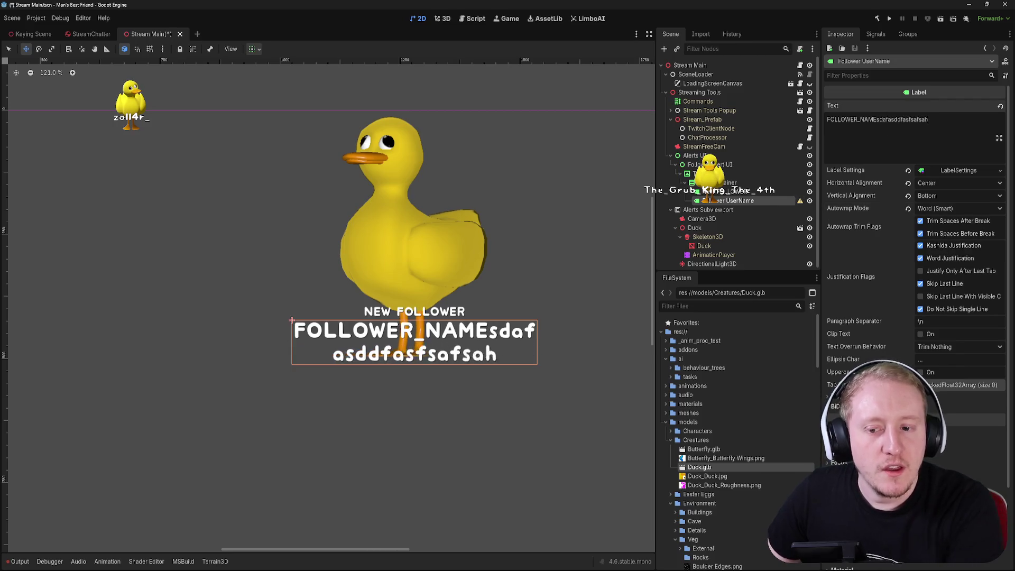
text(fjklasjkflas)
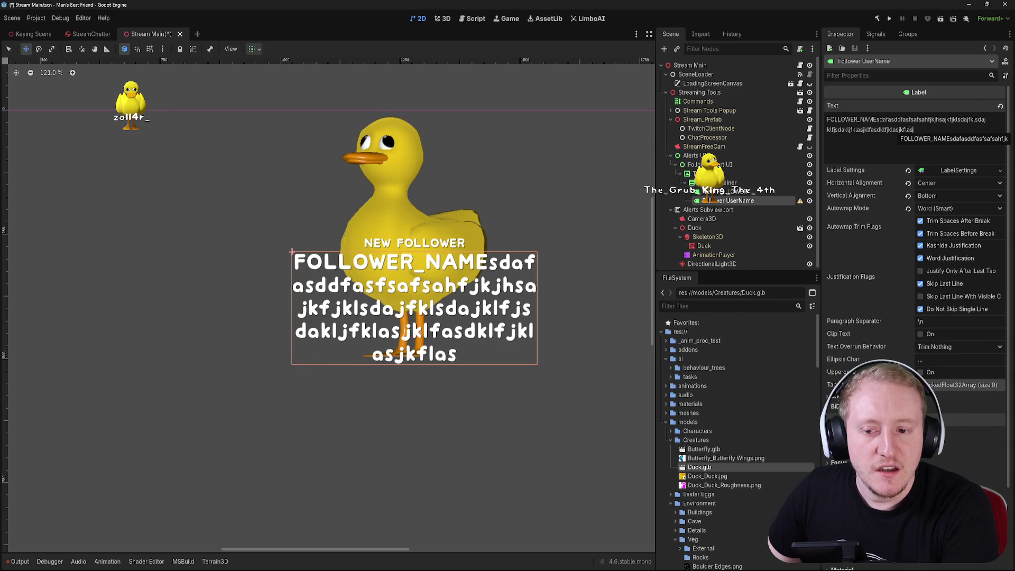
key(ctrl+a)
key(BackSpace)
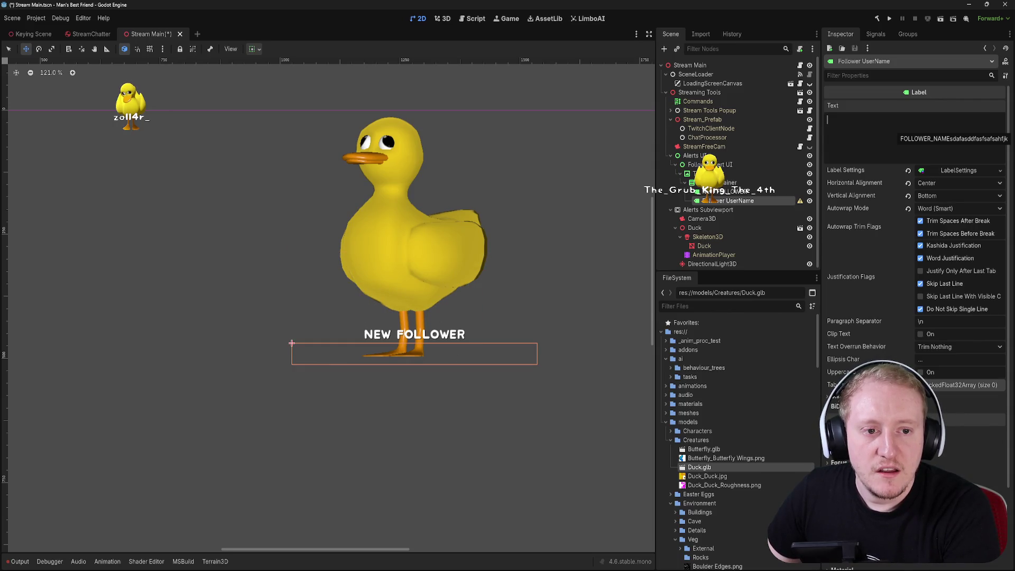
key(ctrl+z)
key(BackSpace)
key(BackSpace)
key(BackSpace)
key(BackSpace)
key(BackSpace)
key(BackSpace)
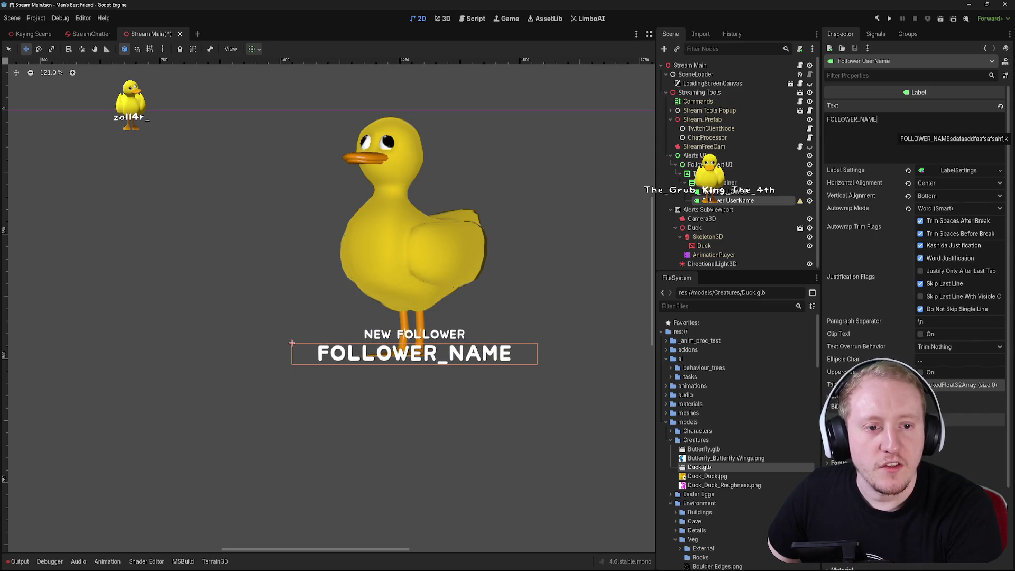
mouse_move(857, 219)
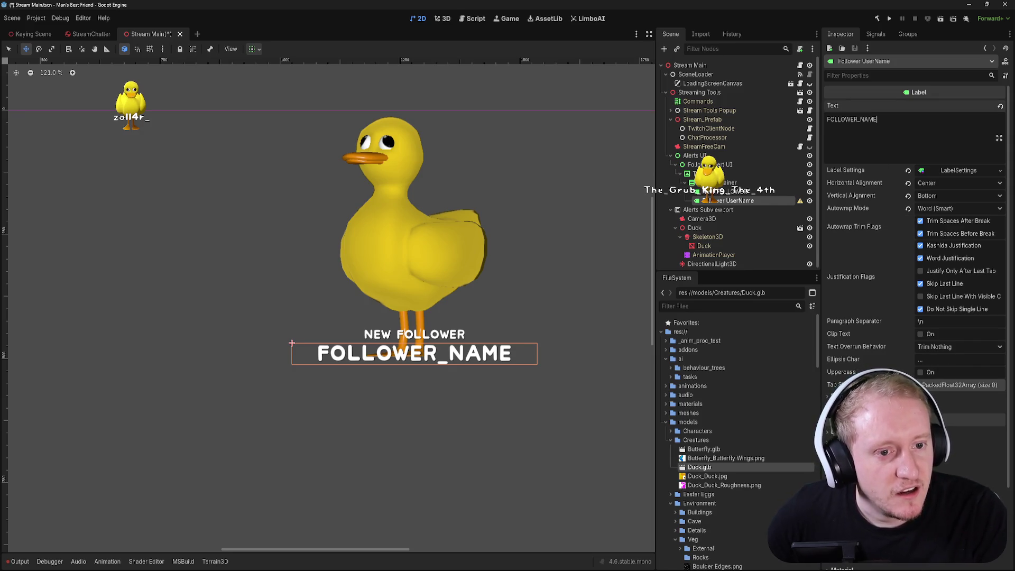
key(ctrl+a)
key(ctrl+v)
key(ctrl+v)
key(ctrl+v)
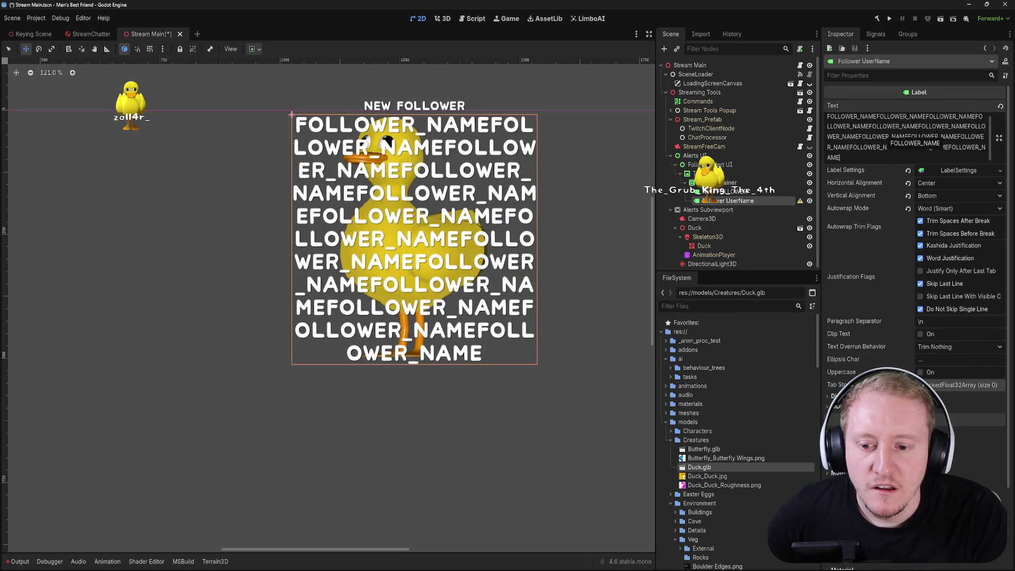
key(ctrl+v)
key(ctrl+v)
key(ctrl+v)
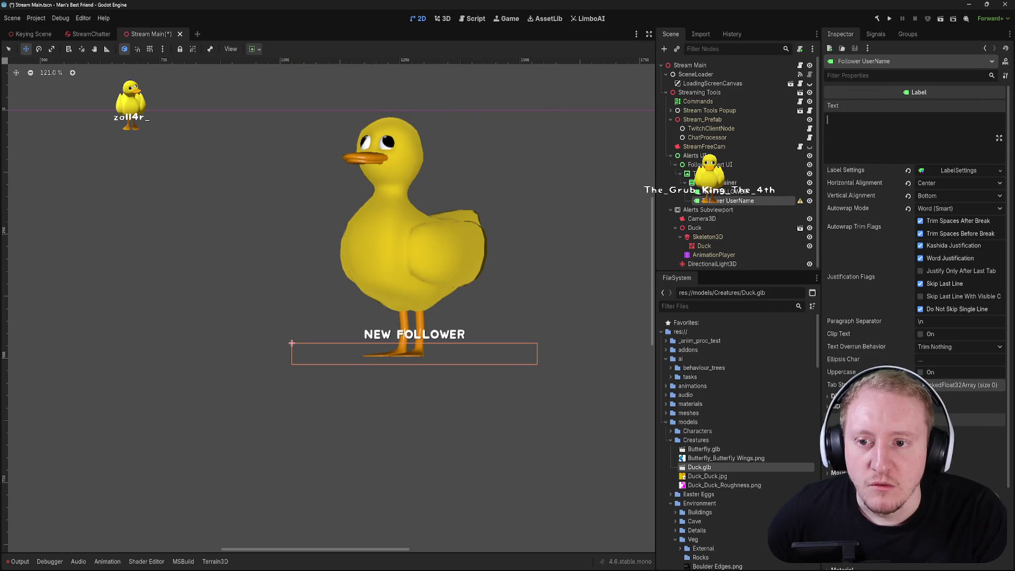
key(ctrl+z)
key(ctrl+z)
key(ctrl+z)
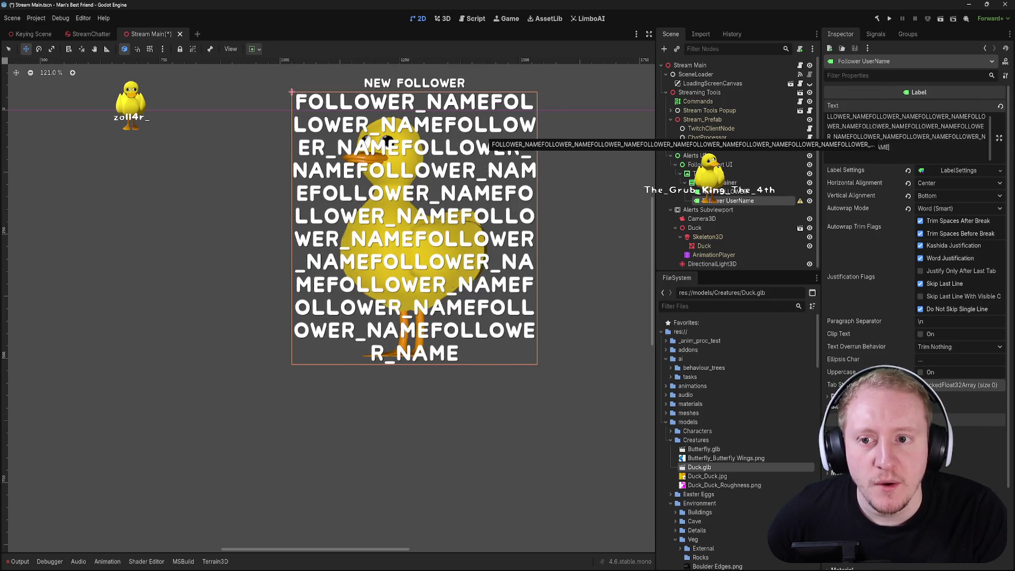
key(ctrl+z)
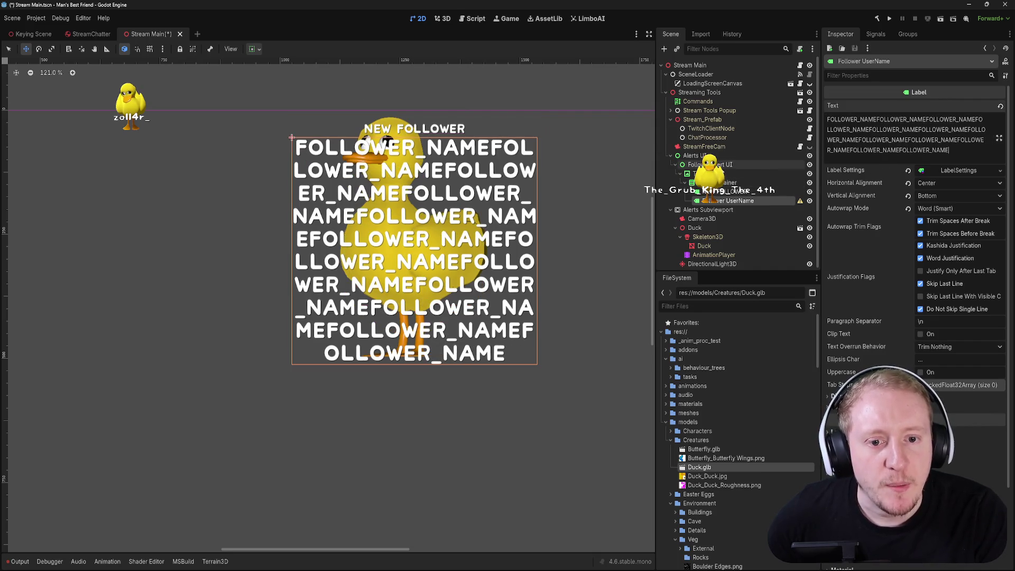
- Try Clip Contents on the VBoxContainer and Follower Alert UI, leaving both off
click(730, 182)
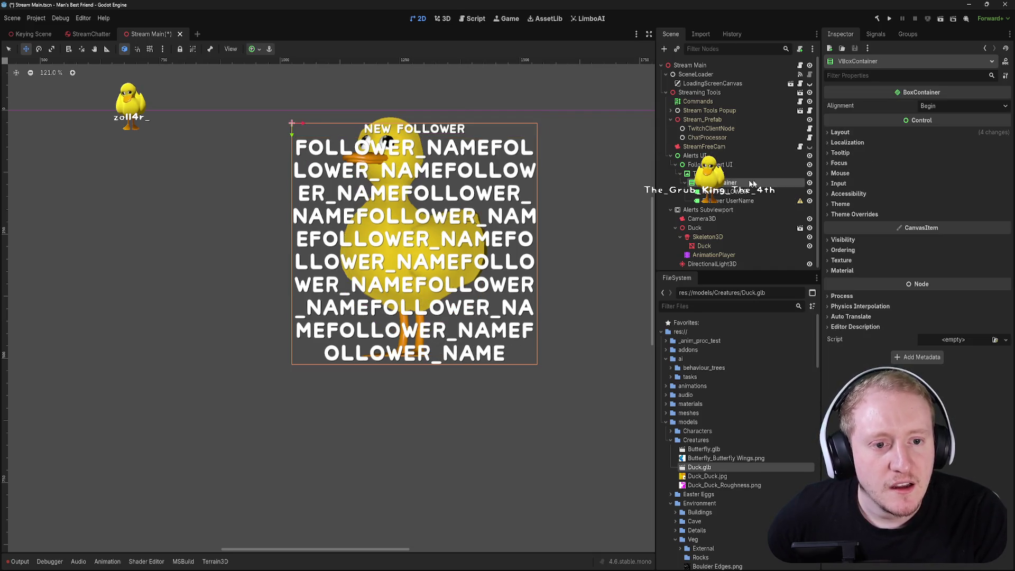
click(870, 129)
click(931, 162)
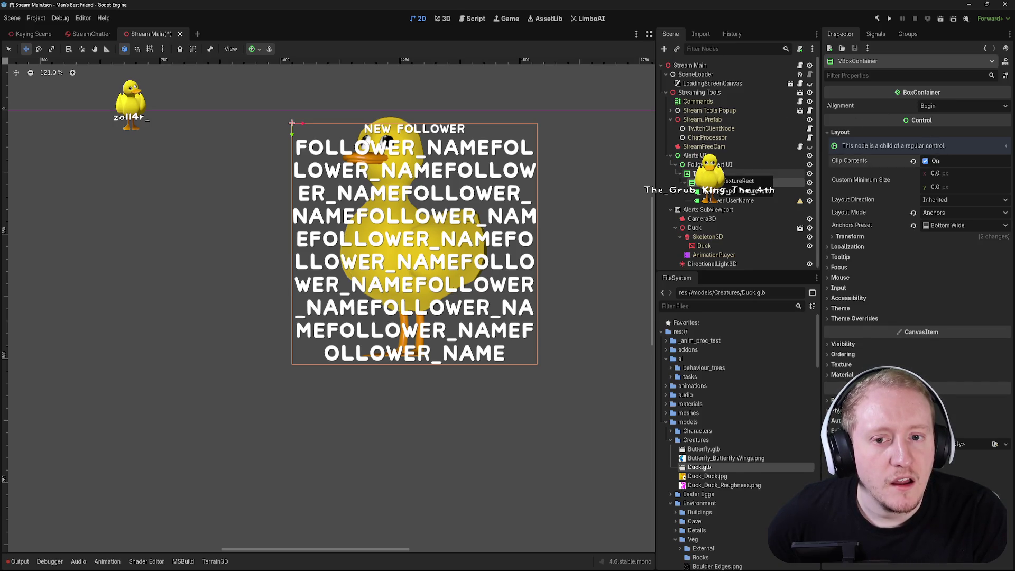
click(920, 162)
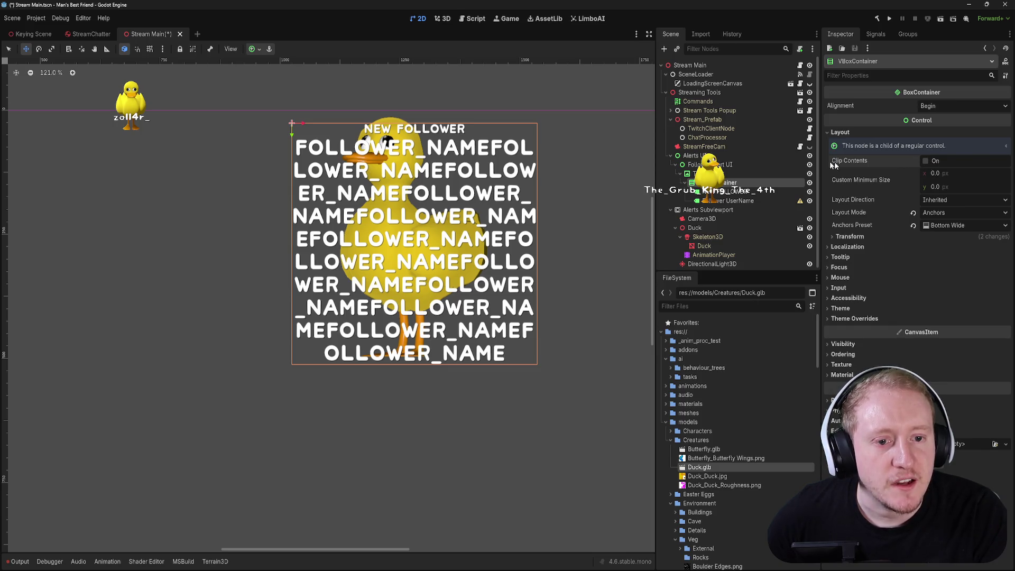
click(740, 165)
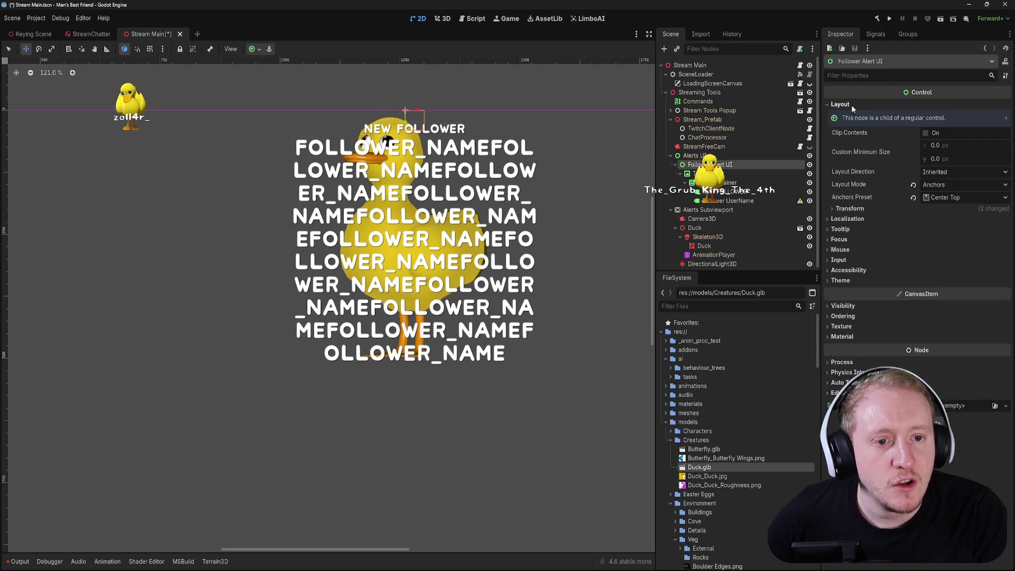
click(934, 134)
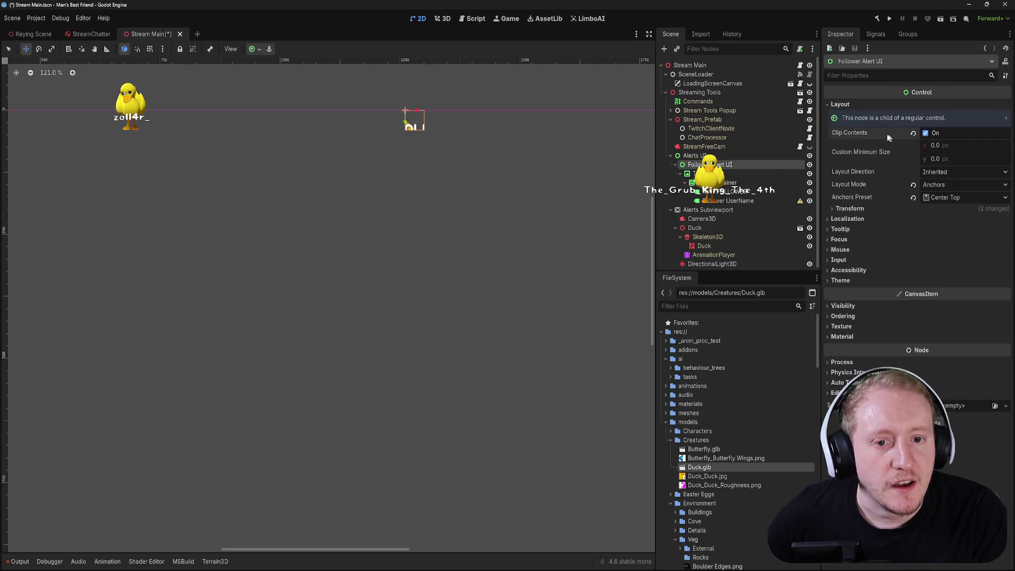
click(926, 133)
- Turn on Clip Contents for the duck's TextureRect
click(708, 173)
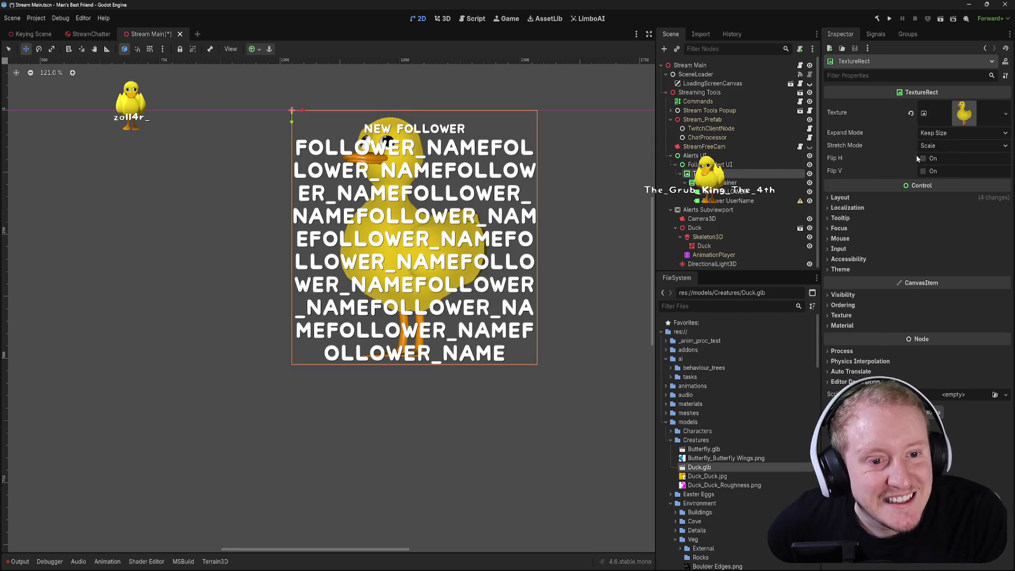
click(920, 197)
click(926, 227)
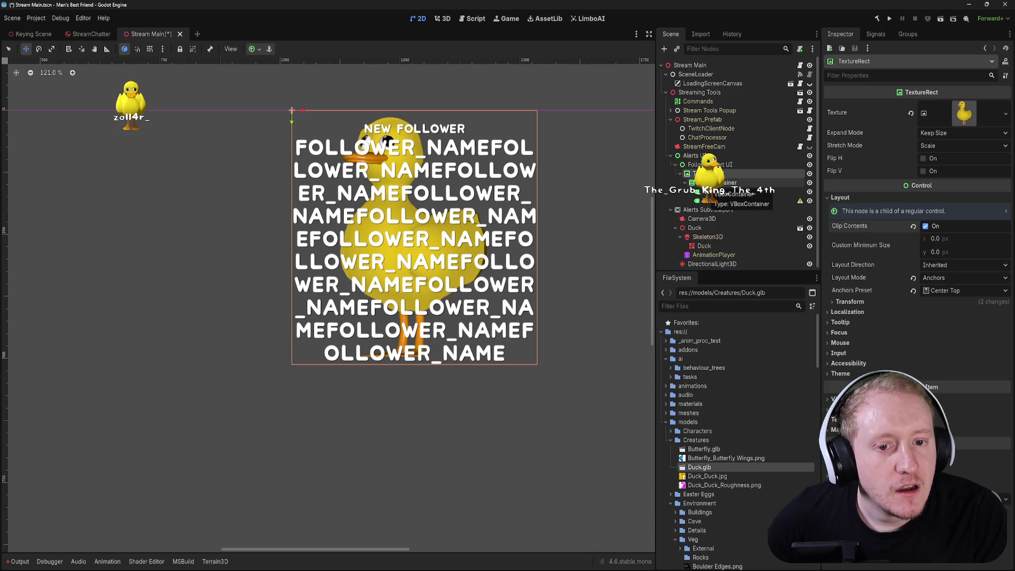
- Move the VBoxContainer above the TextureRect and switch off the name label's autowrap
drag(711, 184, 709, 171)
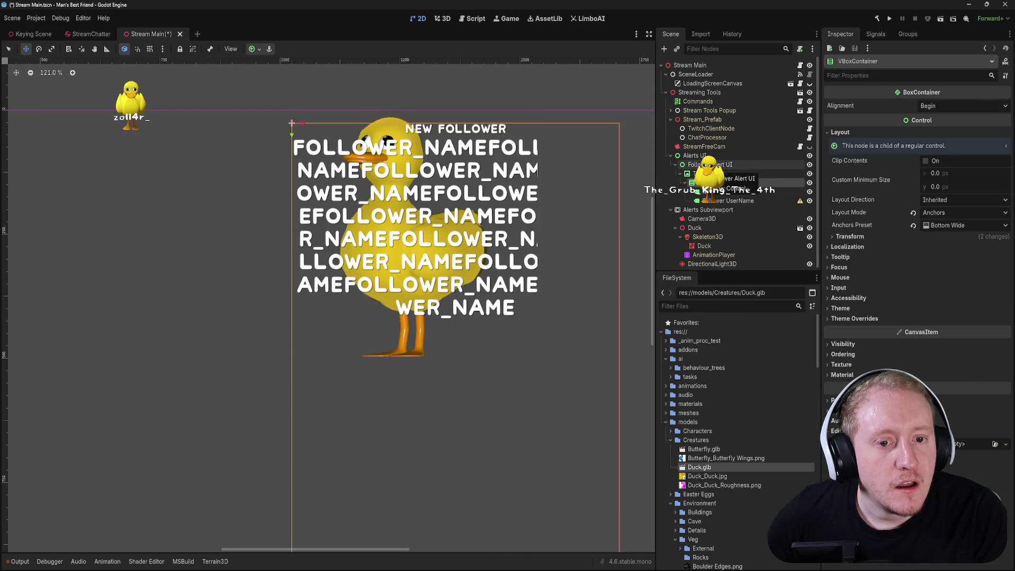
click(796, 201)
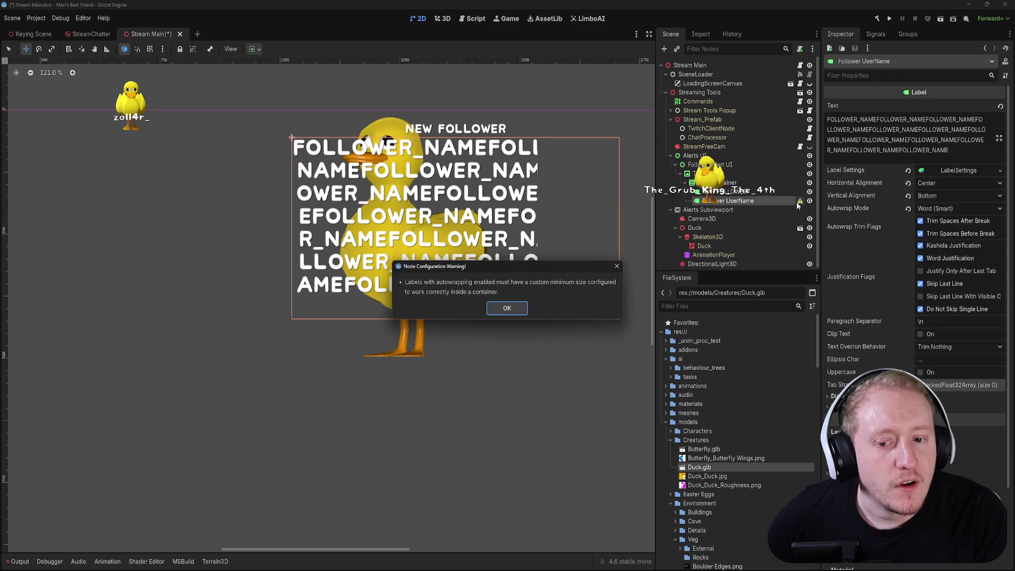
click(512, 310)
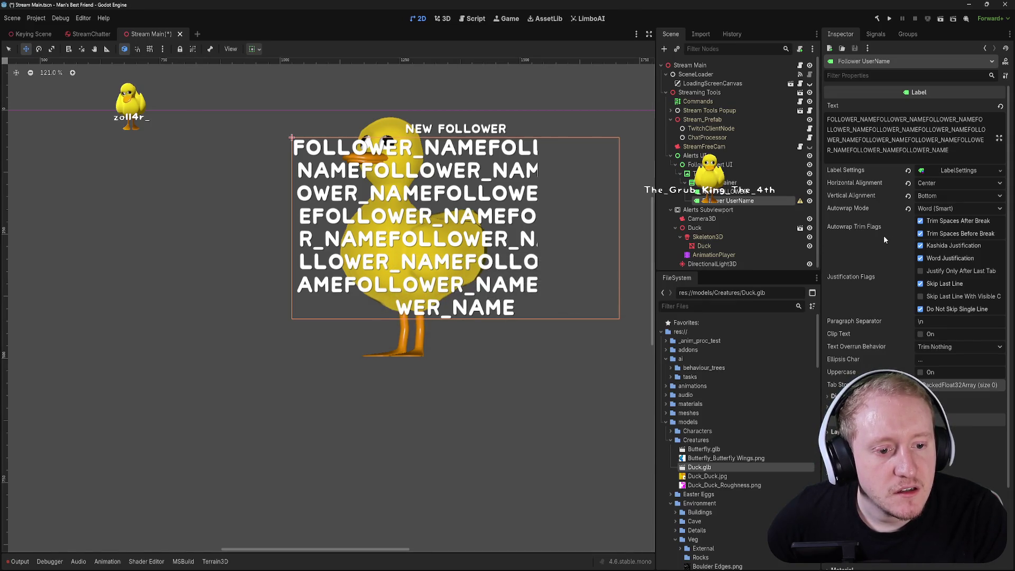
mouse_move(885, 241)
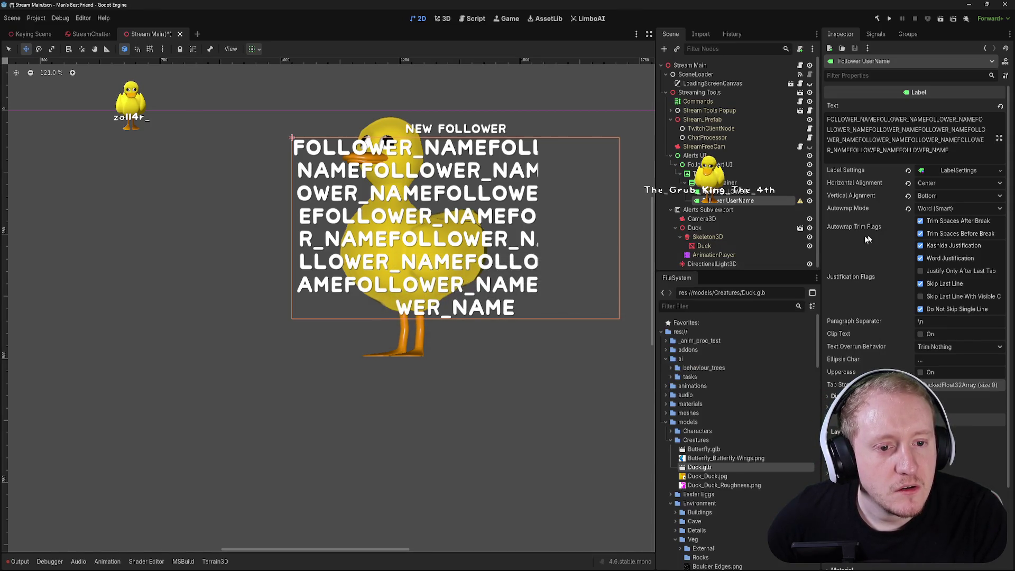
click(909, 209)
- Revert the name label to a single FOLLOWER_NAME line and save the scene
key(ctrl+s)
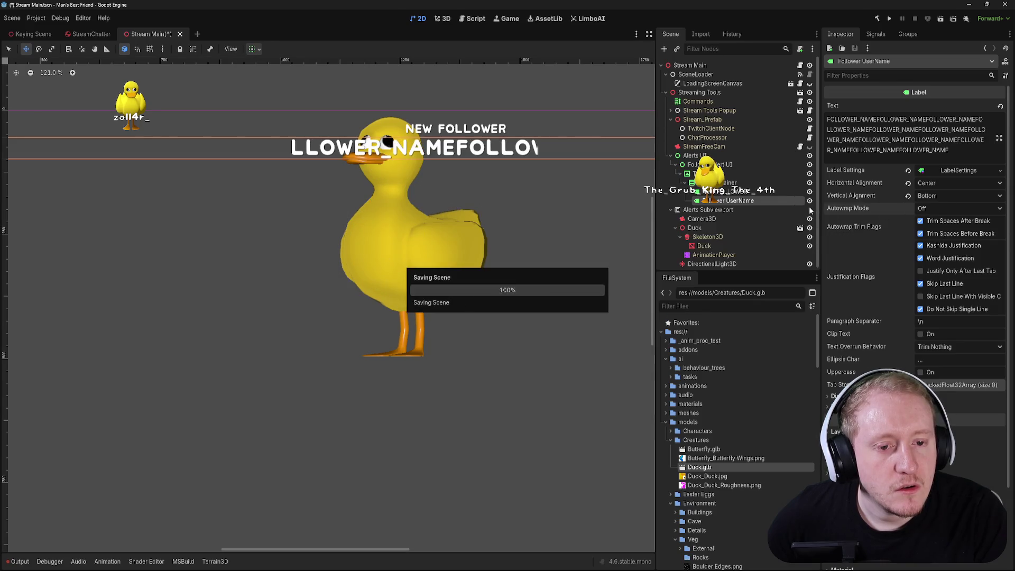
key(ctrl+z)
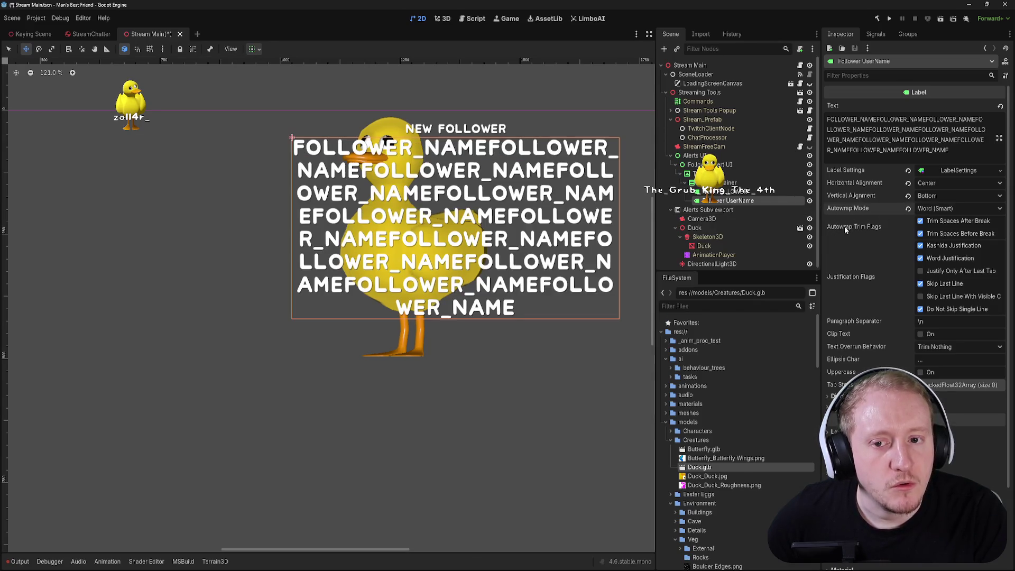
key(ctrl+z)
key(ctrl+s)
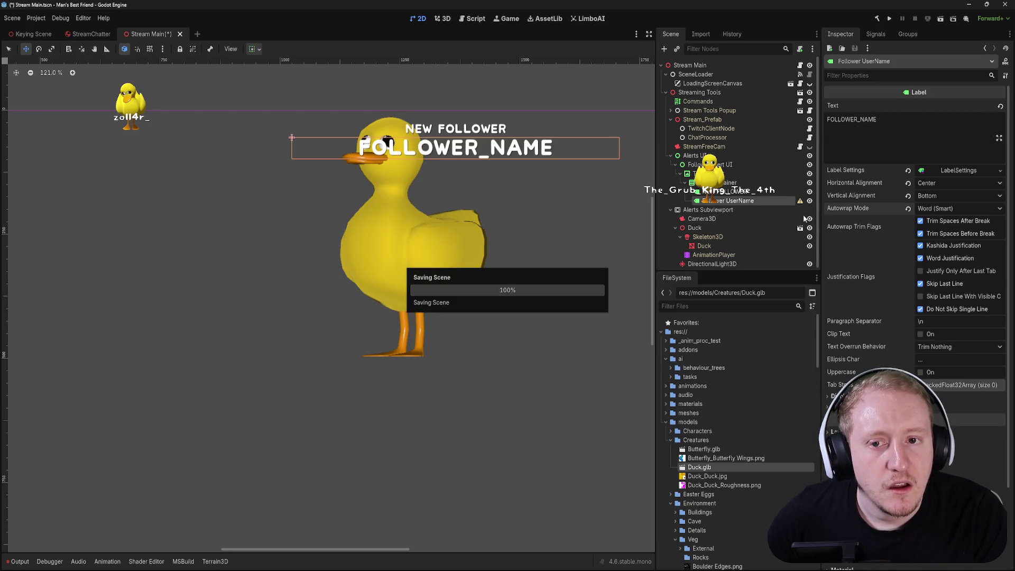
key(Up)
key(Up)
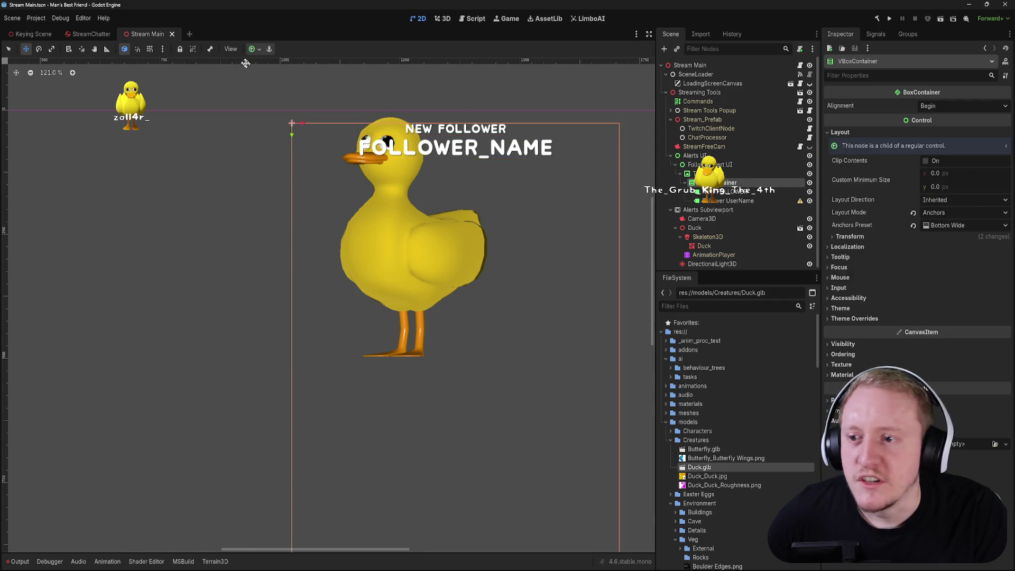
- Anchor the VBoxContainer text block with the Bottom Wide preset and save the scene
click(256, 49)
click(301, 109)
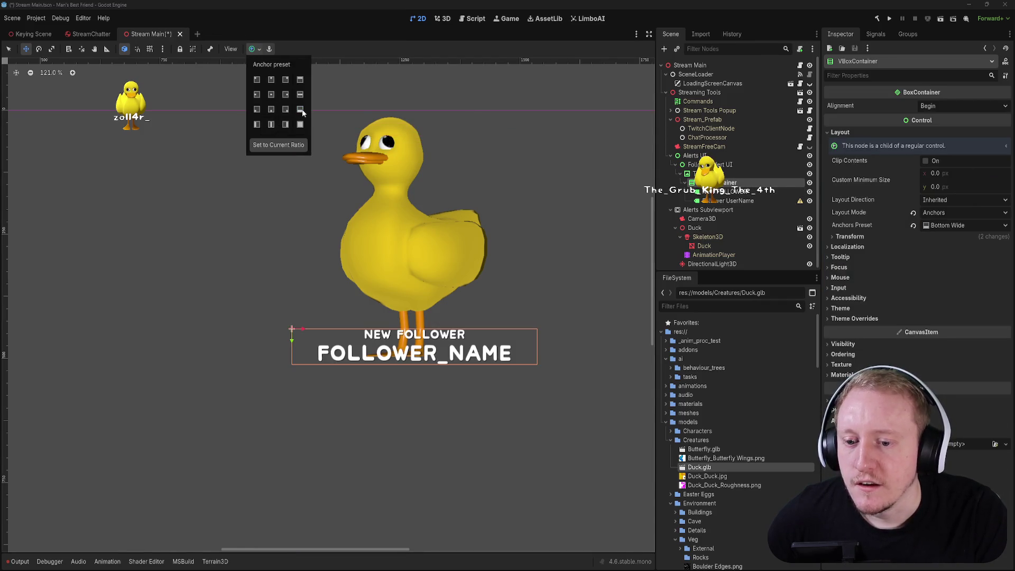
key(ctrl+s)
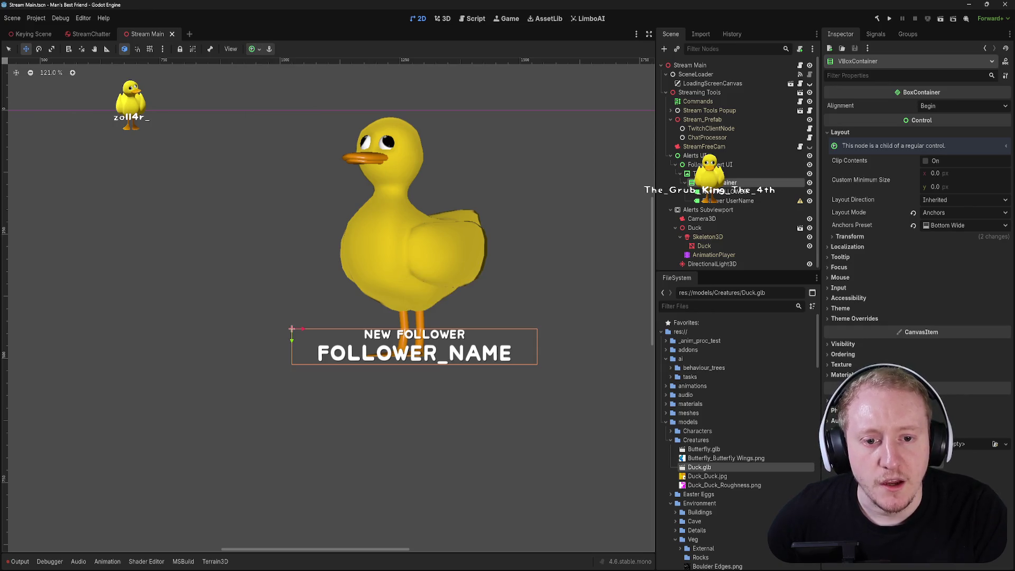
- Select the Follower UserName label, then view and dismiss its configuration warning
key(Down)
key(Down)
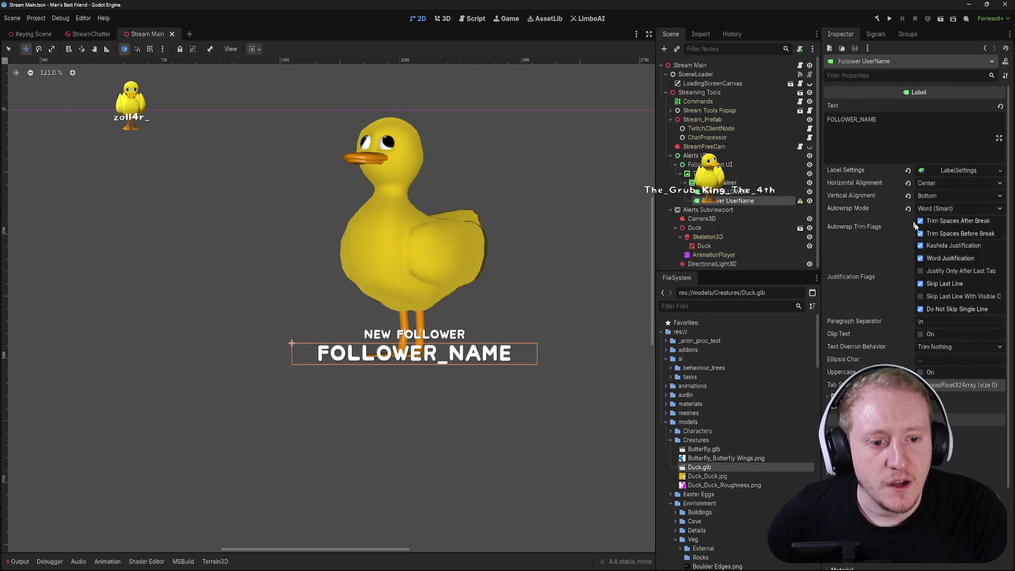
click(800, 201)
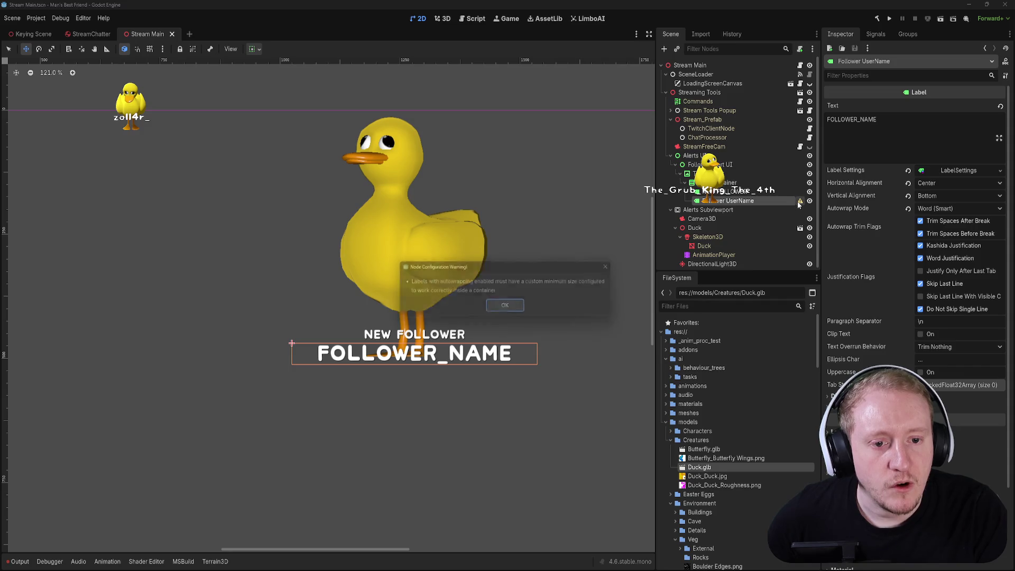
click(509, 313)
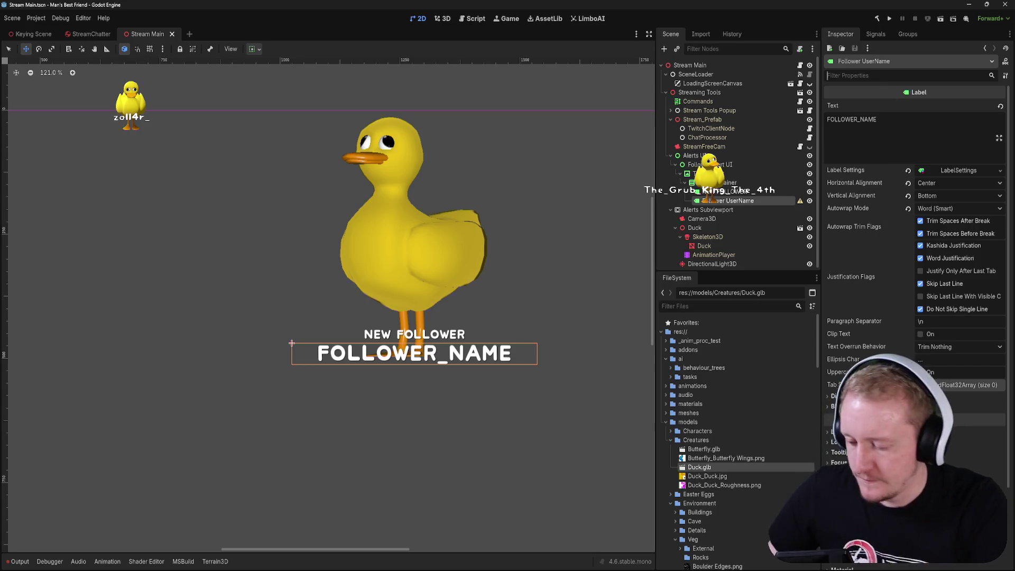
- Filter the Inspector for 'mini' and try the label's Custom Minimum Size, leaving it at 0 × 0
text(mini)
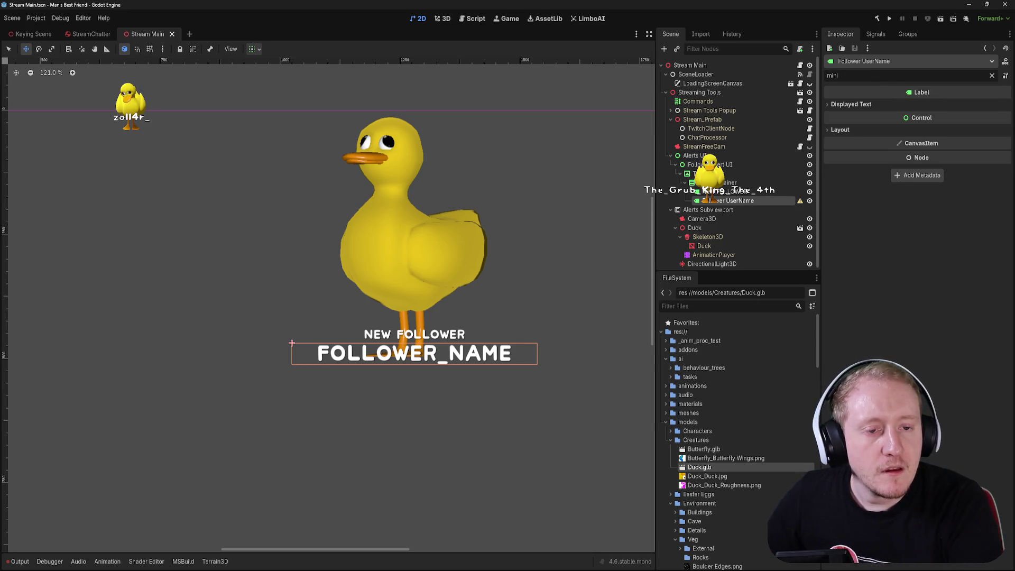
click(841, 142)
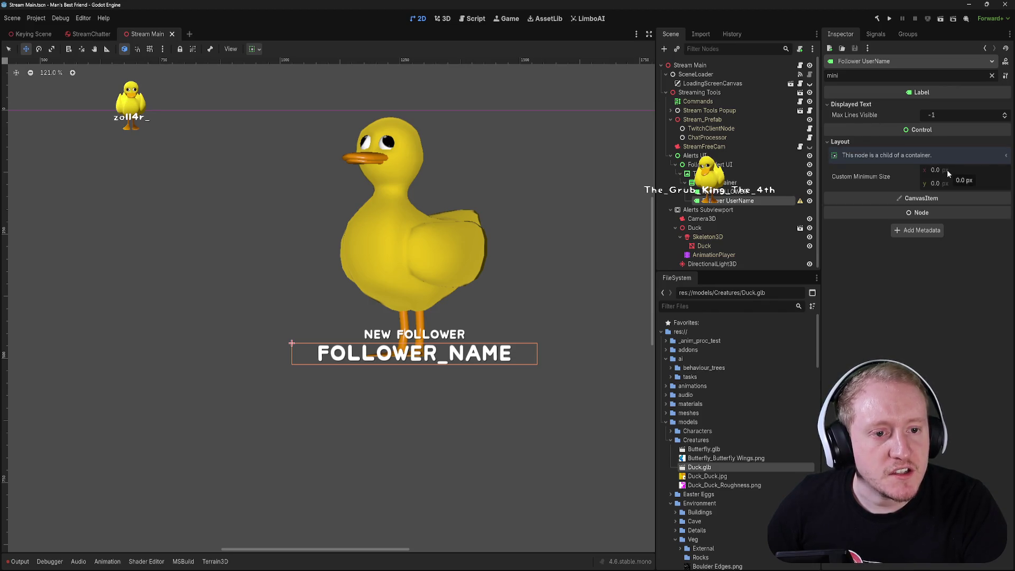
drag(947, 170, 947, 184)
key(ctrl+z)
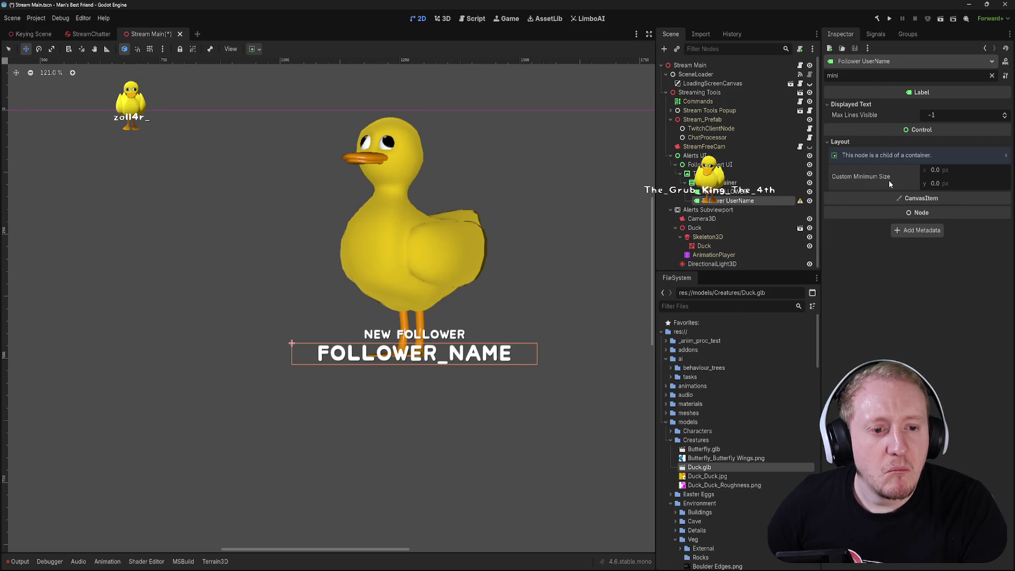
mouse_move(889, 182)
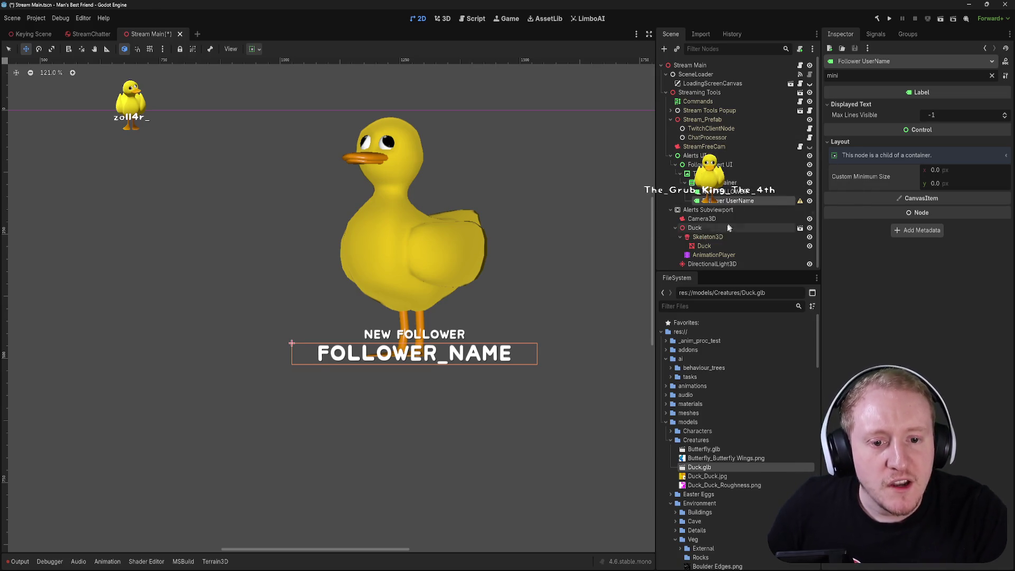
click(933, 112)
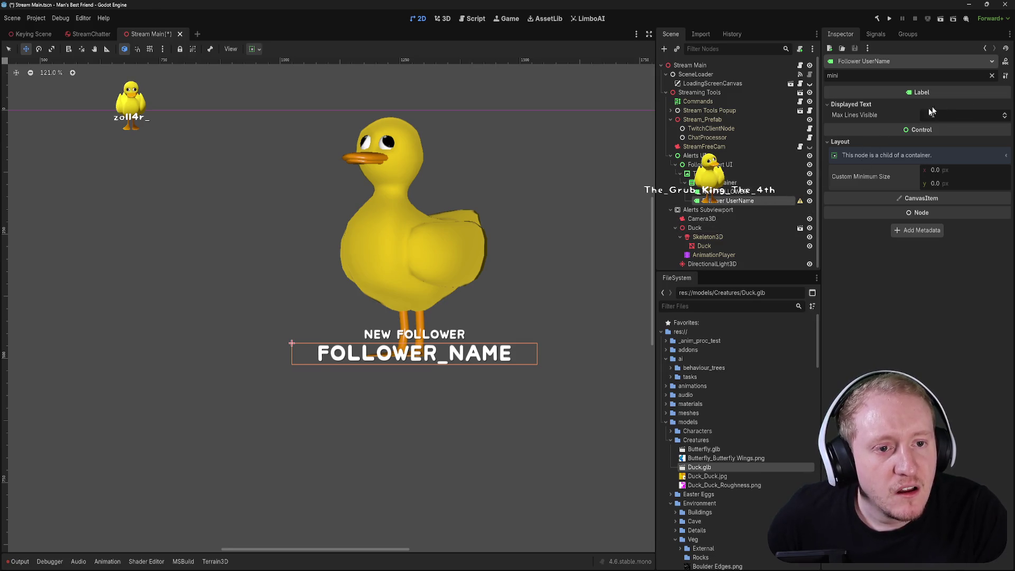
click(993, 76)
scroll(890, 215, down, 5)
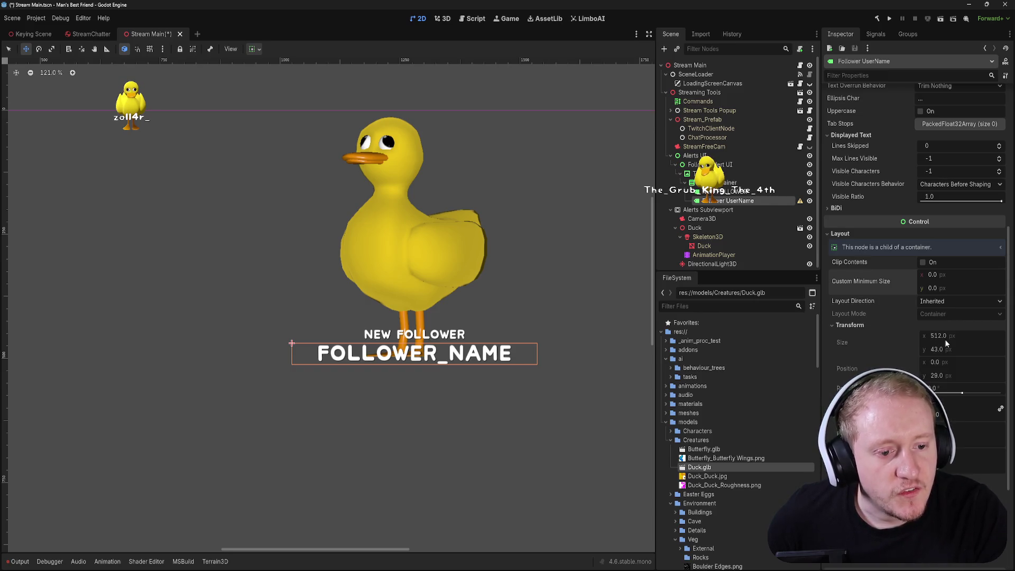
click(851, 326)
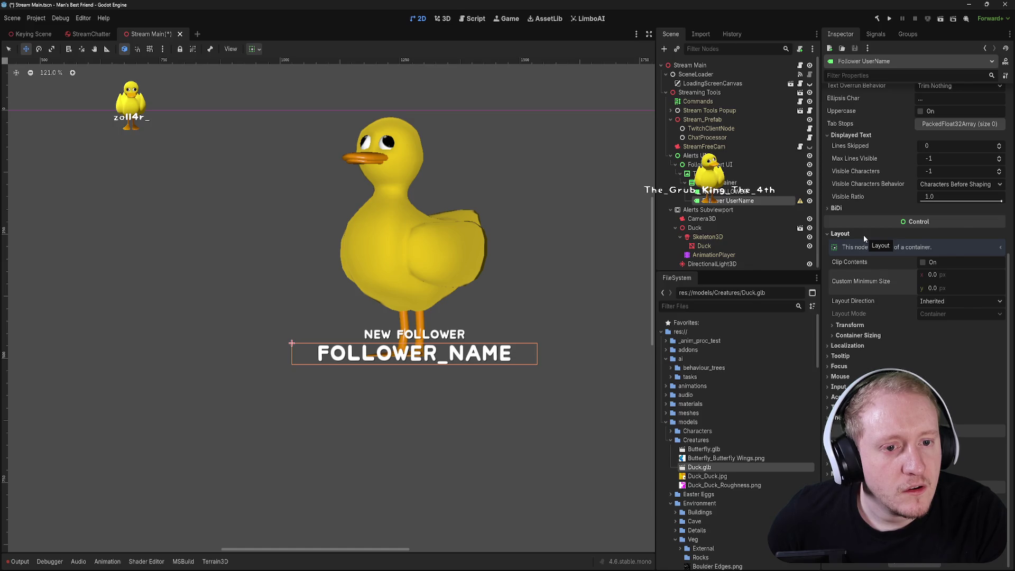
click(862, 336)
click(862, 337)
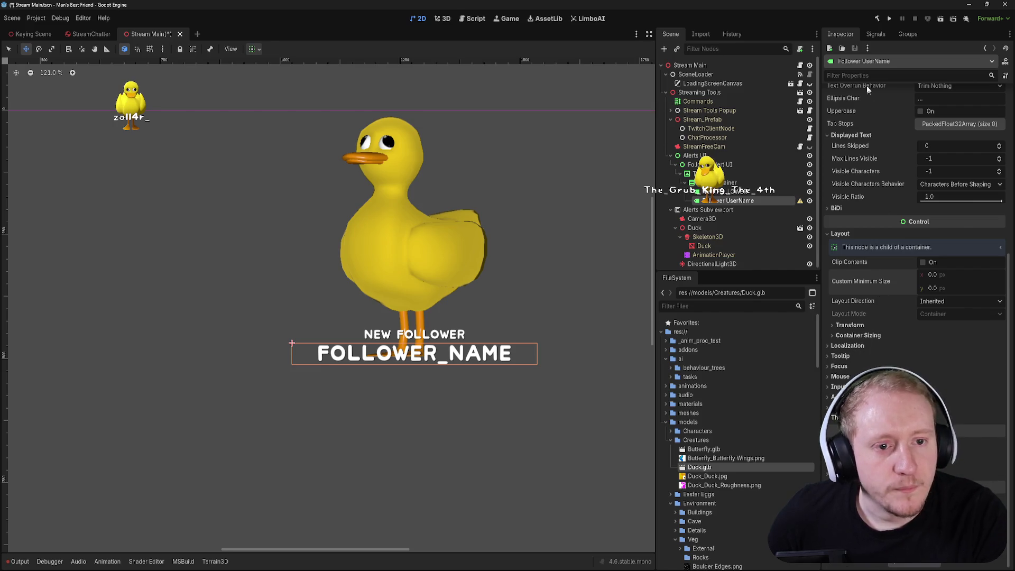
key(ctrl+f)
text(mini)
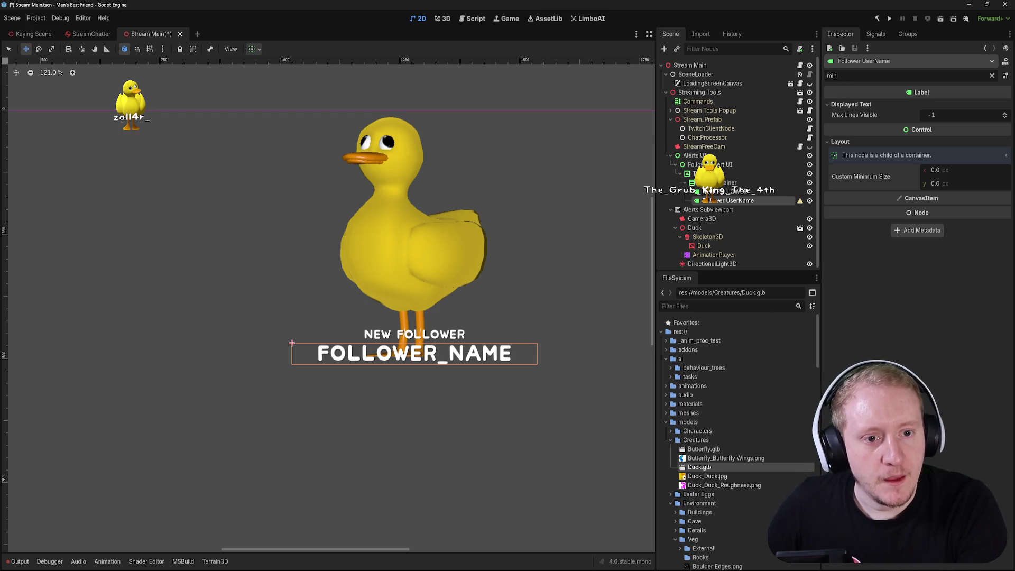
key(BackSpace)
key(BackSpace)
key(BackSpace)
scroll(849, 306, down, 5)
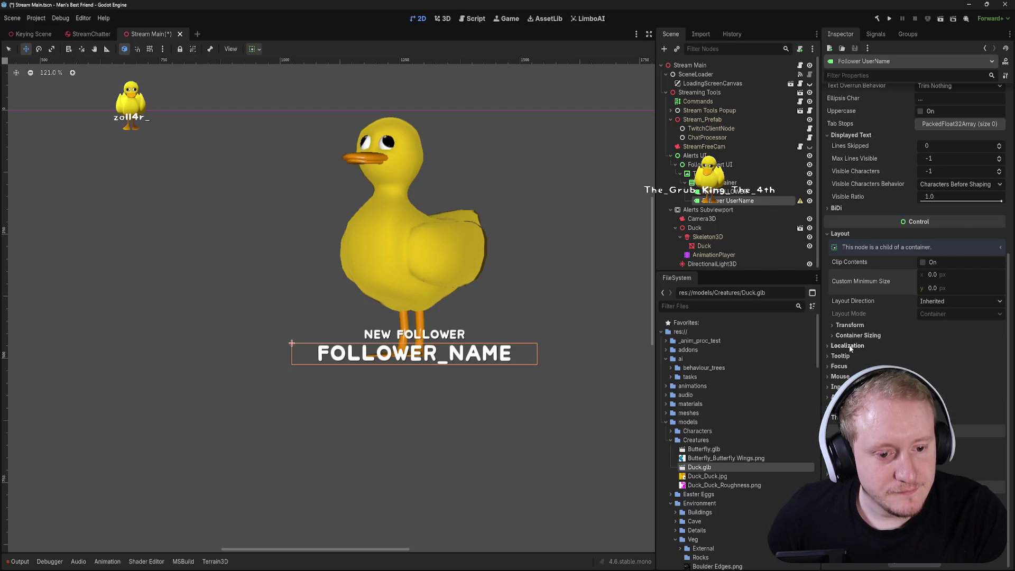
click(841, 397)
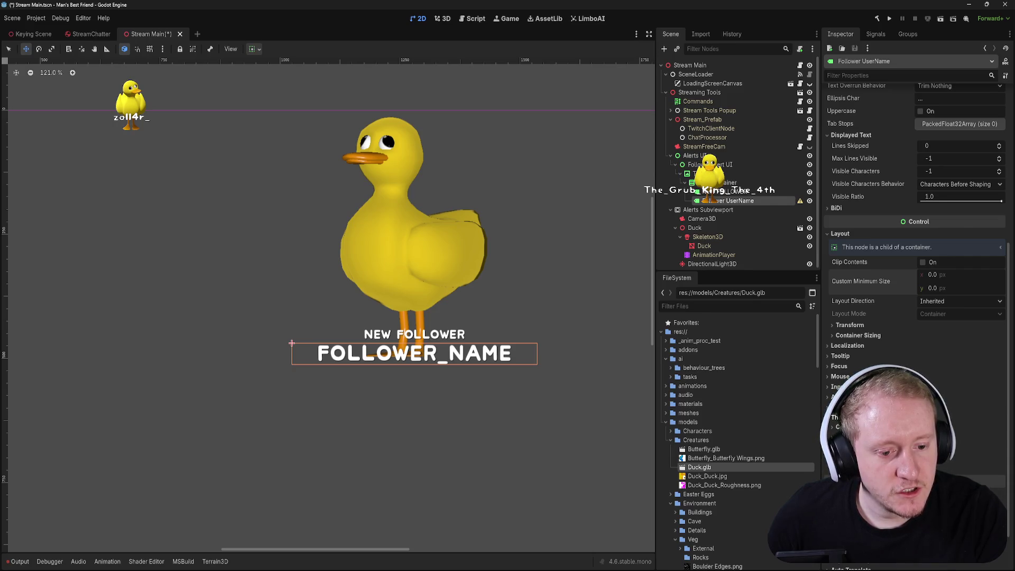
click(899, 75)
text(minmi)
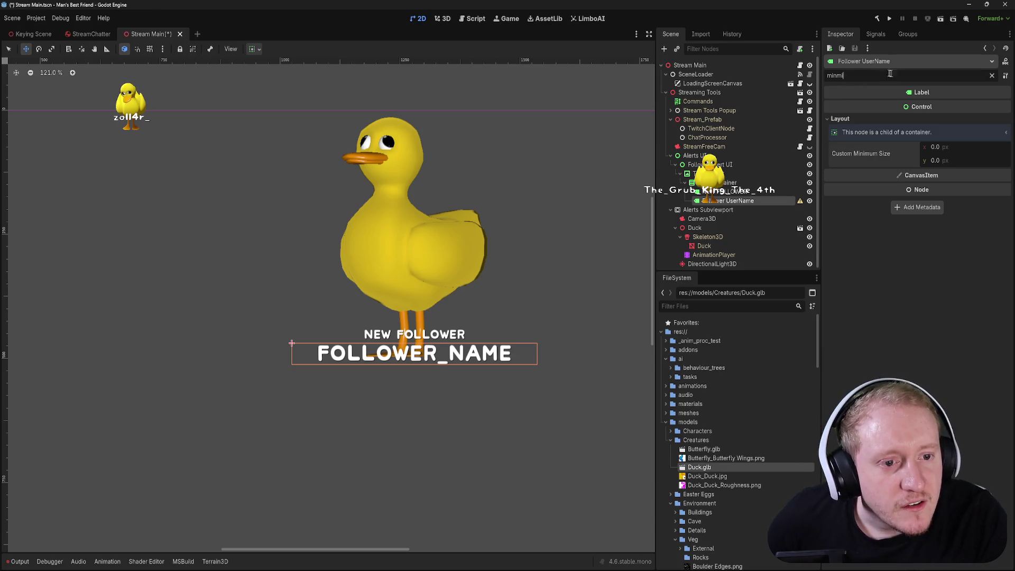
- Set the follower name label's custom minimum size to 512 × 43 px
click(950, 150)
text(512)
key(Tab)
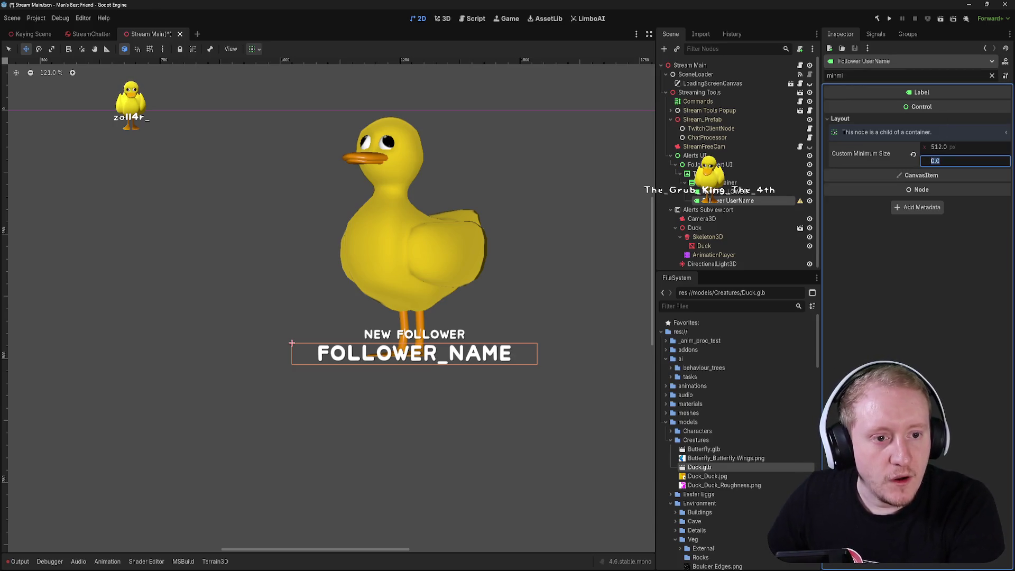
text(43)
key(Return)
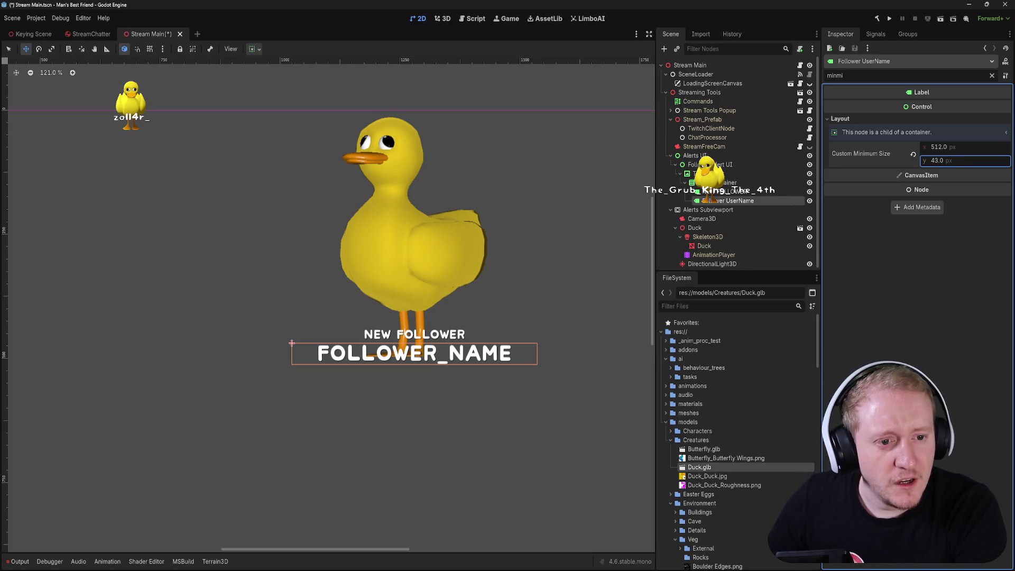
- Collapse the Layout, Displayed Text and Transform sections, clear the filter, and save Stream Main
click(841, 119)
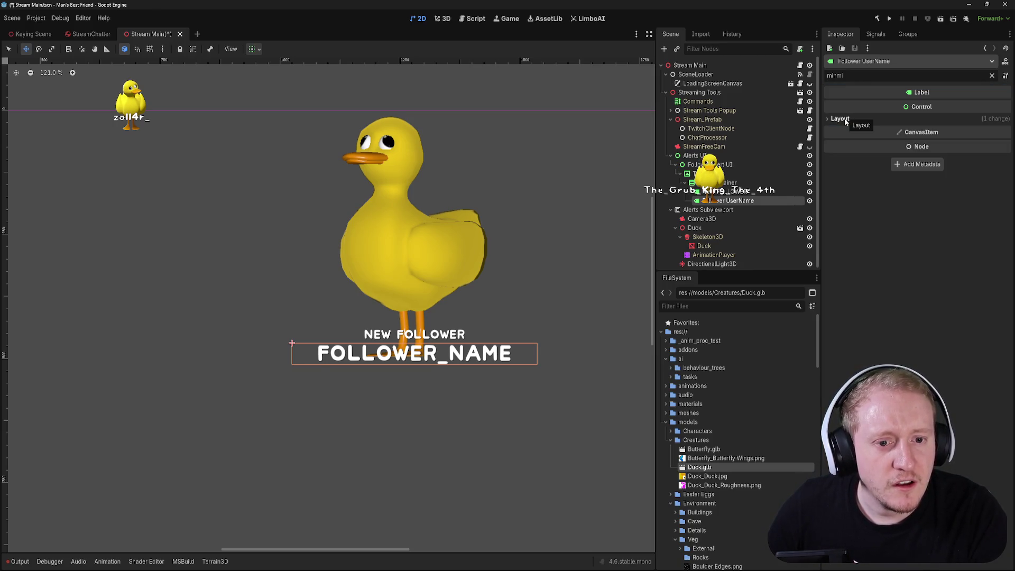
click(992, 75)
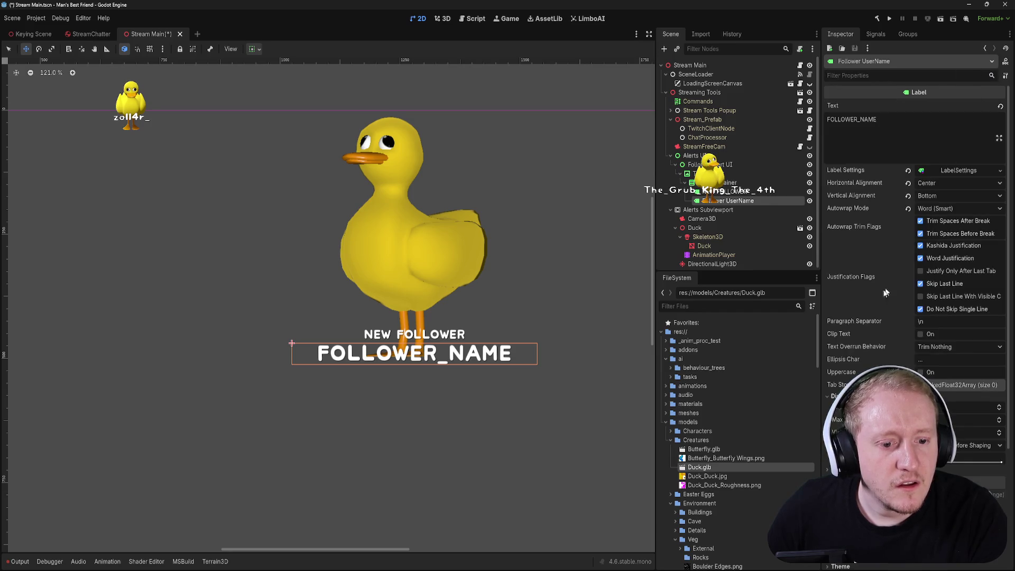
click(833, 396)
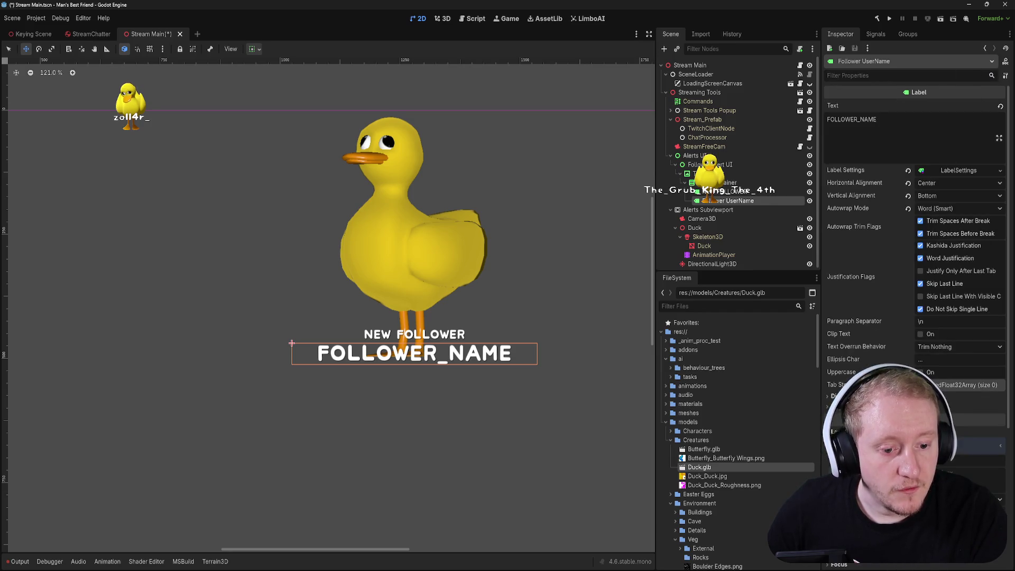
scroll(863, 360, down, 4)
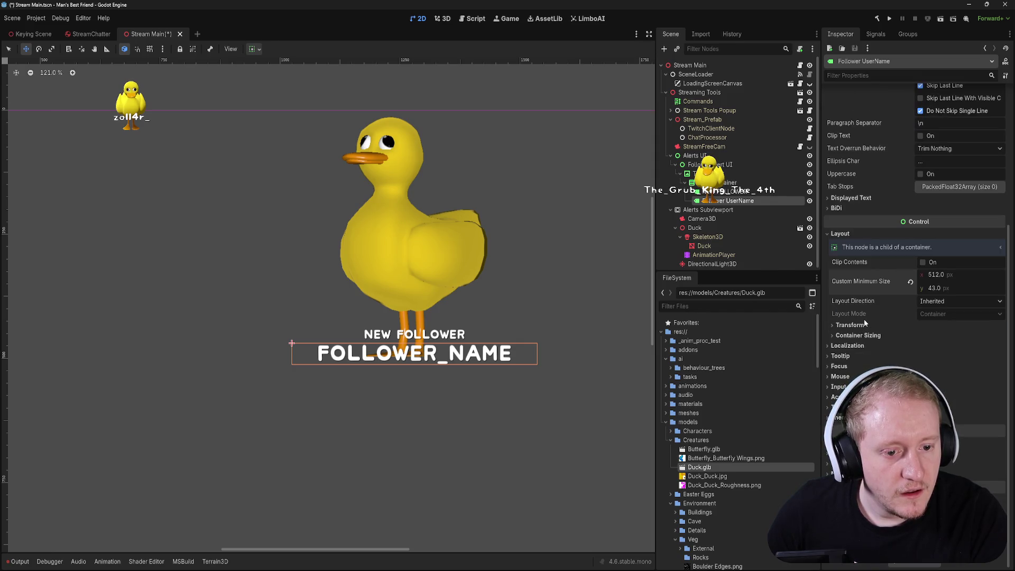
mouse_move(862, 284)
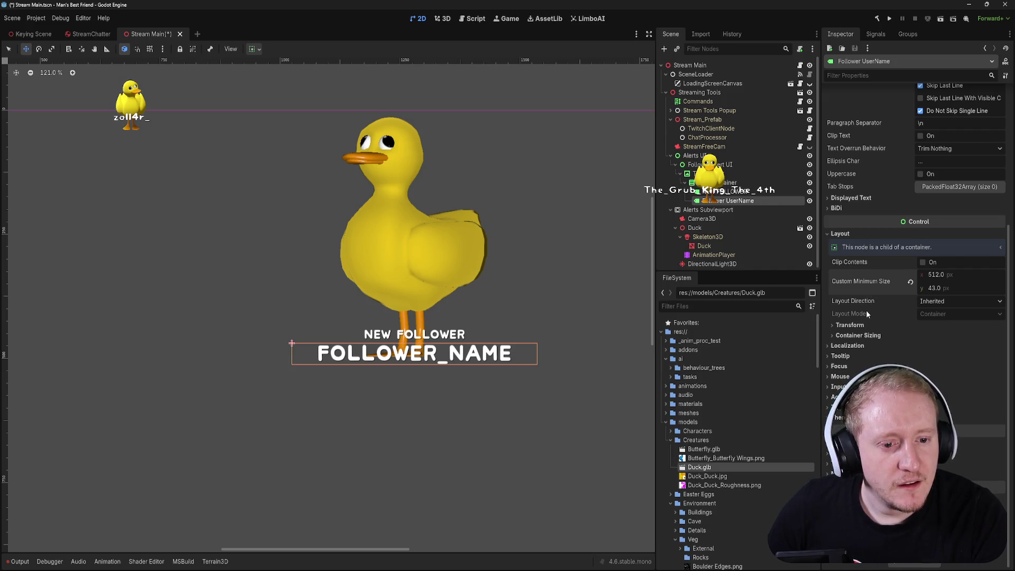
click(862, 325)
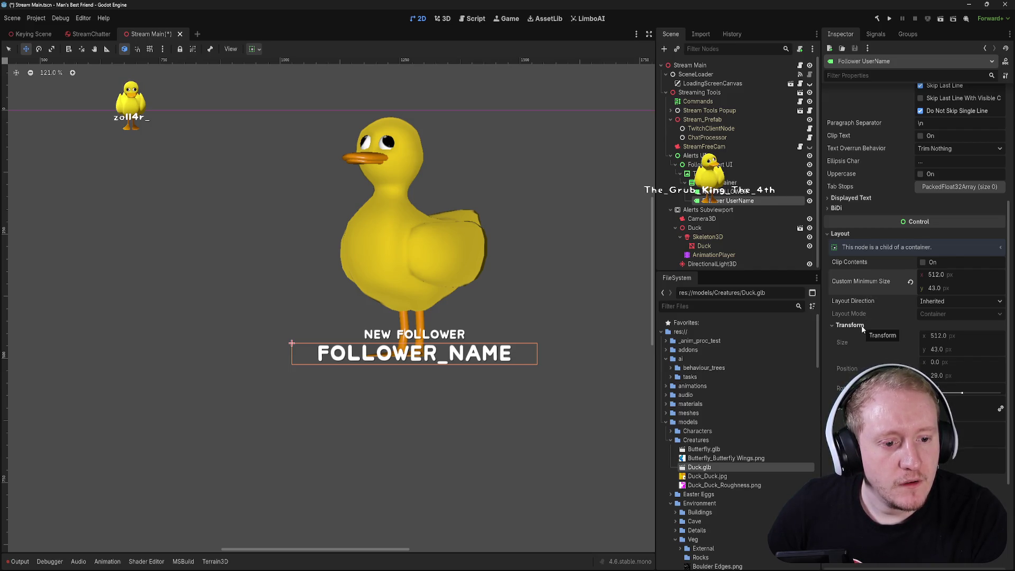
click(861, 325)
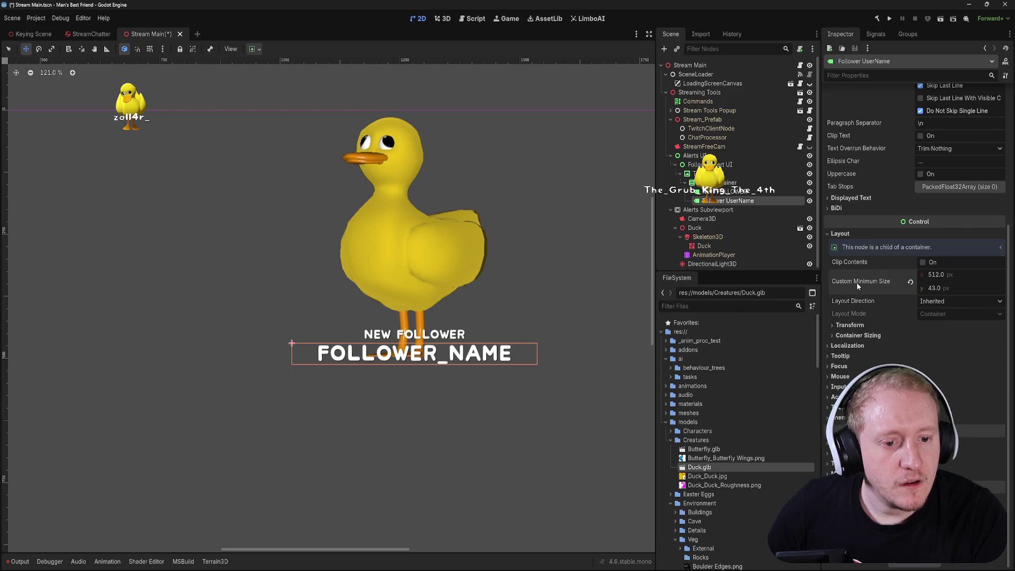
key(ctrl+s)
scroll(861, 284, up, 5)
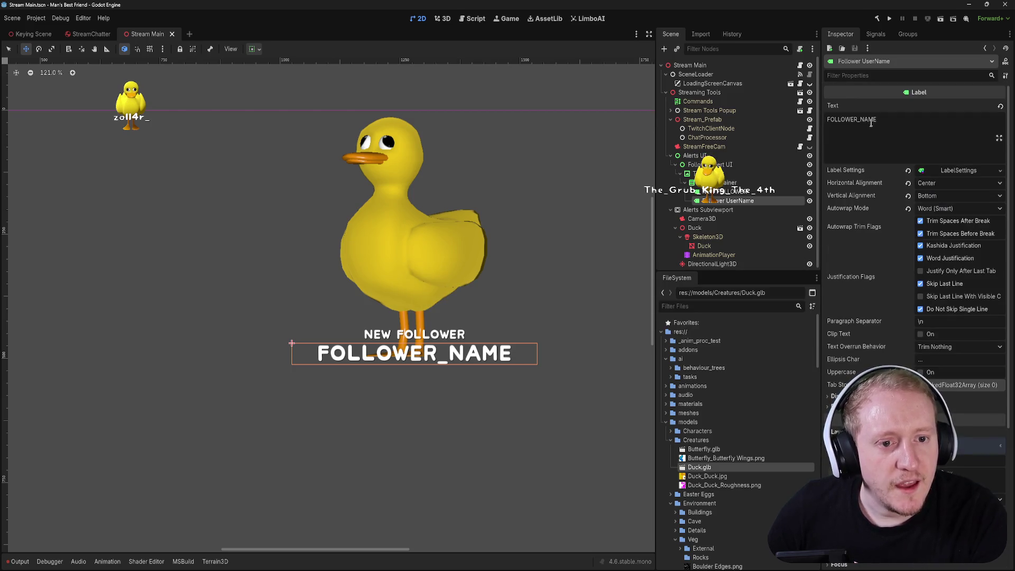
key(ctrl+a)
key(BackSpace)
text(safdjsaklfjksladjfklsajklfjsdaklfjskdla;jfklsdajfklsdajfkldsajkflsadjklfjsdakljfklasdjfklsdajklfsd)
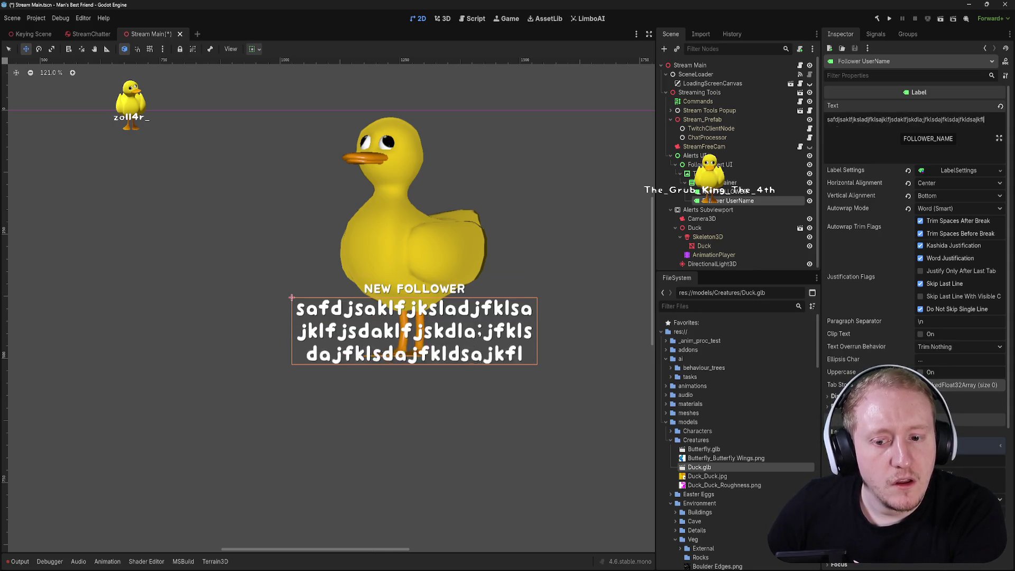
key(ctrl+a)
key(ctrl+c)
key(Right)
key(ctrl+v)
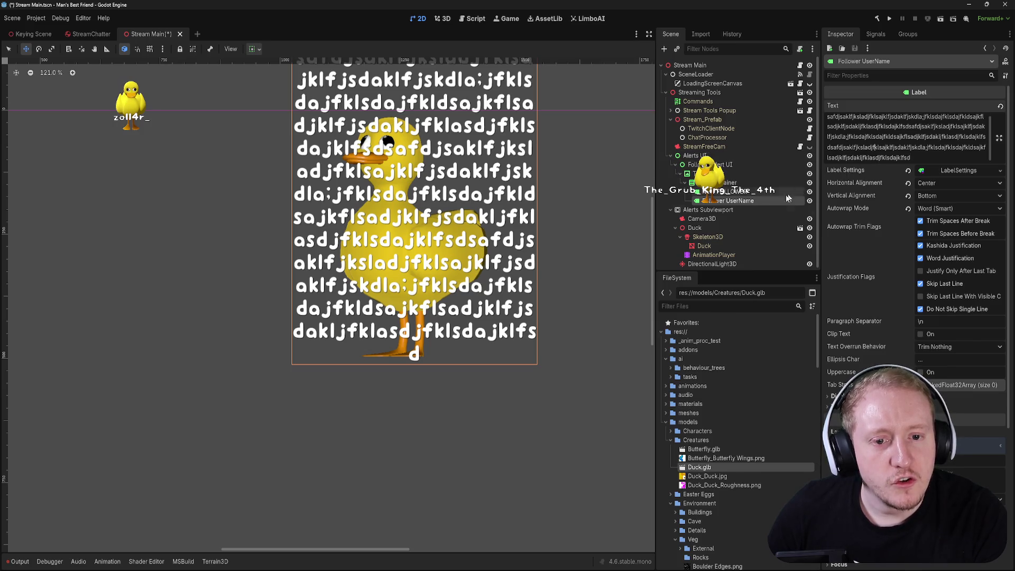
key(BackSpace)
key(BackSpace)
key(BackSpace)
key(ctrl+a)
key(BackSpace)
key(ctrl+z)
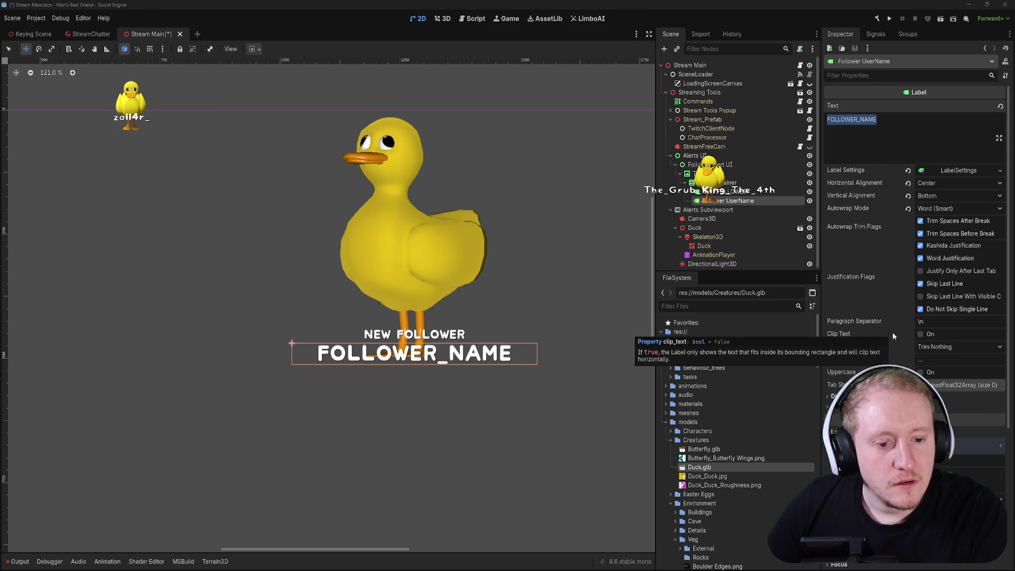
- Try Clip Text on the follower name label with a duplicated name, then turn it off
click(921, 335)
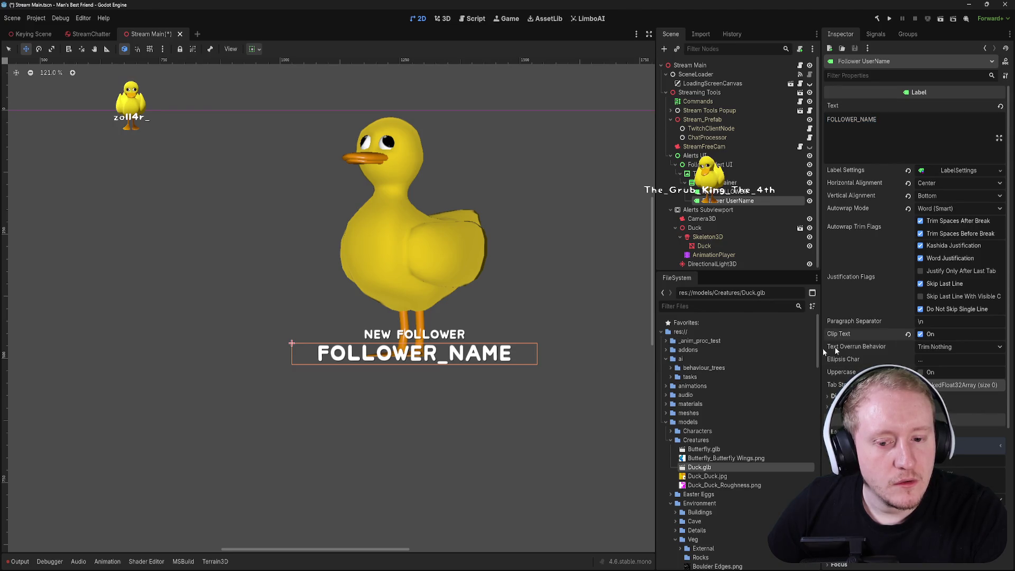
double_click(852, 120)
drag(851, 120, 928, 120)
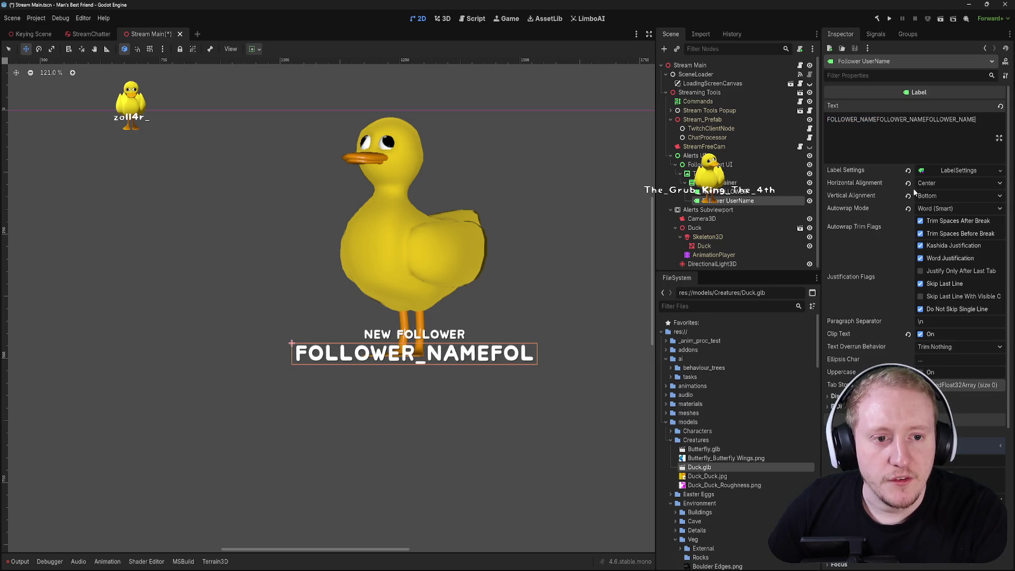
key(ctrl+z)
key(ctrl+z)
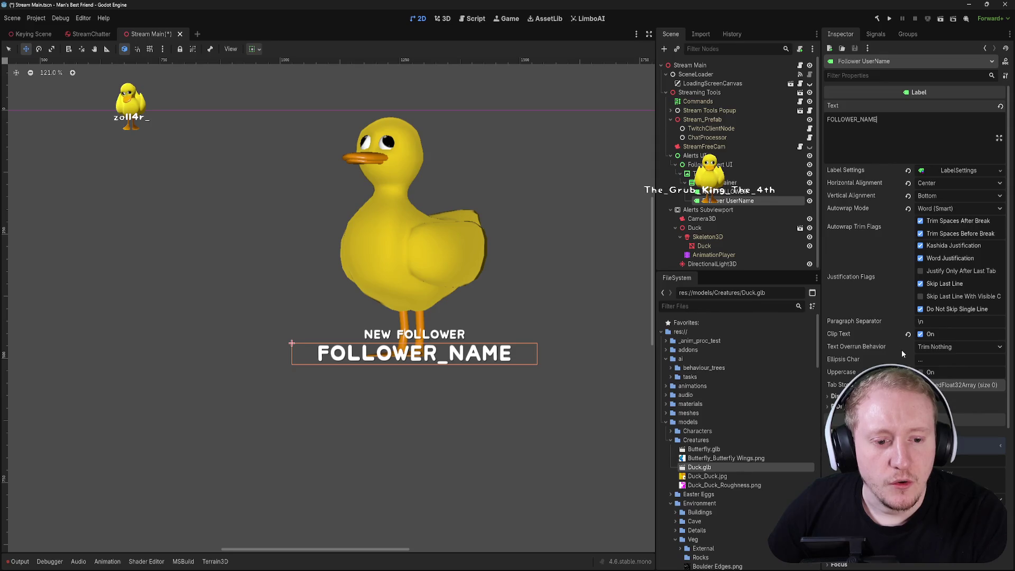
click(922, 335)
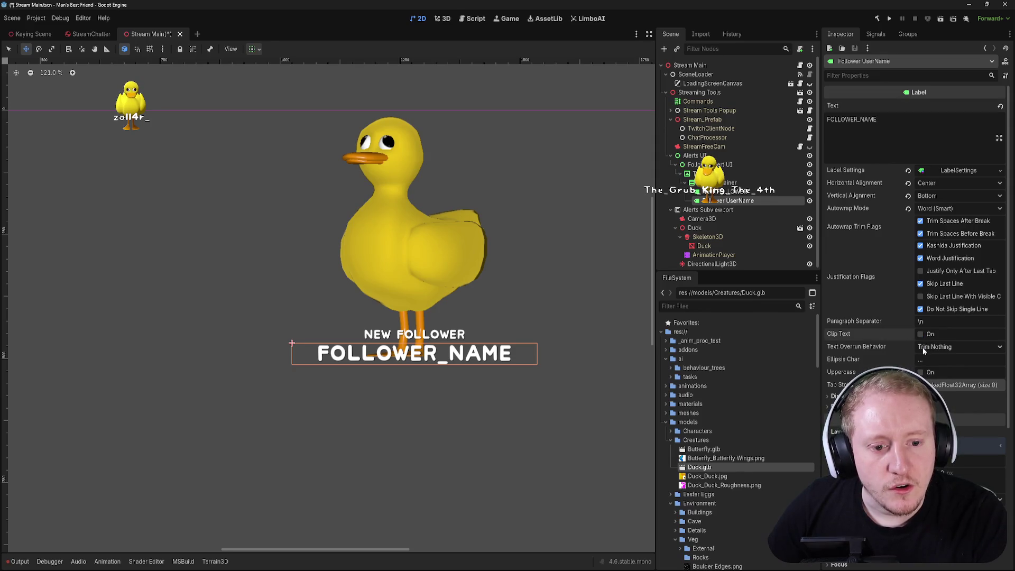
- Set Text Overrun Behavior to Trim Characters, test with pasted copies, restore FOLLOWER_NAME and save
click(923, 348)
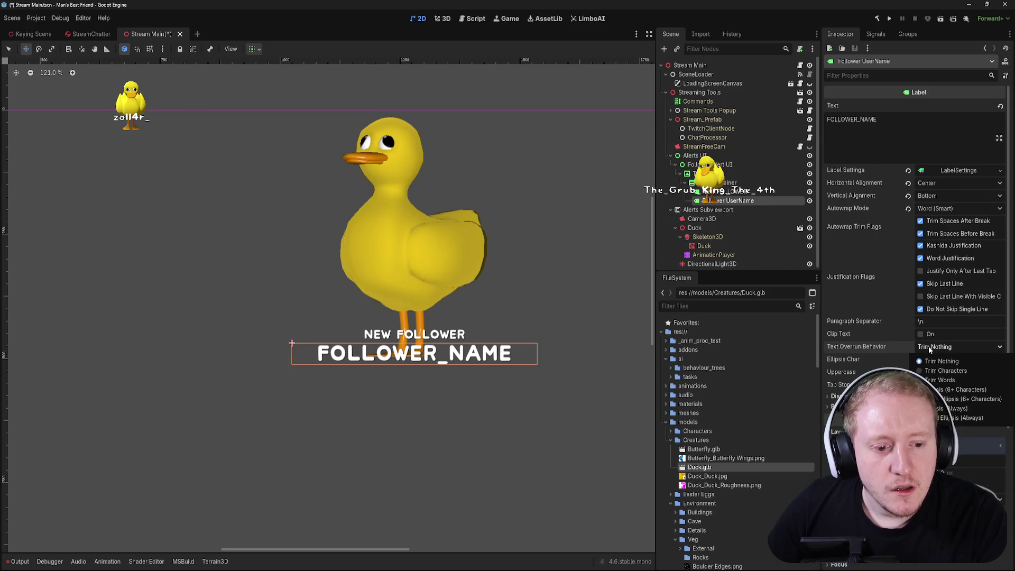
click(943, 371)
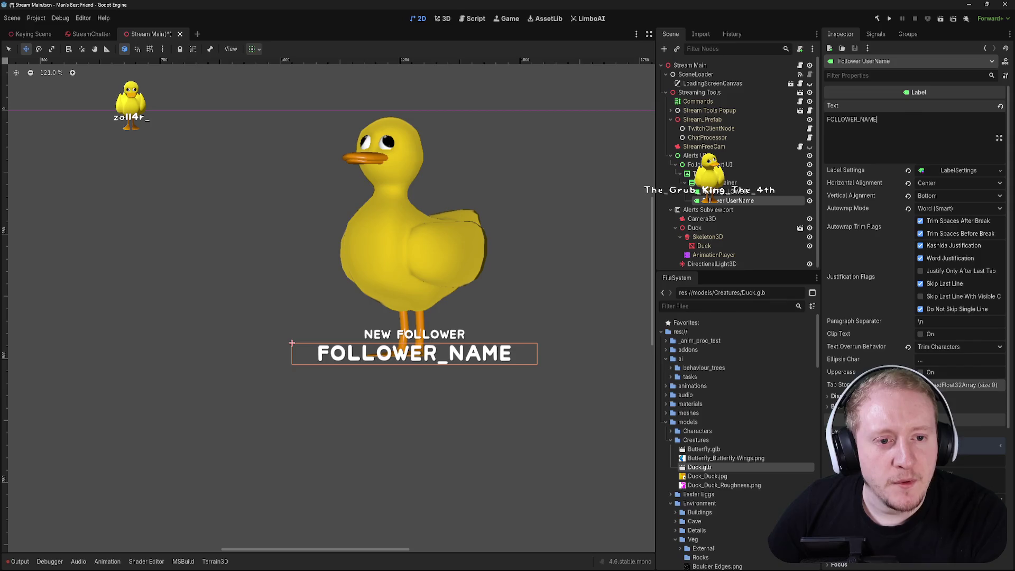
key(ctrl+v)
key(ctrl+v)
key(ctrl+v)
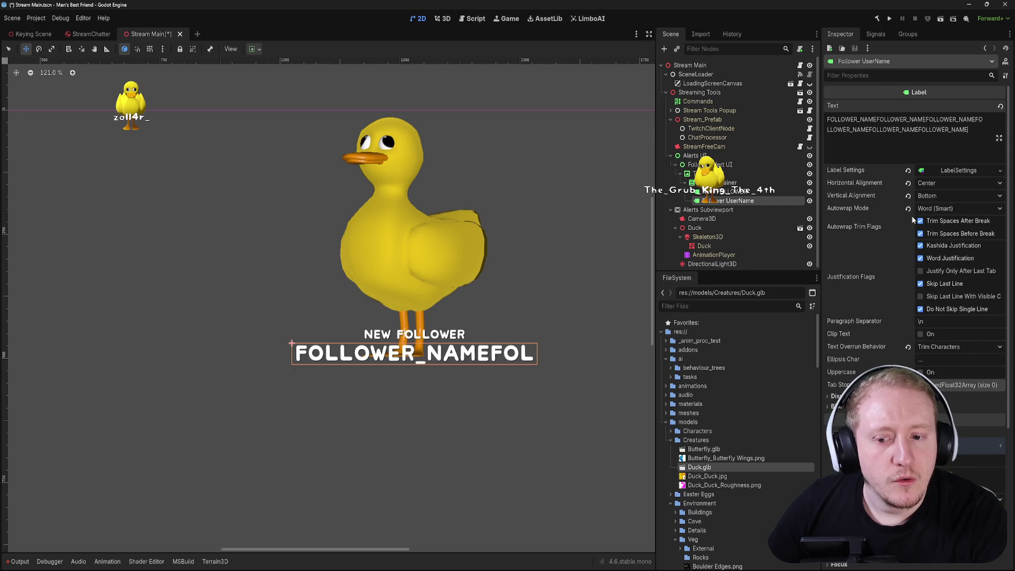
key(ctrl+z)
key(ctrl+z)
key(ctrl+z)
key(ctrl+z)
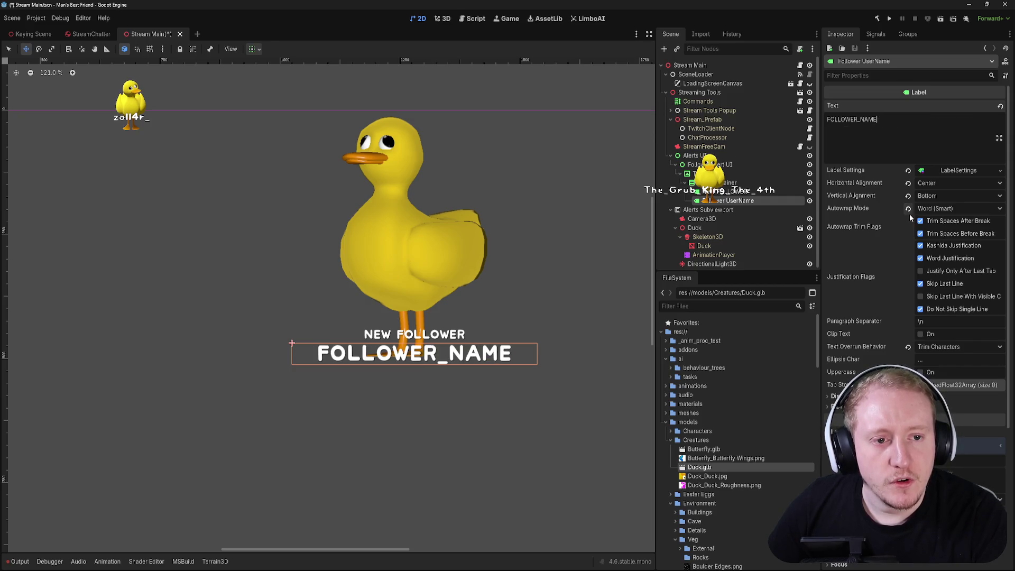
key(ctrl+s)
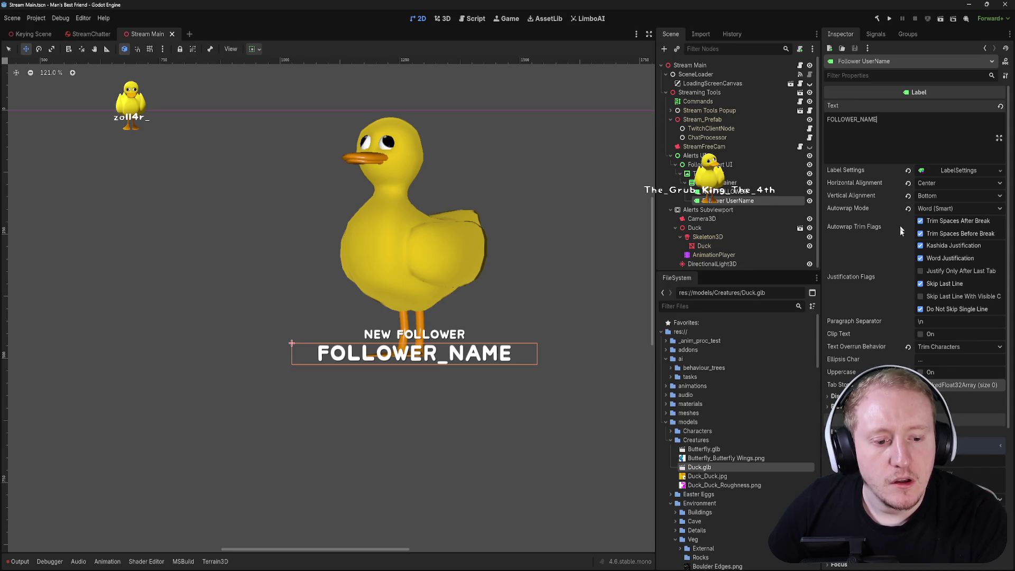
key(ctrl+z)
key(ctrl+v)
key(ctrl+v)
key(ctrl+z)
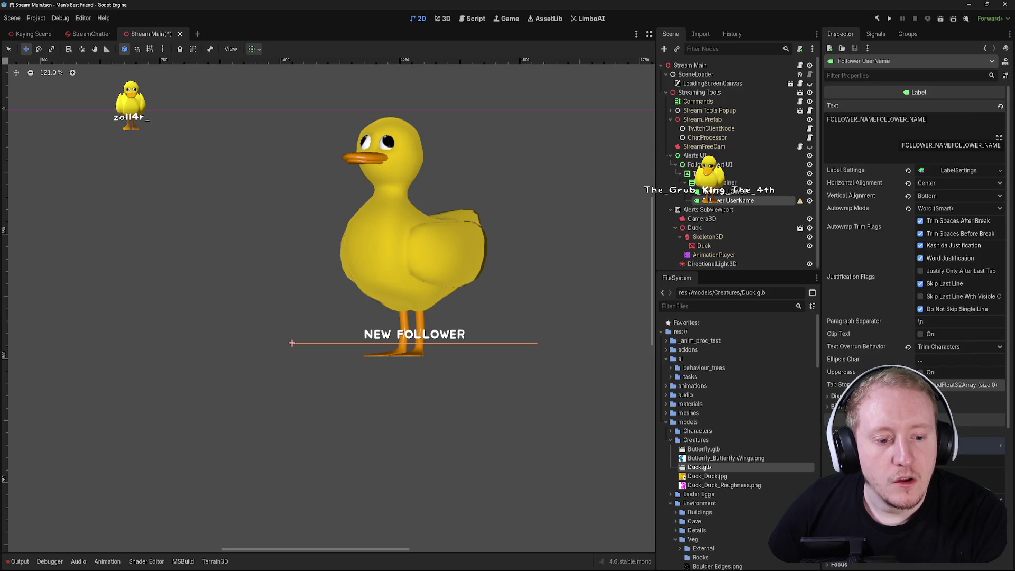
key(ctrl+z)
key(ctrl+z)
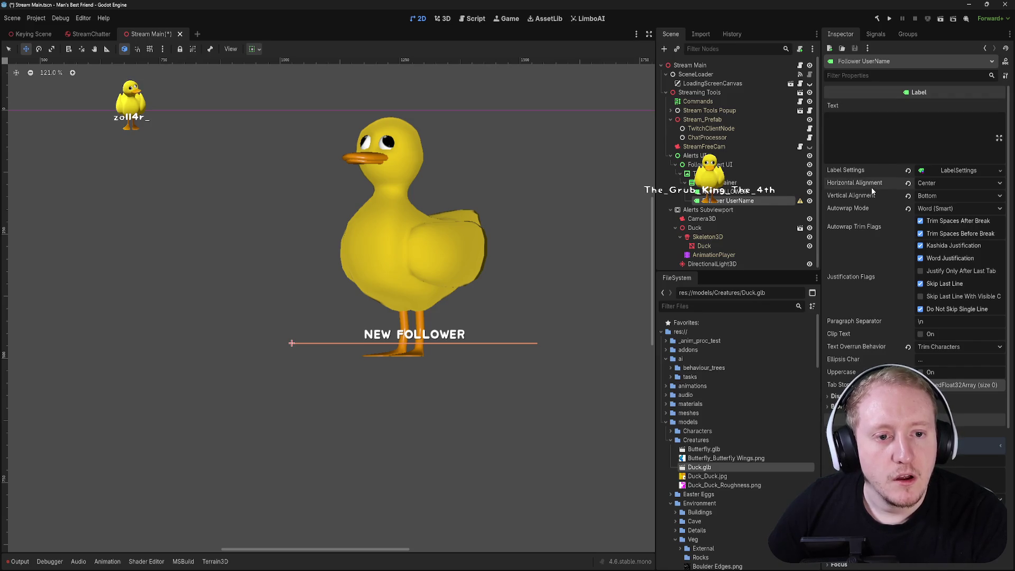
key(ctrl+z)
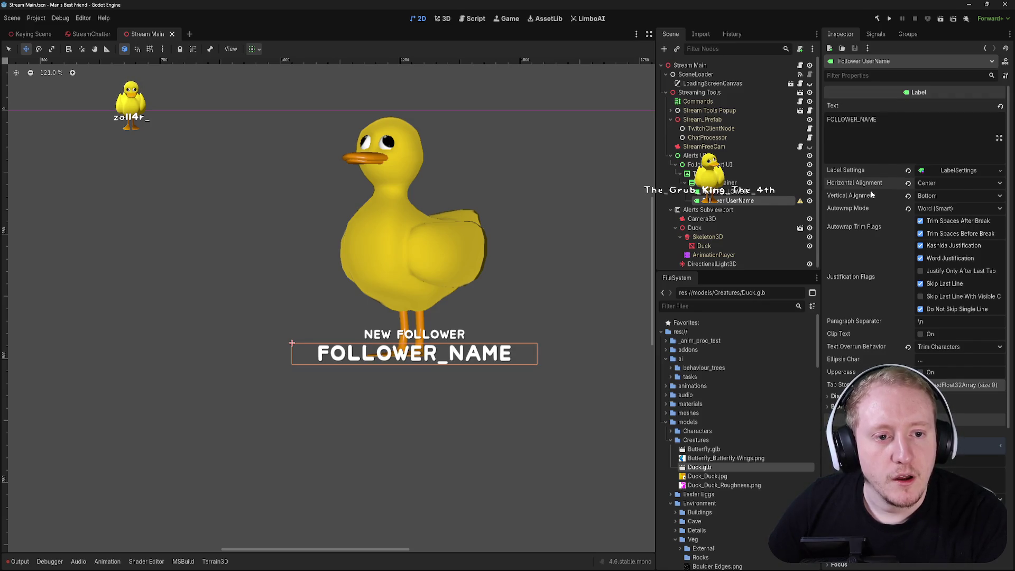
key(ctrl+z)
key(ctrl+shift+z)
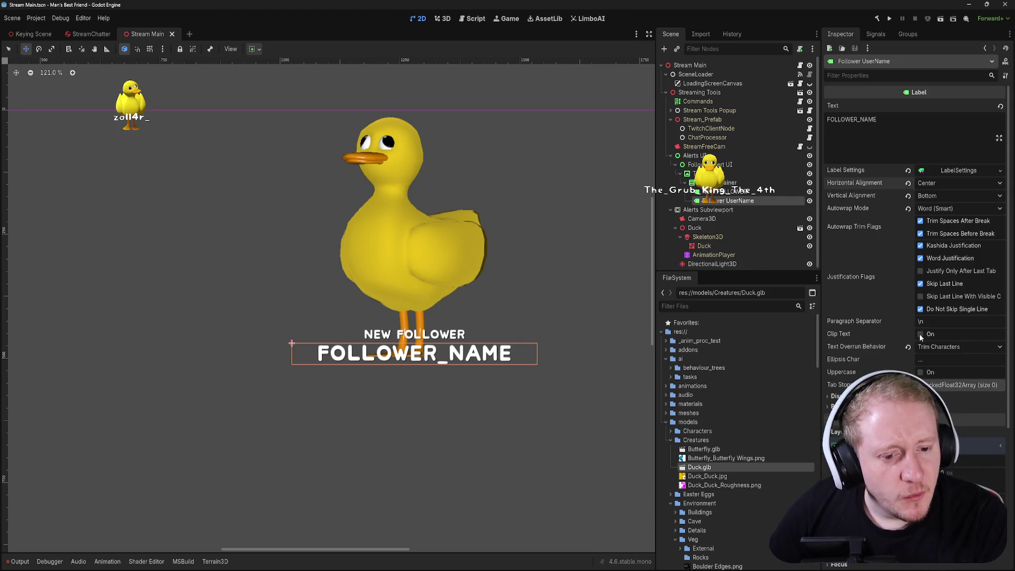
- Expand and collapse the label's Displayed Text settings and click into its text
mouse_move(863, 334)
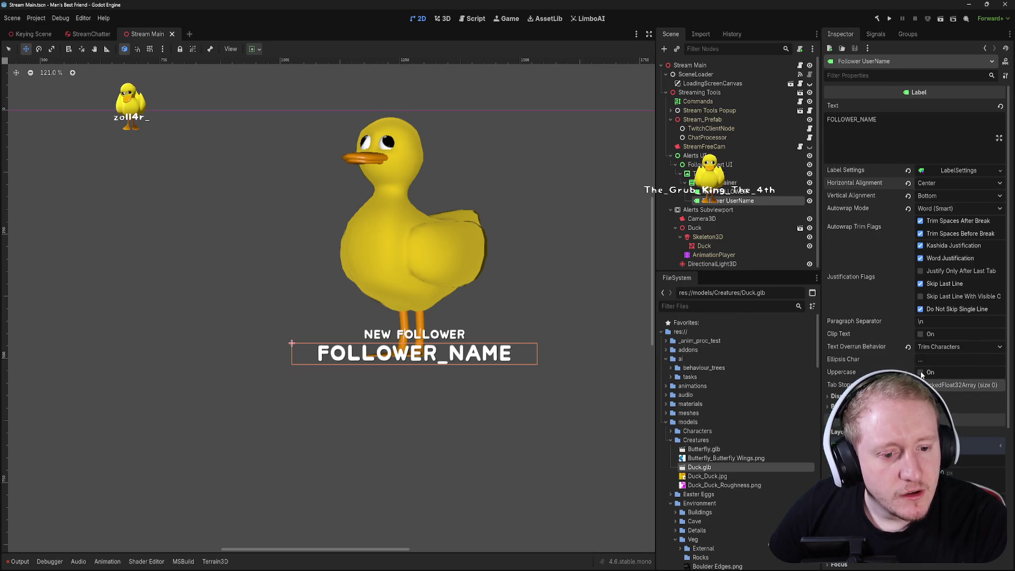
scroll(852, 338, down, 2)
click(852, 337)
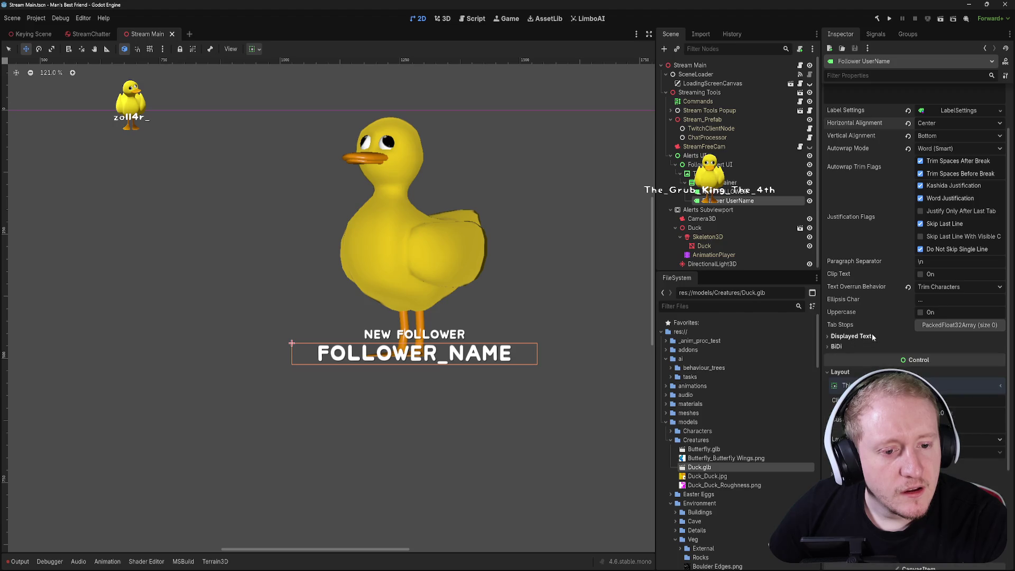
click(871, 336)
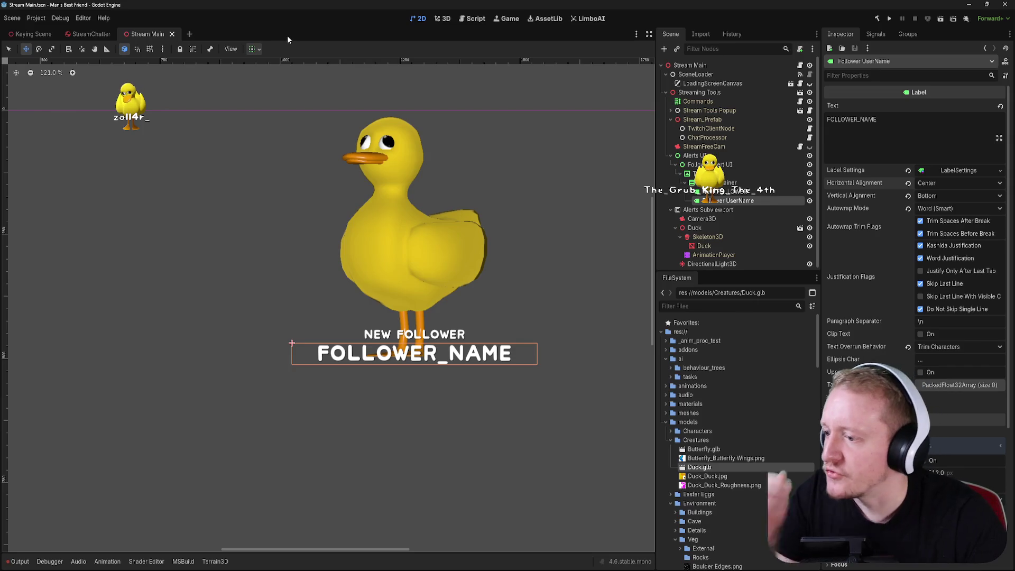
click(883, 120)
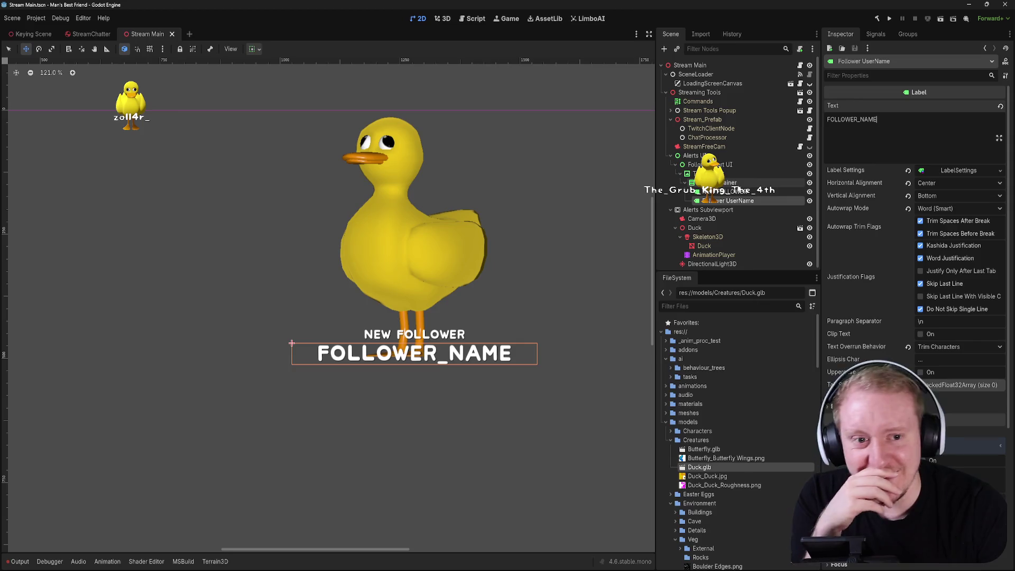
- Select Follower Alert UI, then the Duck node, bringing up the 3D editor
click(704, 173)
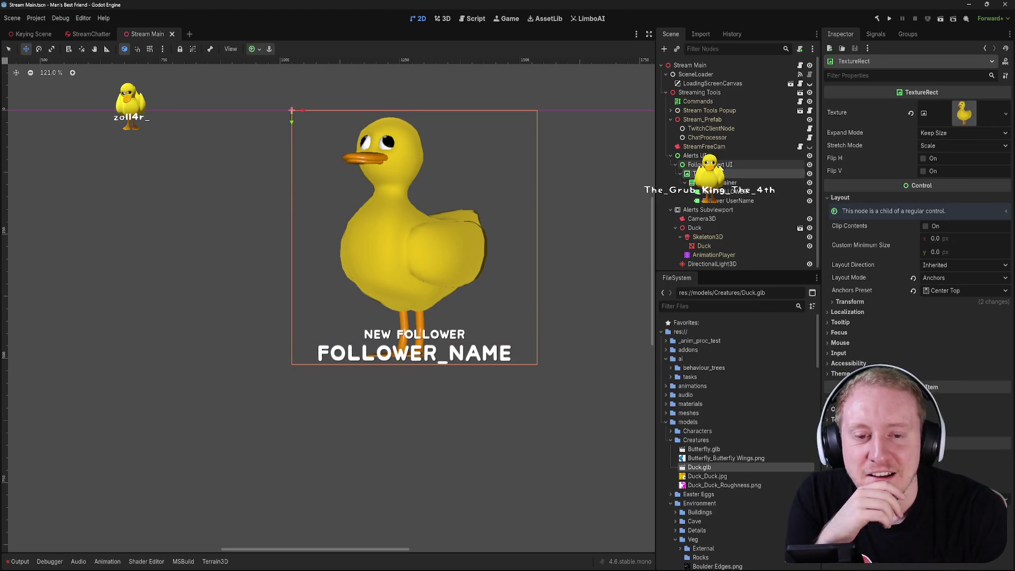
click(708, 164)
scroll(722, 175, down, 1)
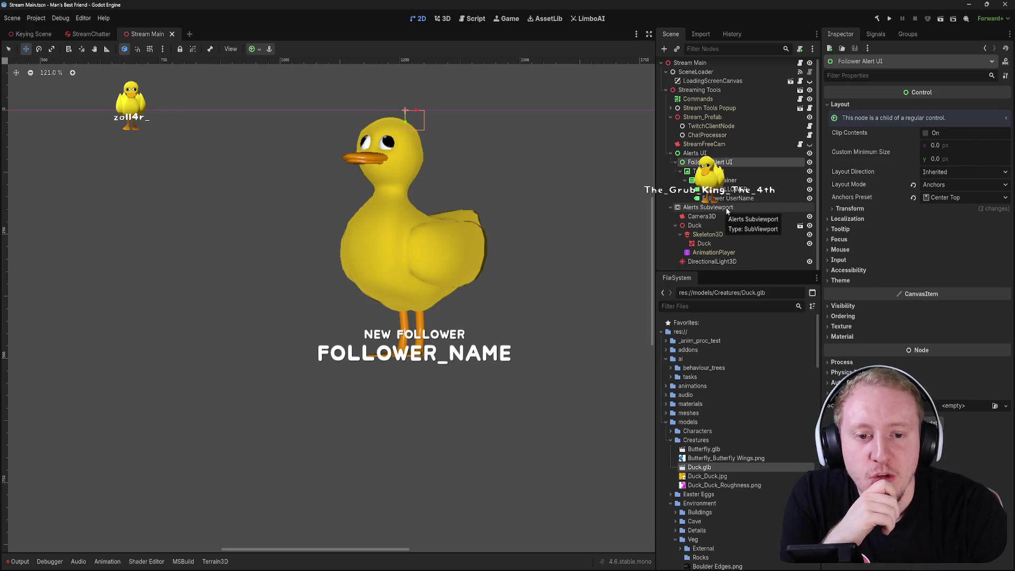
click(676, 225)
click(682, 228)
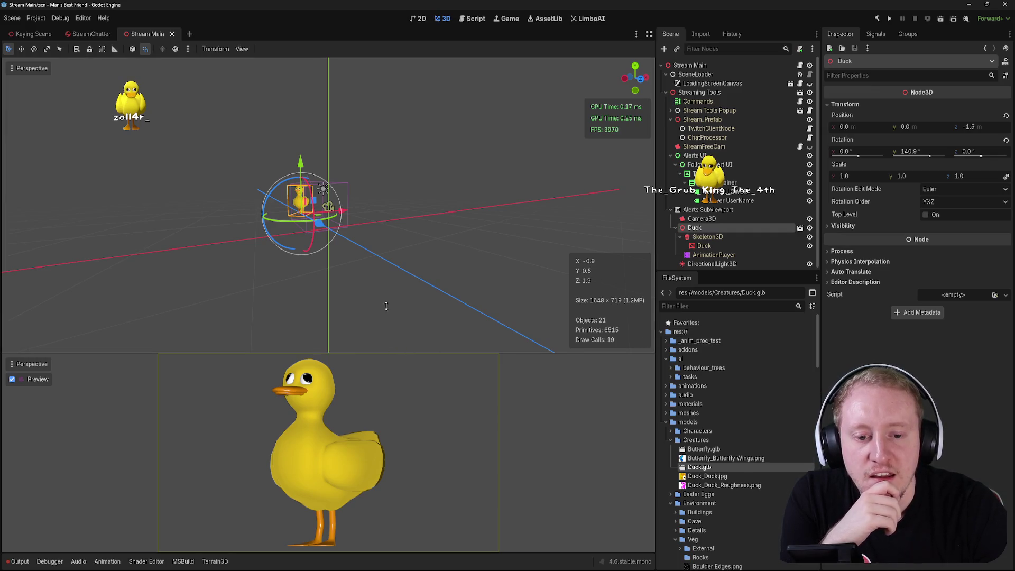
- Browse the FileSystem dock, collapsing models and checking the scenes folders
scroll(718, 416, down, 10)
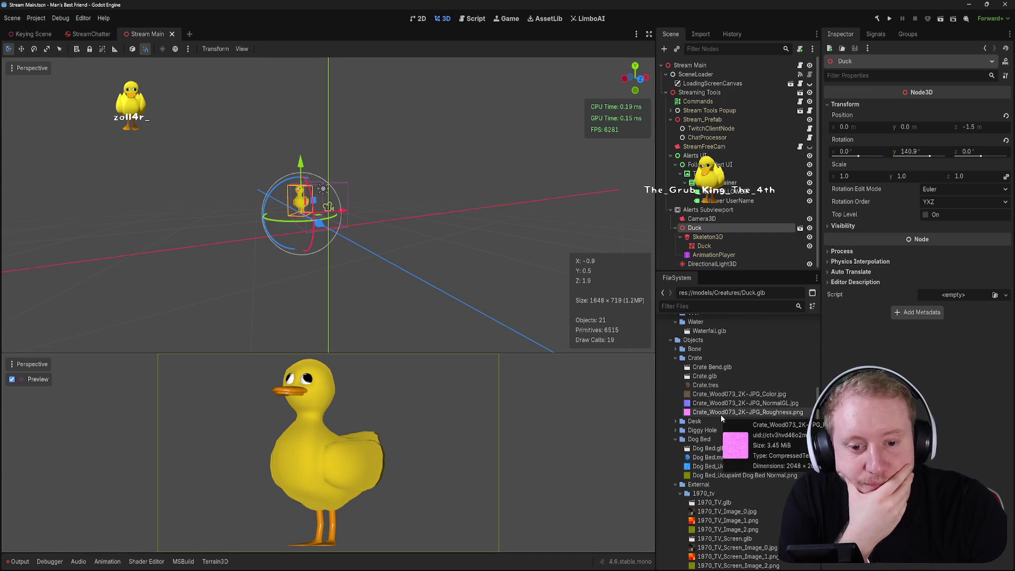
scroll(722, 414, up, 5)
scroll(722, 416, up, 6)
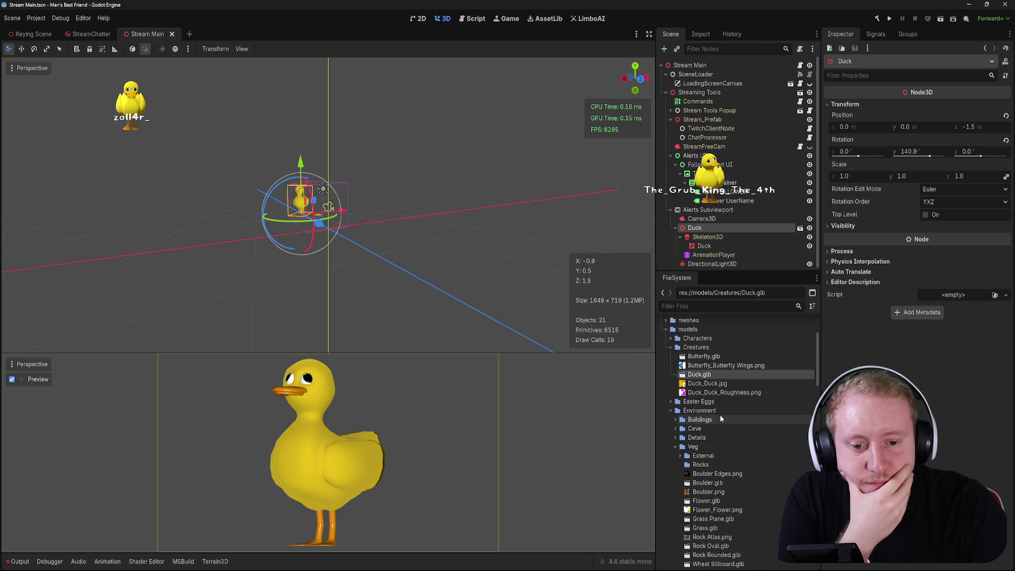
scroll(721, 419, up, 3)
click(666, 391)
click(666, 390)
click(672, 383)
click(678, 385)
- Expand scripts/_video/transform, attach Rotate.cs to the Duck's Script field and open it
click(668, 437)
scroll(684, 423, down, 4)
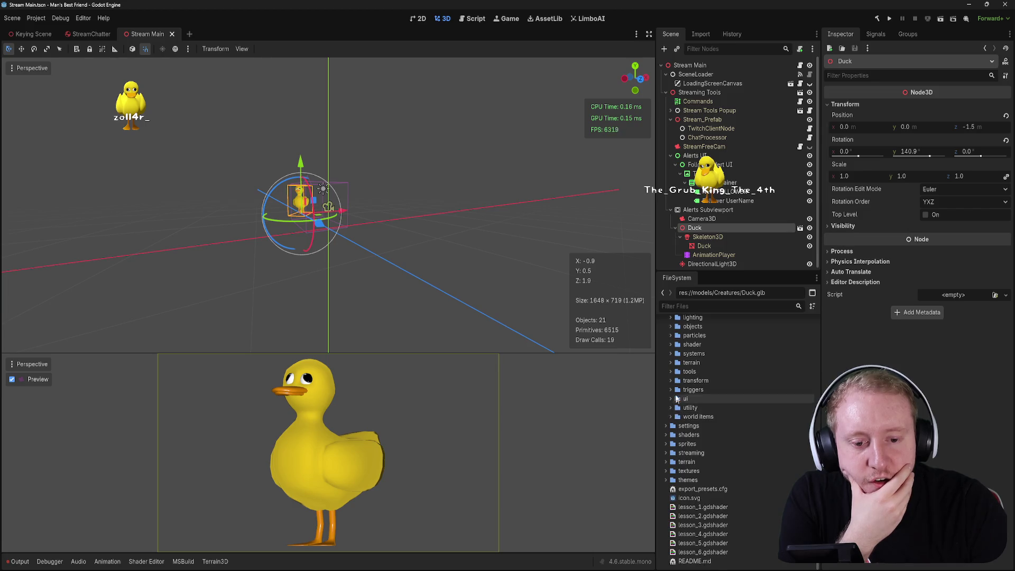
click(672, 381)
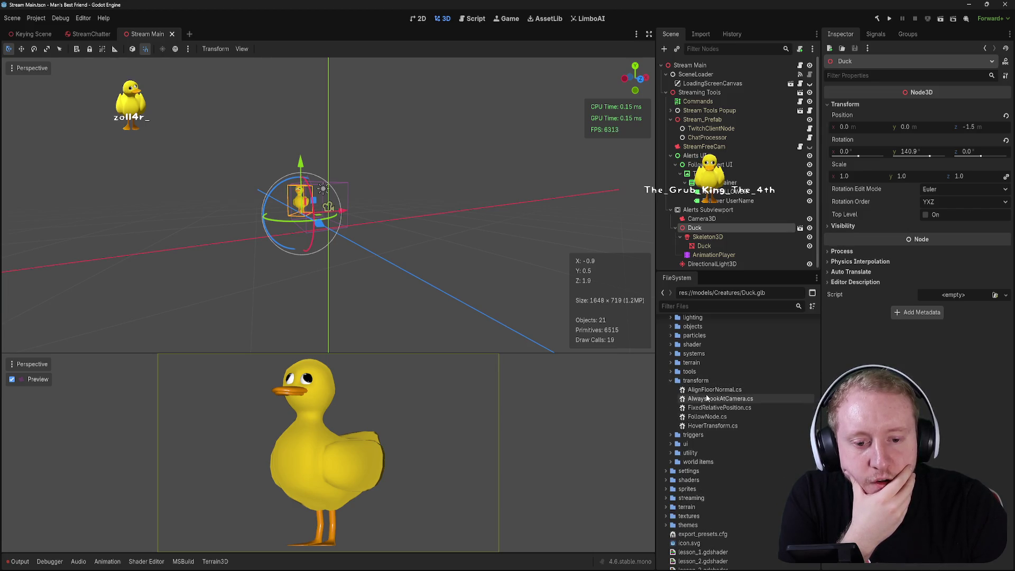
scroll(668, 380, up, 5)
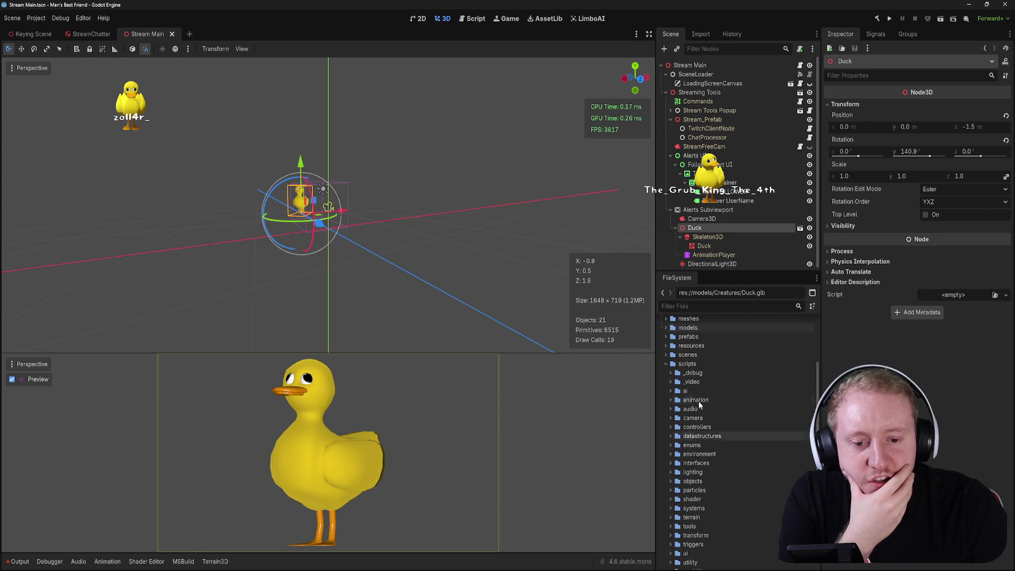
click(671, 373)
click(672, 382)
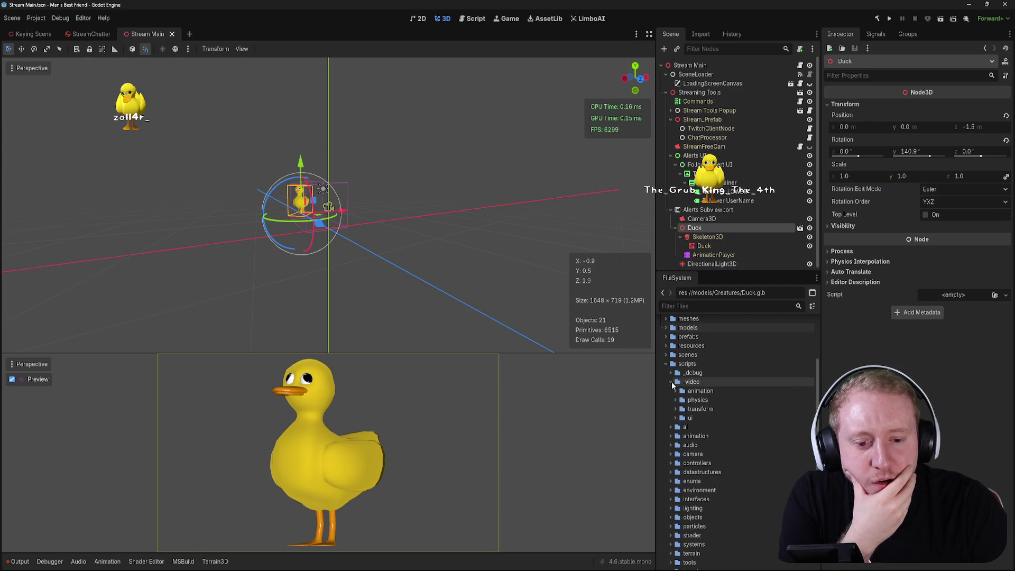
click(675, 409)
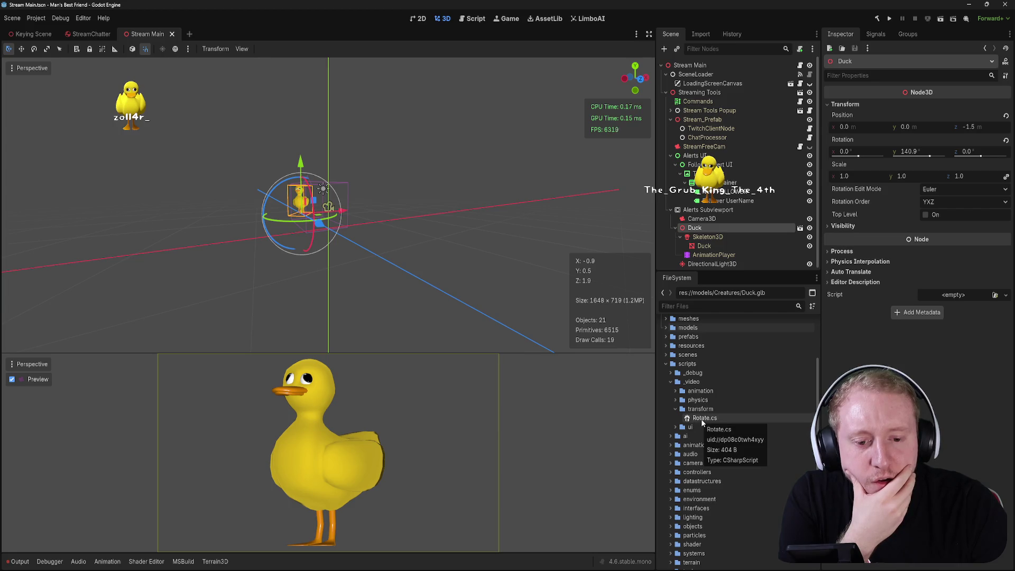
mouse_move(702, 419)
mouse_down()
mouse_move(703, 227)
mouse_move(696, 434)
mouse_move(698, 226)
mouse_up()
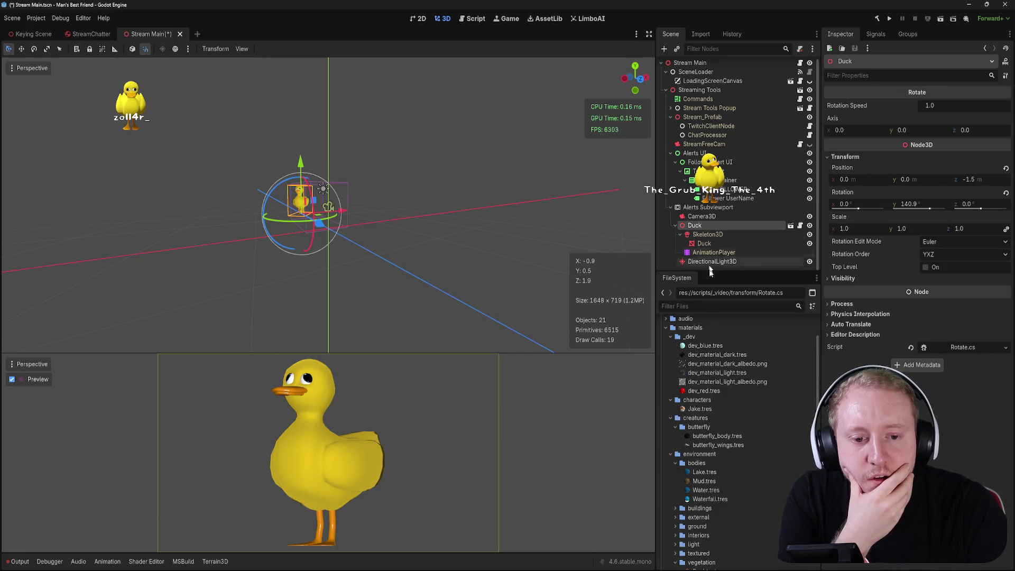
click(801, 225)
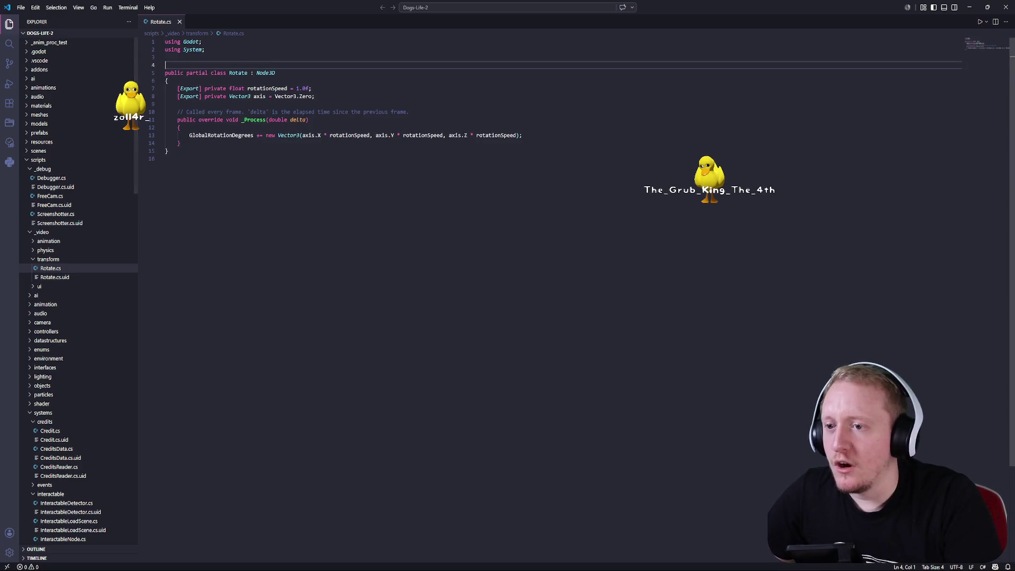
- Add a [Tool] attribute above the Rotate class, then back in Godot reselect the Duck
text([Tool])
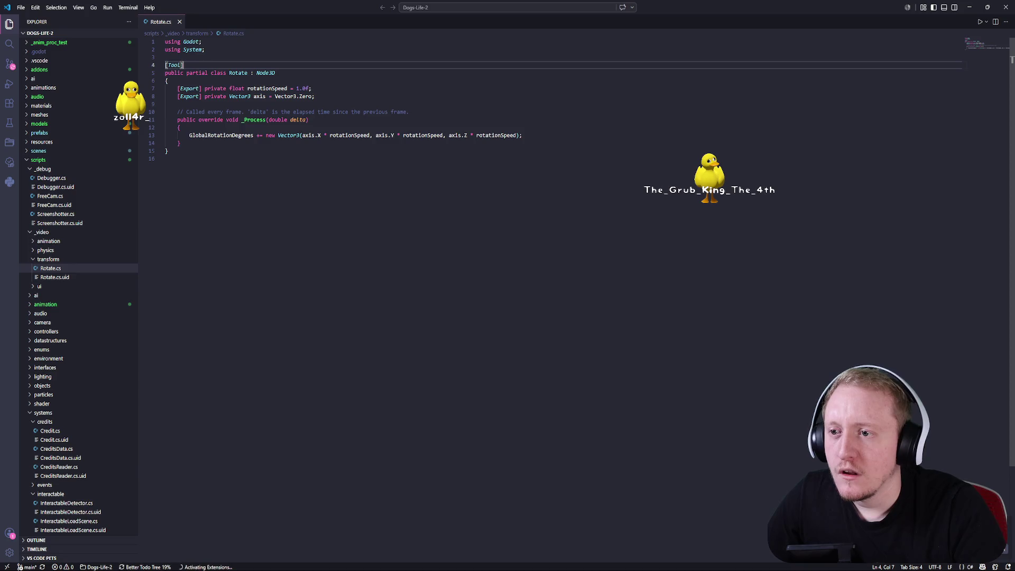
key(alt+Tab)
key(alt+b)
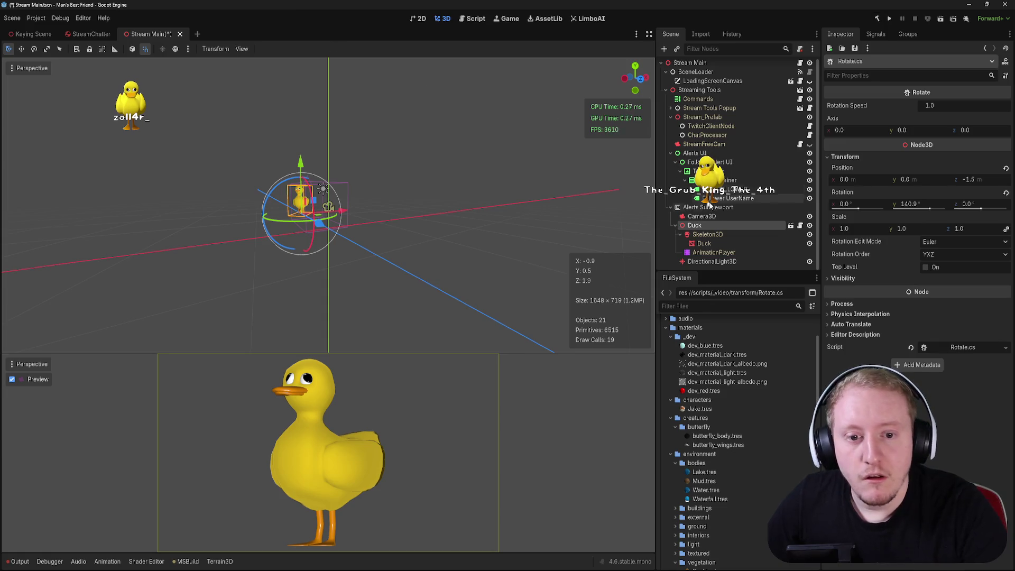
click(720, 225)
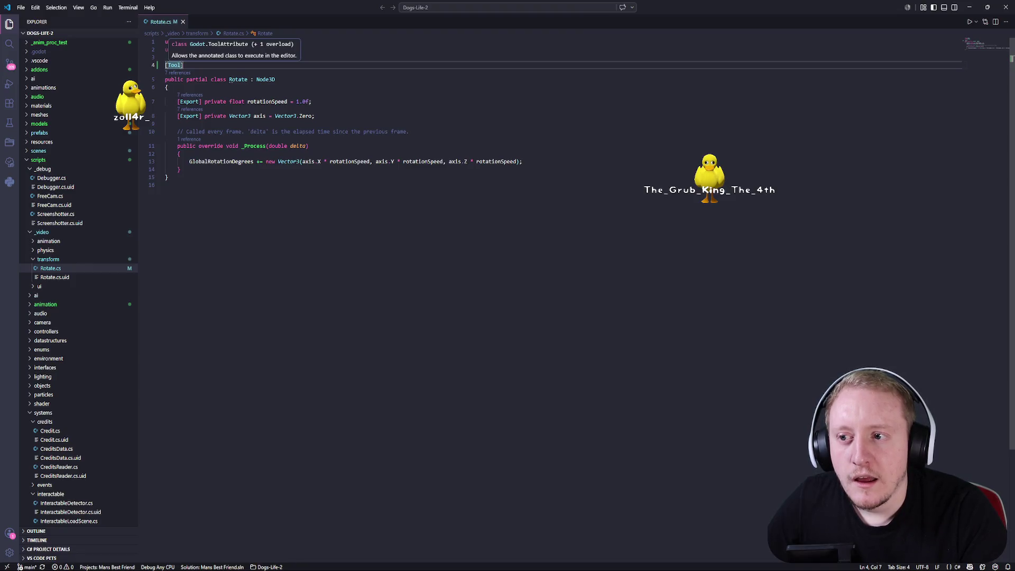
- Detach the Duck's script, save the scene, and attach Rotate.cs to the Duck again
key(alt+Tab)
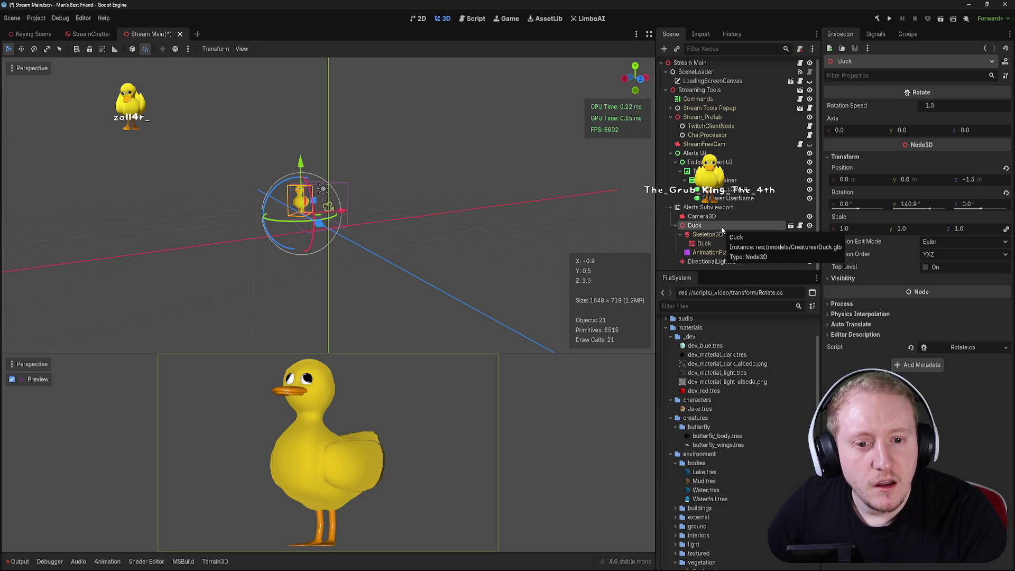
right_click(755, 225)
click(793, 312)
key(ctrl+s)
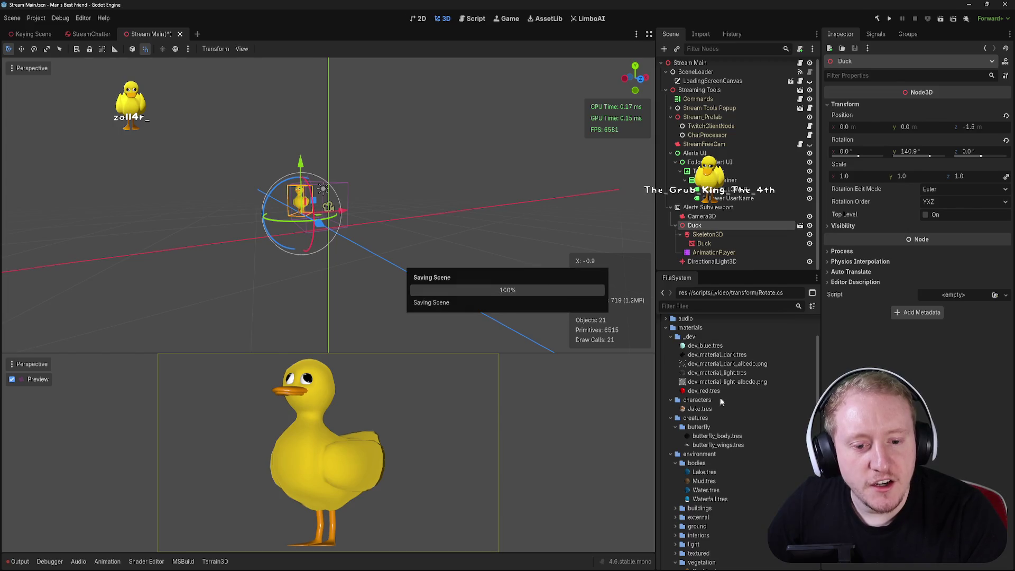
scroll(707, 377, down, 10)
drag(705, 369, 707, 225)
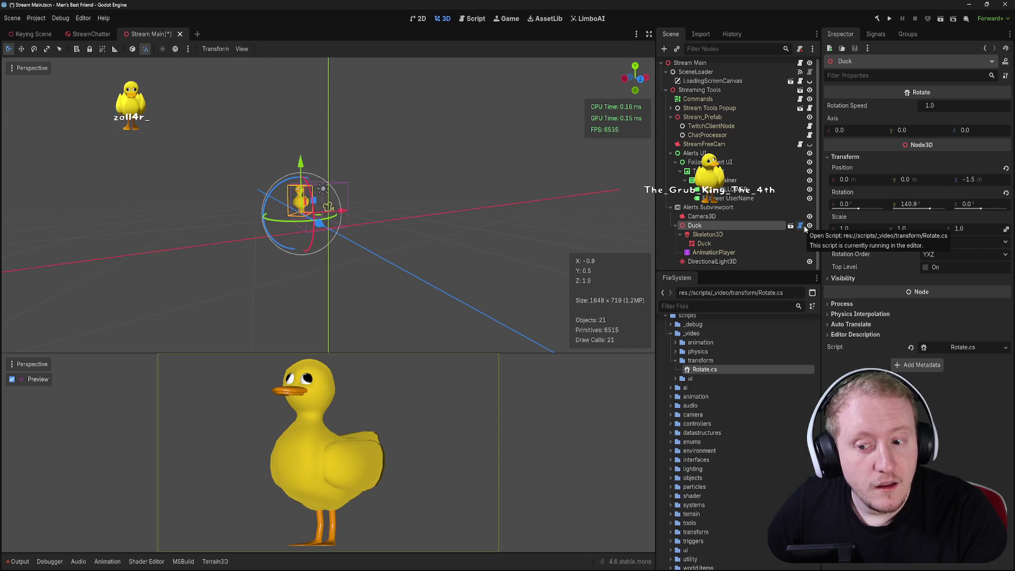
- Set the Rotate script's Rotation Speed to 100 and Axis y to 1
drag(931, 105, 920, 105)
click(964, 106)
text(100)
key(Return)
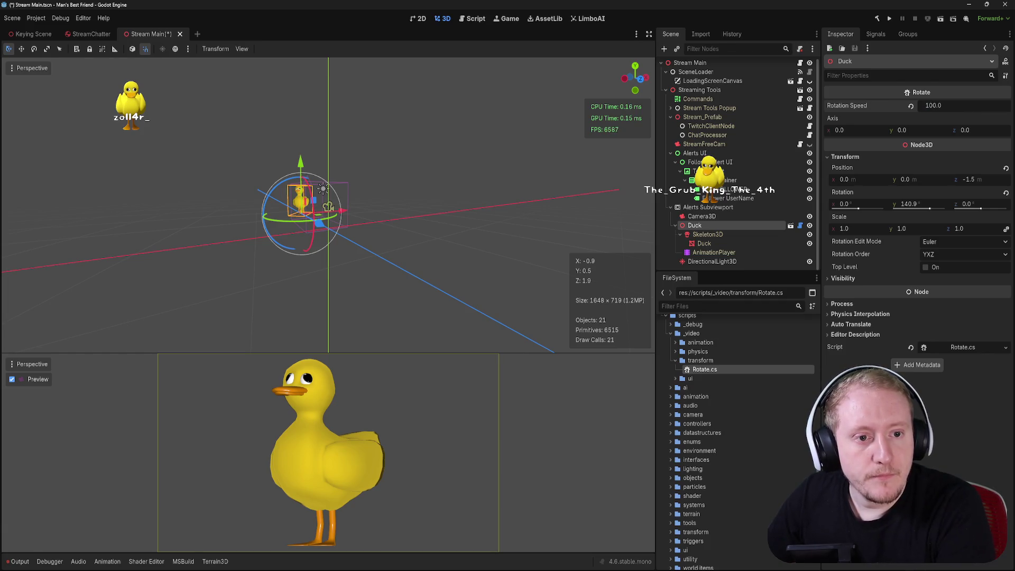
click(925, 133)
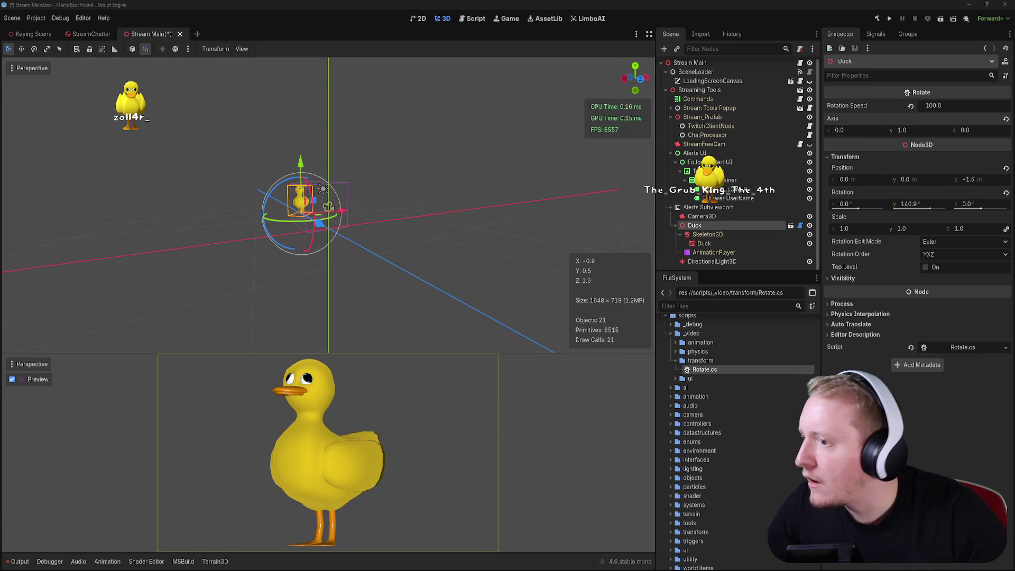
key(alt+Tab)
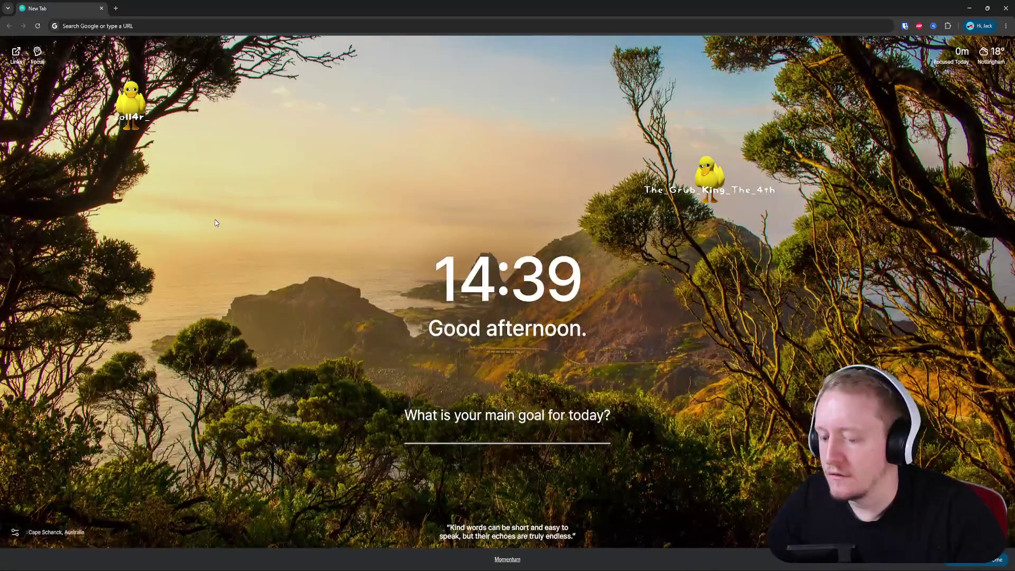
- Bring up the 'Running code in the editor' docs page with its examples shown in C#
key(alt+Tab)
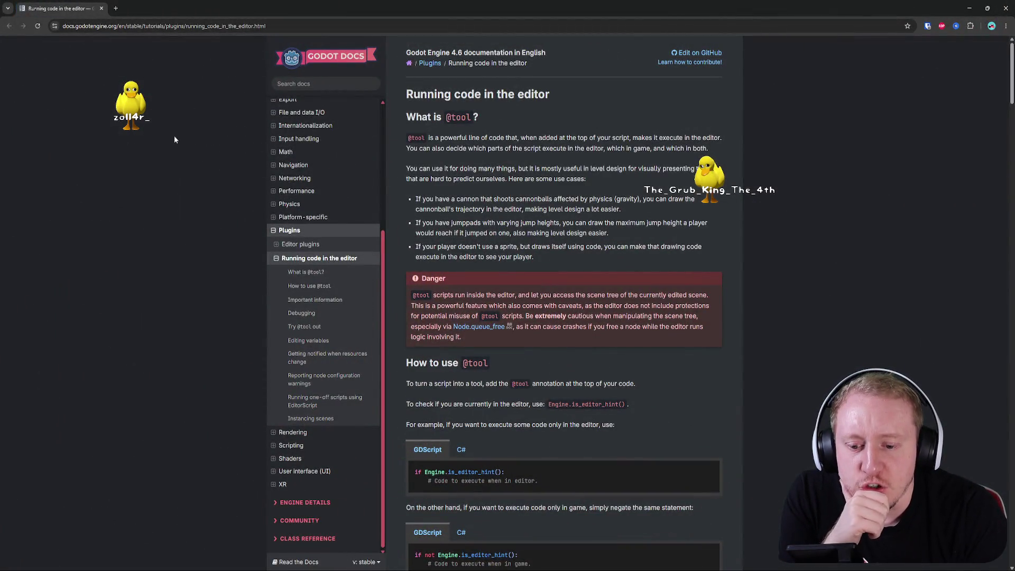
click(461, 449)
- Read down the 'Running code in the editor' guide to Editing variables, then return to Godot
scroll(260, 189, down, 1)
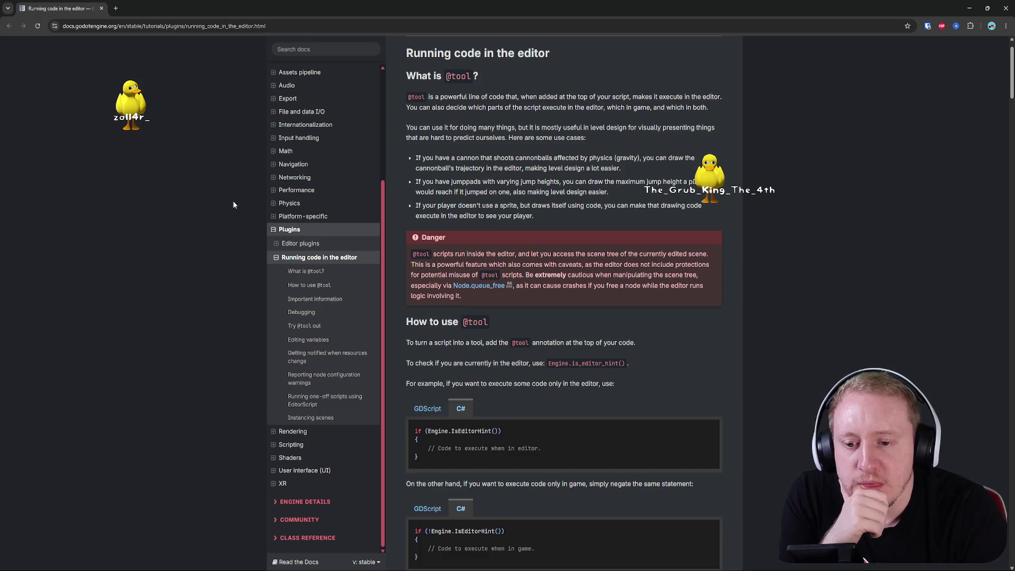
scroll(233, 203, down, 3)
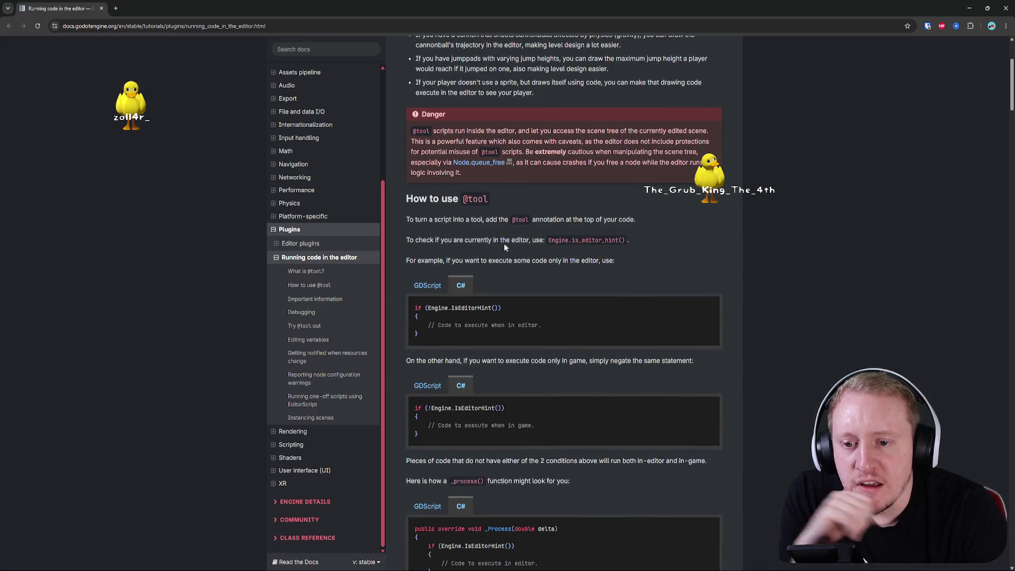
drag(548, 241, 628, 244)
click(633, 246)
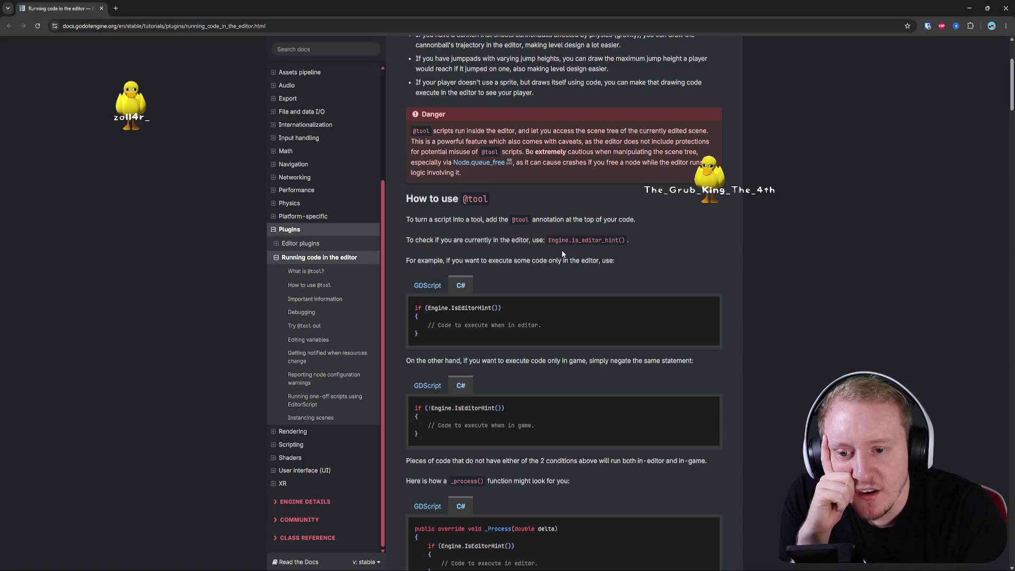
scroll(554, 250, down, 1)
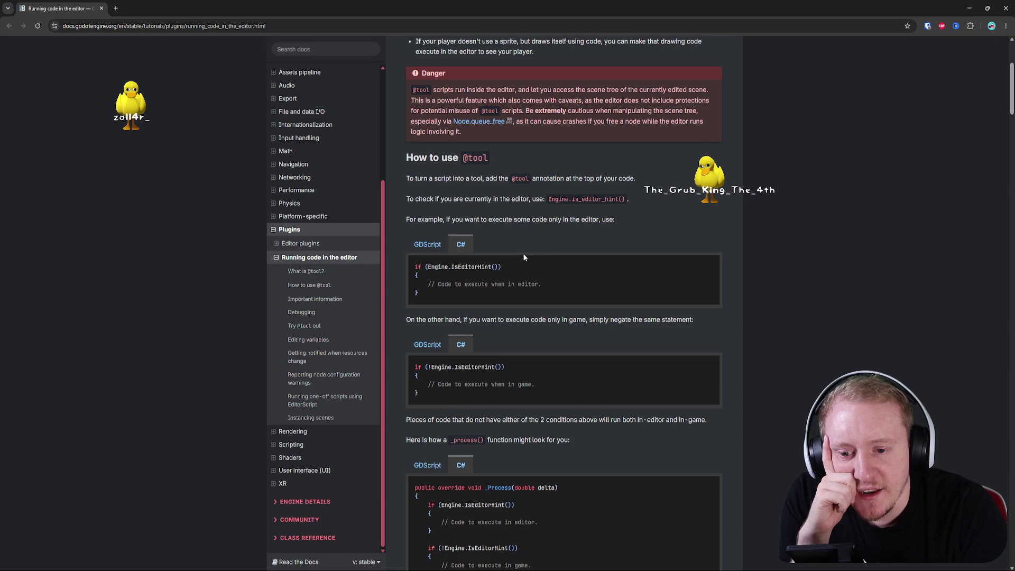
scroll(550, 246, down, 3)
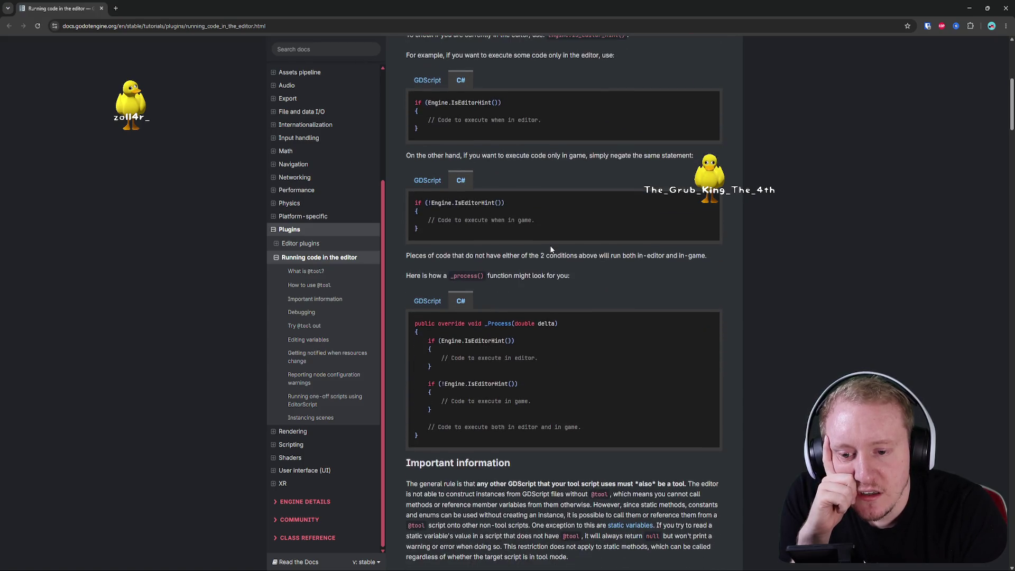
scroll(550, 248, down, 8)
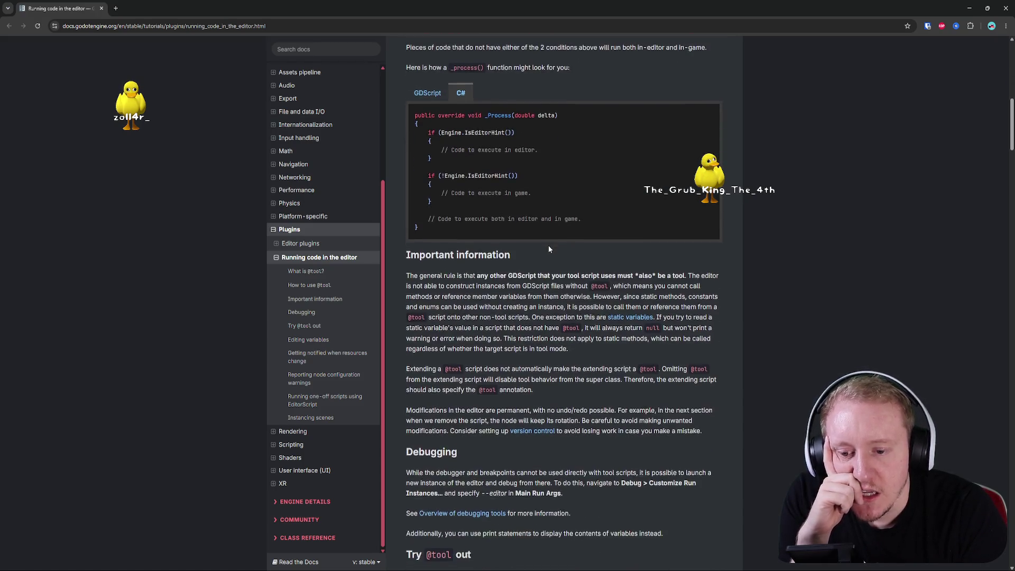
scroll(548, 249, down, 3)
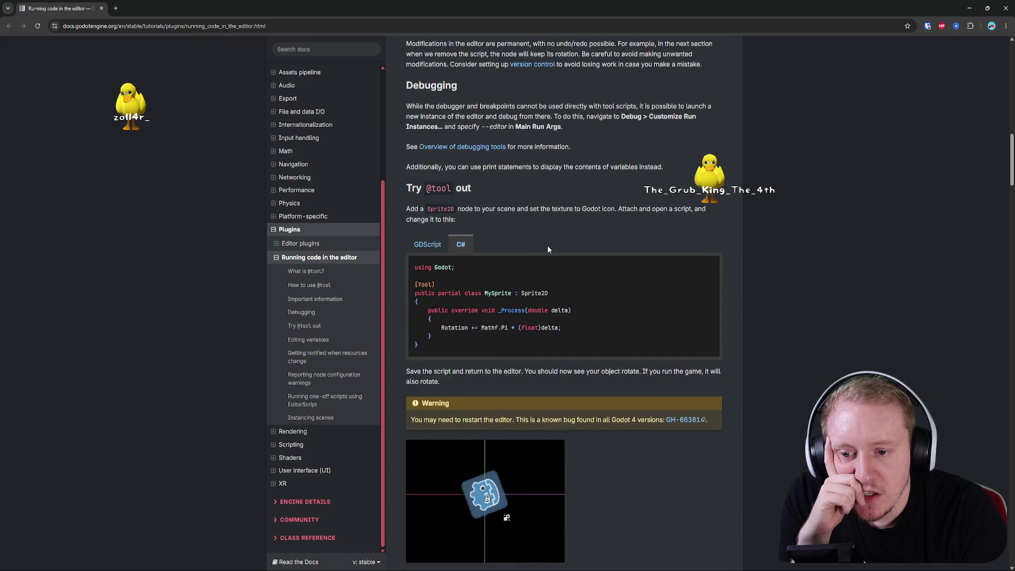
scroll(547, 249, down, 2)
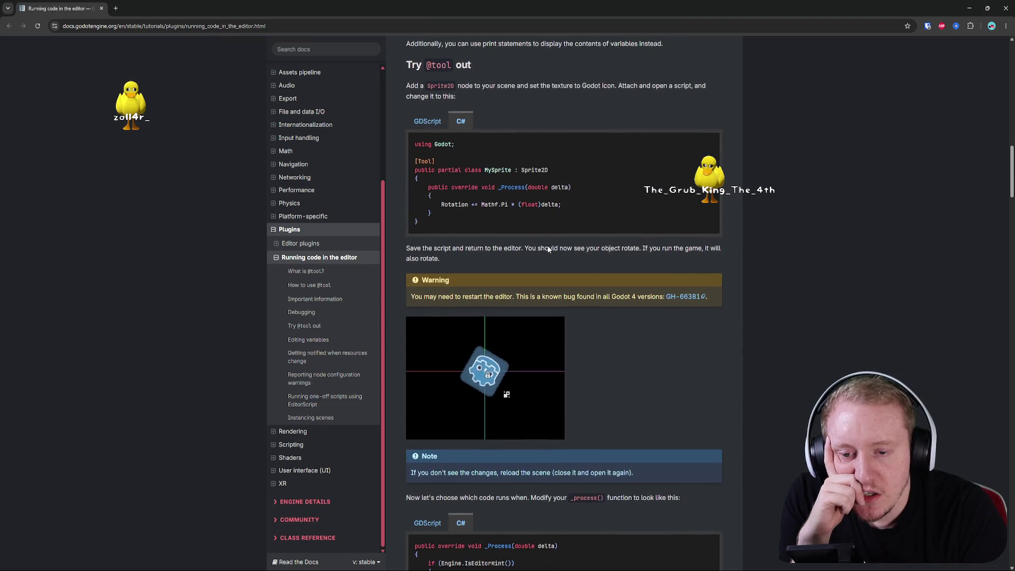
scroll(548, 248, down, 4)
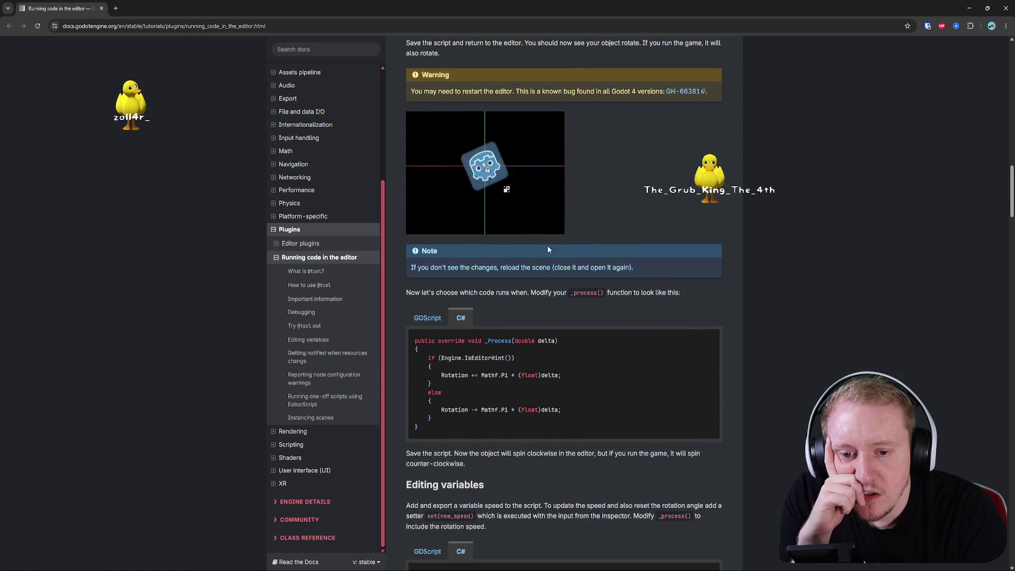
scroll(548, 249, down, 2)
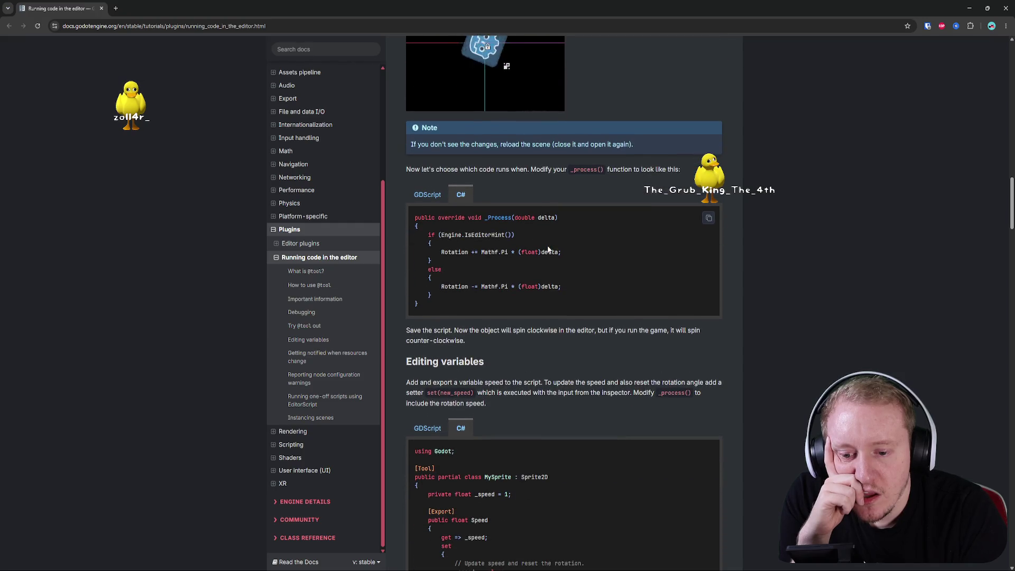
scroll(547, 249, down, 3)
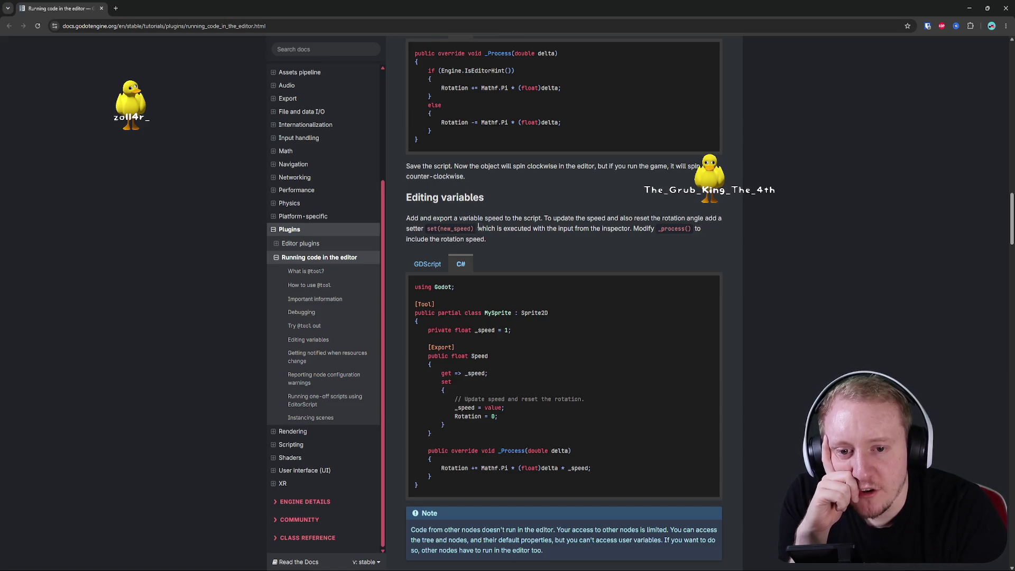
scroll(477, 227, down, 1)
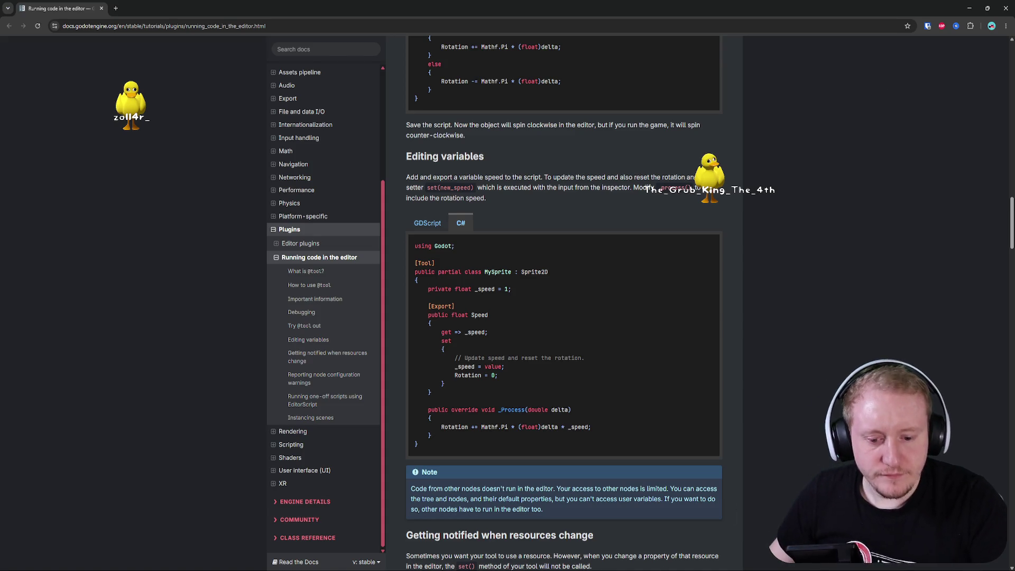
key(alt+Tab)
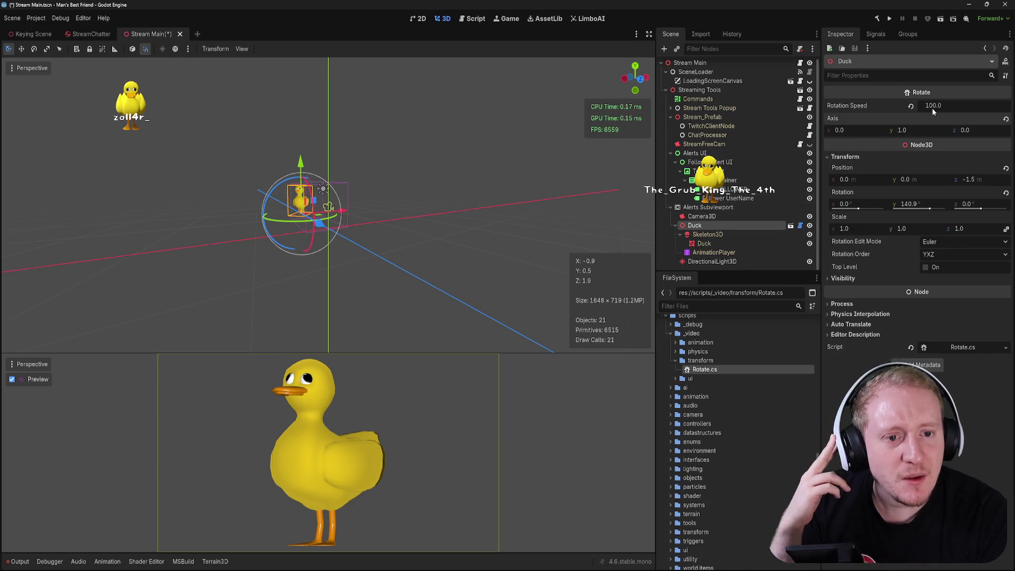
- Check the Duck's Axis x rotation value, then return to the 3D scene view
click(879, 131)
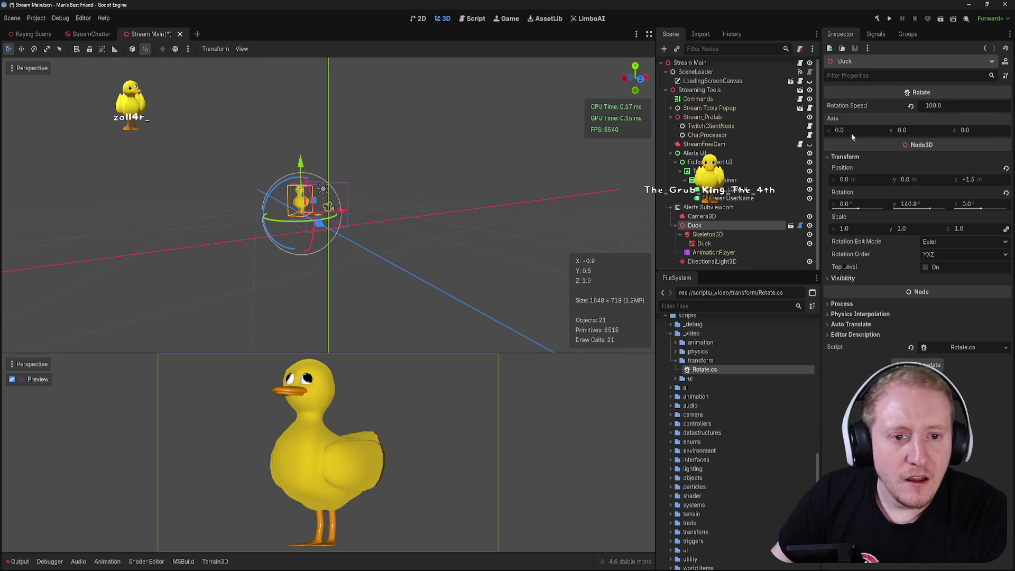
key(F1)
key(Return)
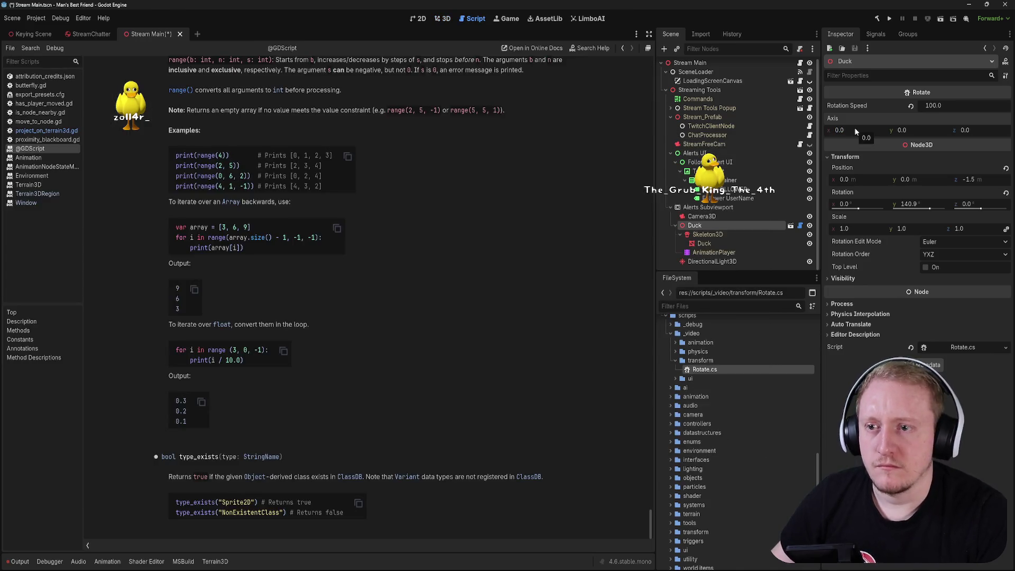
click(442, 20)
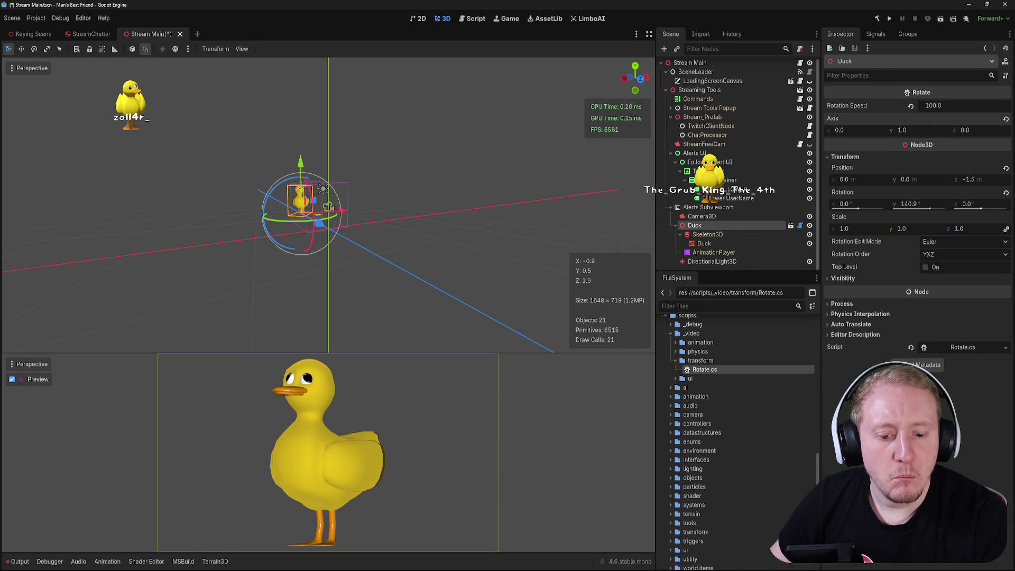
- Go back to Rotate.cs and review its rotationSpeed and axis declarations
key(alt+Tab)
click(359, 118)
click(320, 102)
click(315, 115)
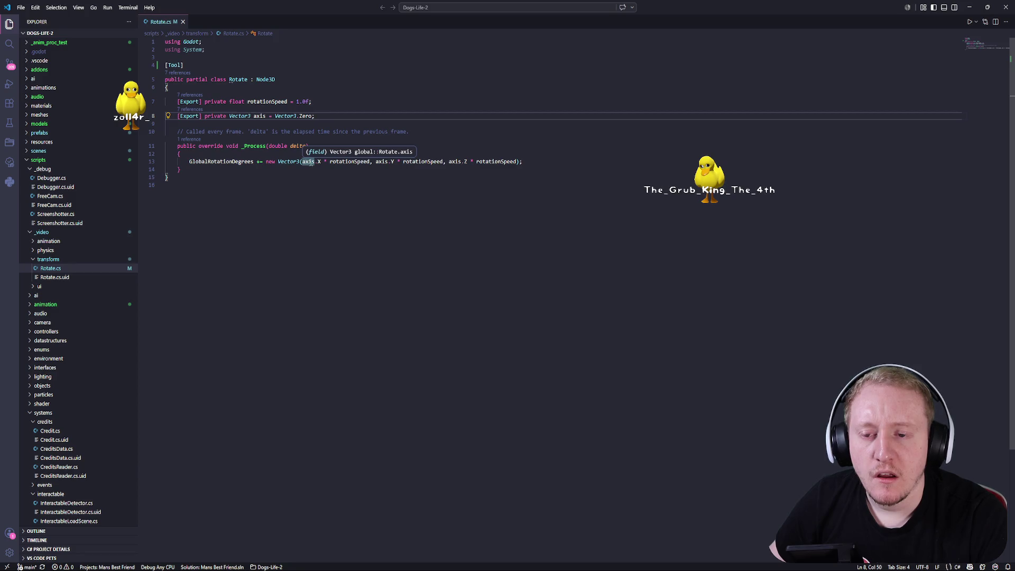
- On line 13, rotate by Vector3.Up * rotationSpeed and comment out the old axis expression
double_click(308, 162)
drag(384, 161, 518, 162)
click(268, 161)
text(//)
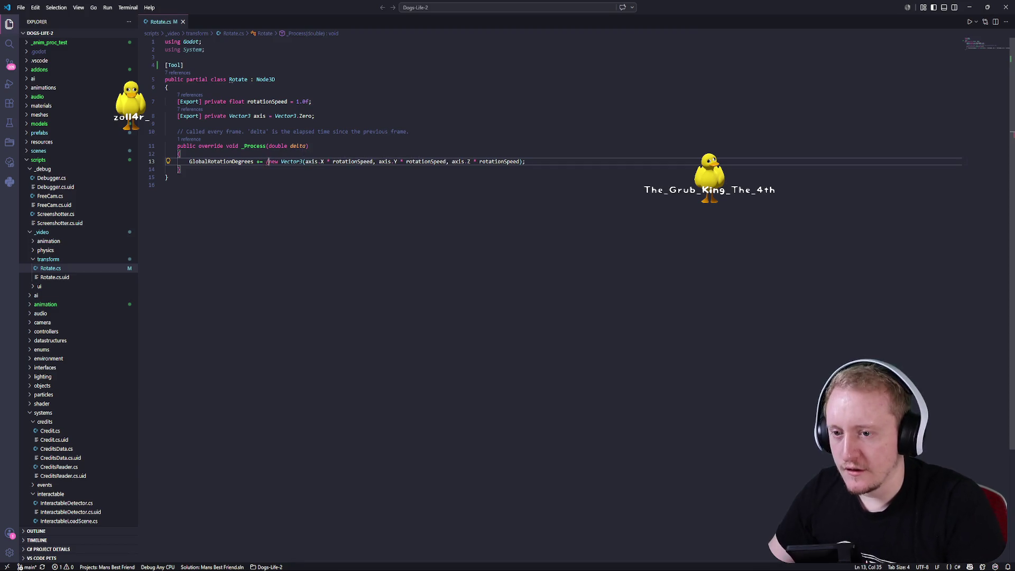
text(tor3)
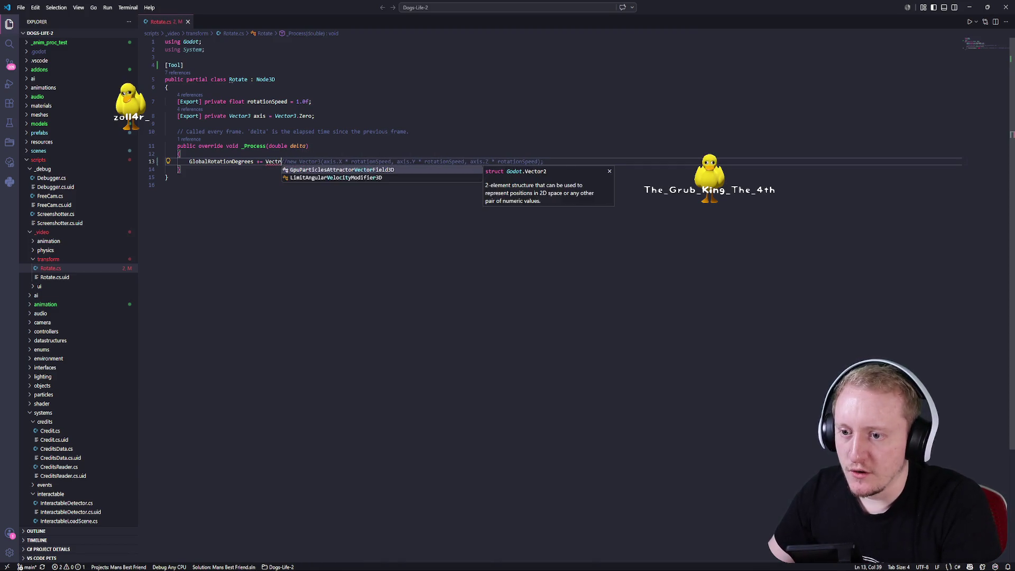
text(.Up )
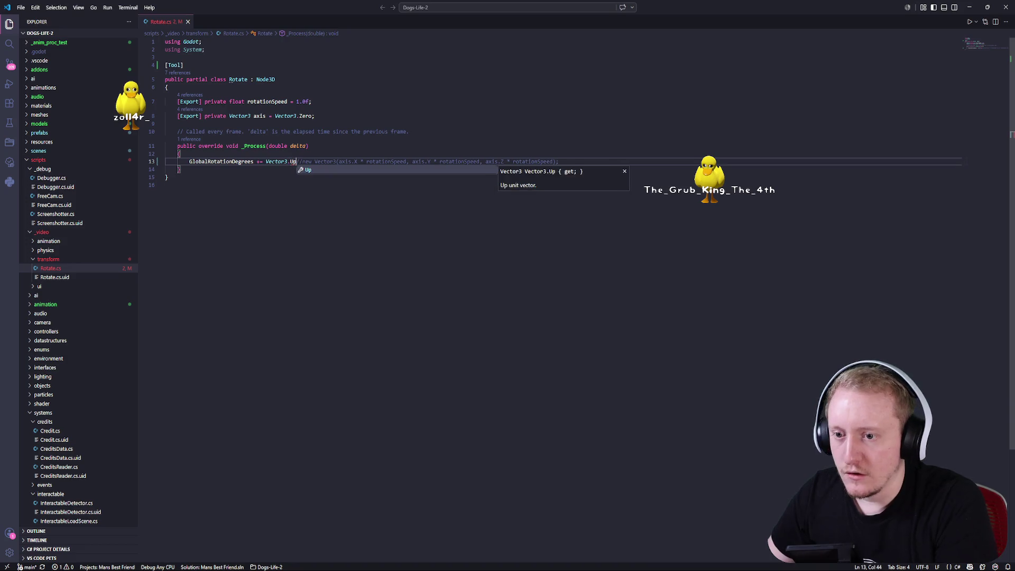
text(rotationSpeed;)
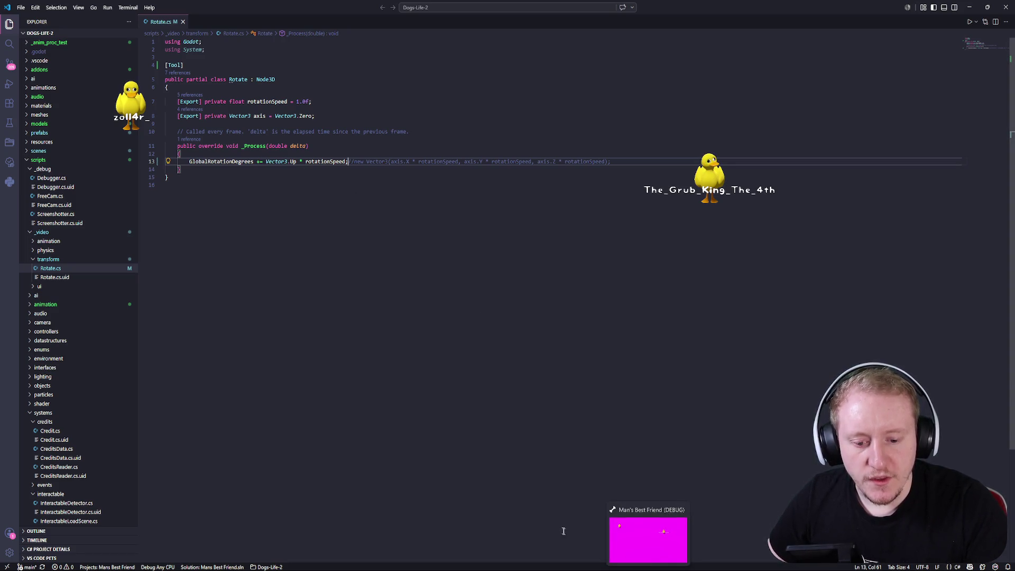
key(alt+Tab)
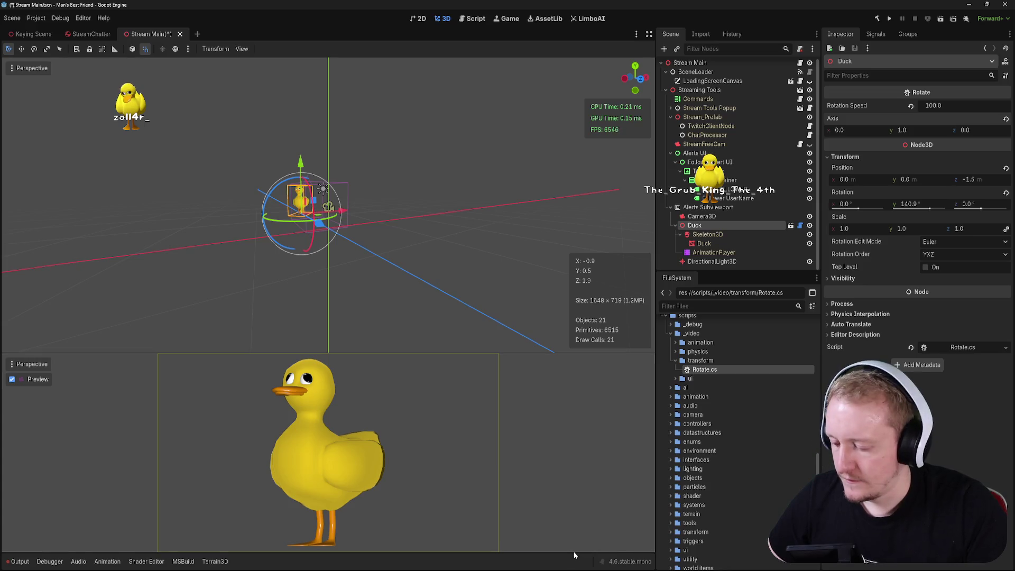
- Build the project and zoom and orbit the viewport to see the duck's front
key(alt+b)
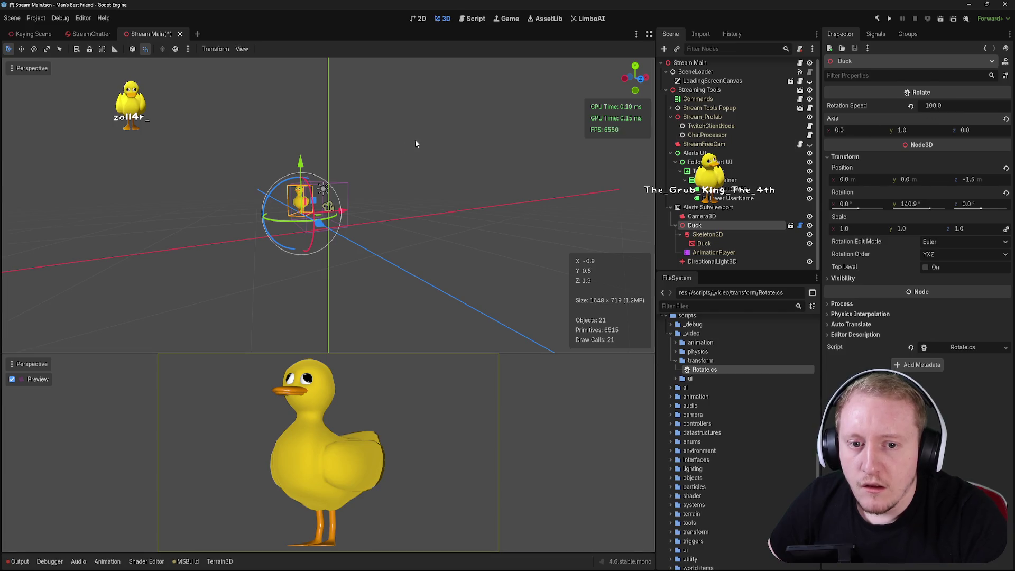
scroll(417, 141, up, 5)
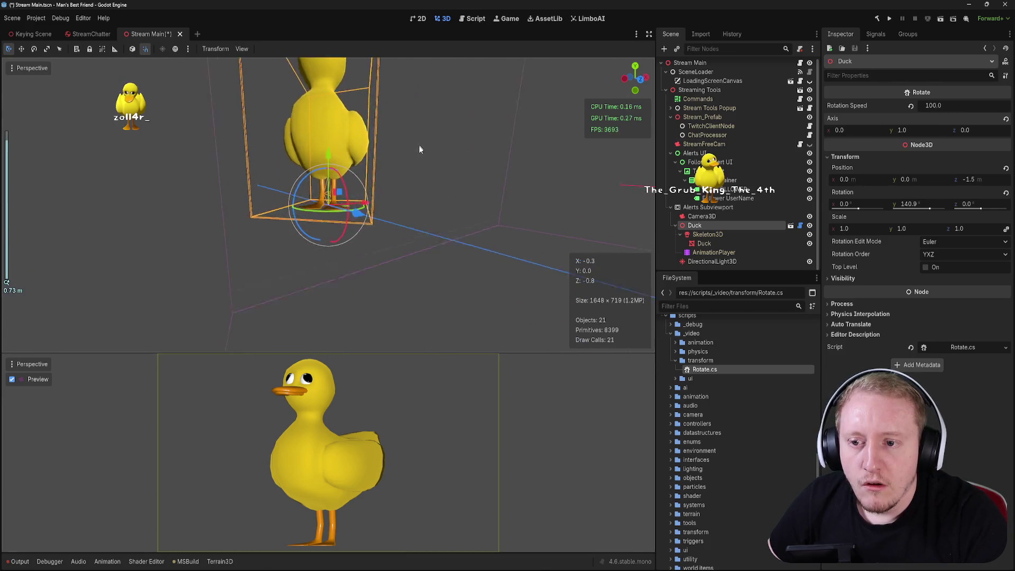
mouse_move(420, 150)
mouse_down()
mouse_move(424, 223)
mouse_move(442, 220)
mouse_move(430, 215)
mouse_up()
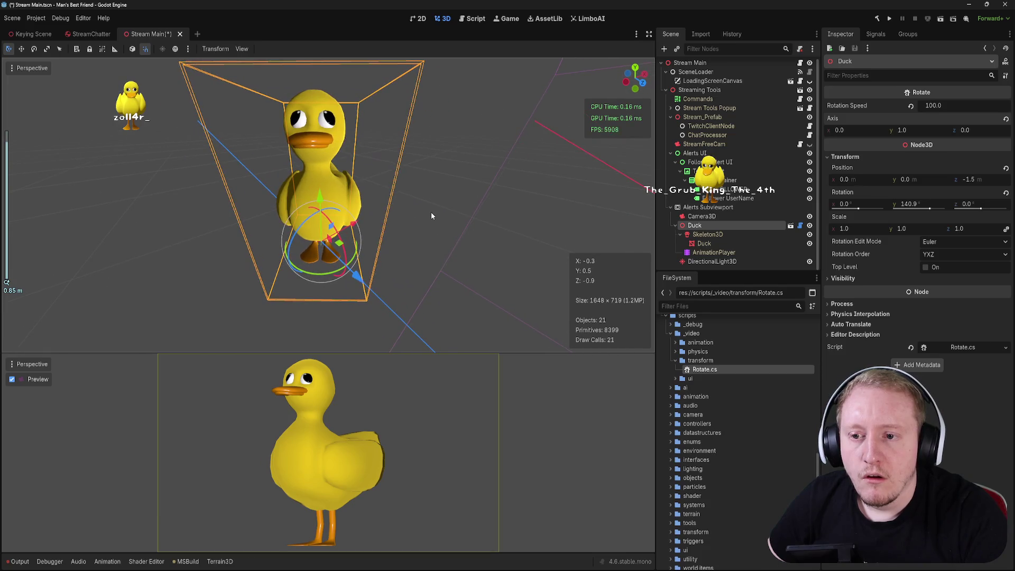
- Look over the Rotate.cs and Duck node actions, then save and close the Stream Main scene
right_click(708, 369)
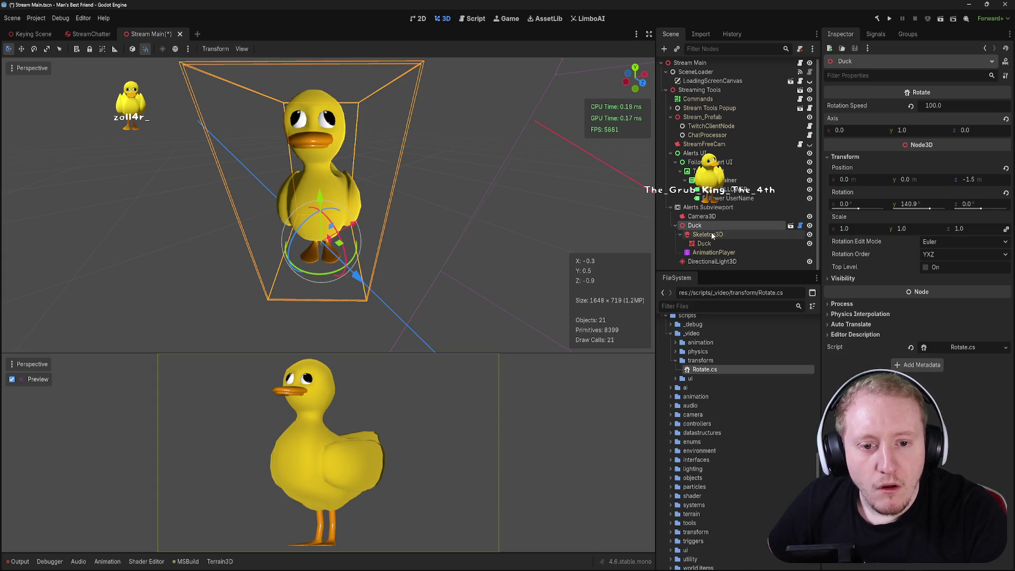
right_click(694, 226)
click(694, 227)
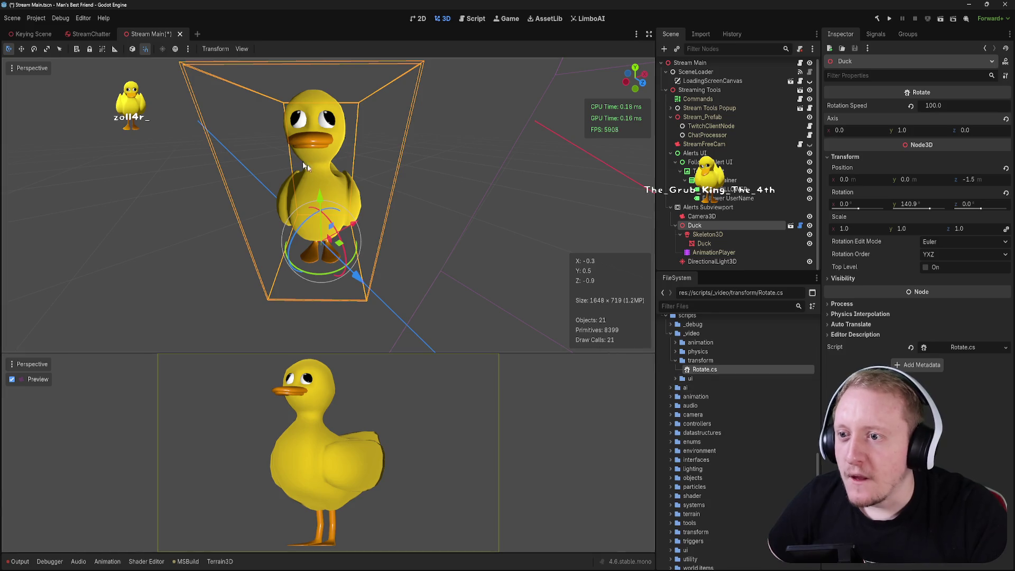
key(ctrl+s)
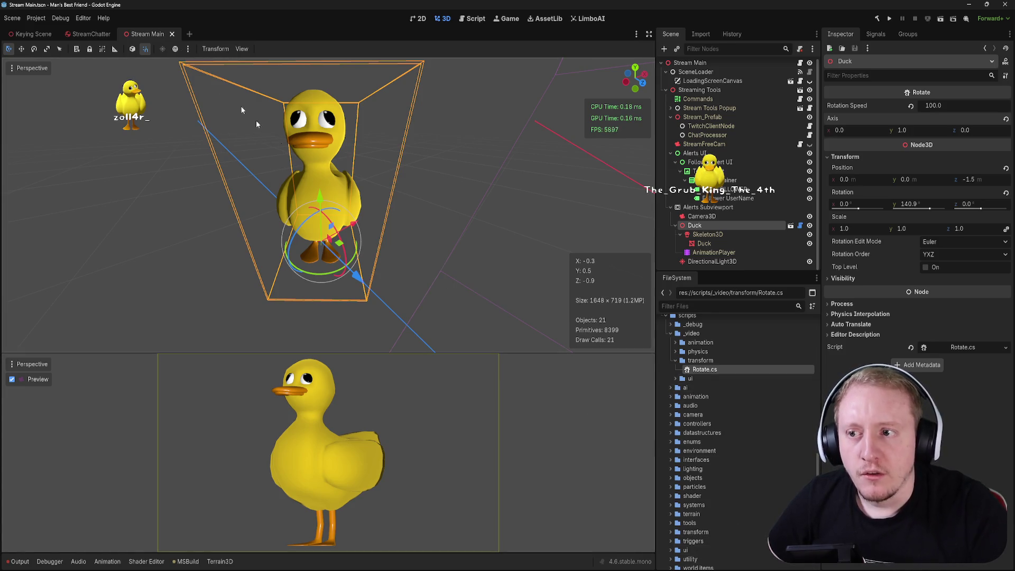
click(173, 34)
- Reopen the Stream Main scene and close the StreamChatter scene
key(ctrl+shift+t)
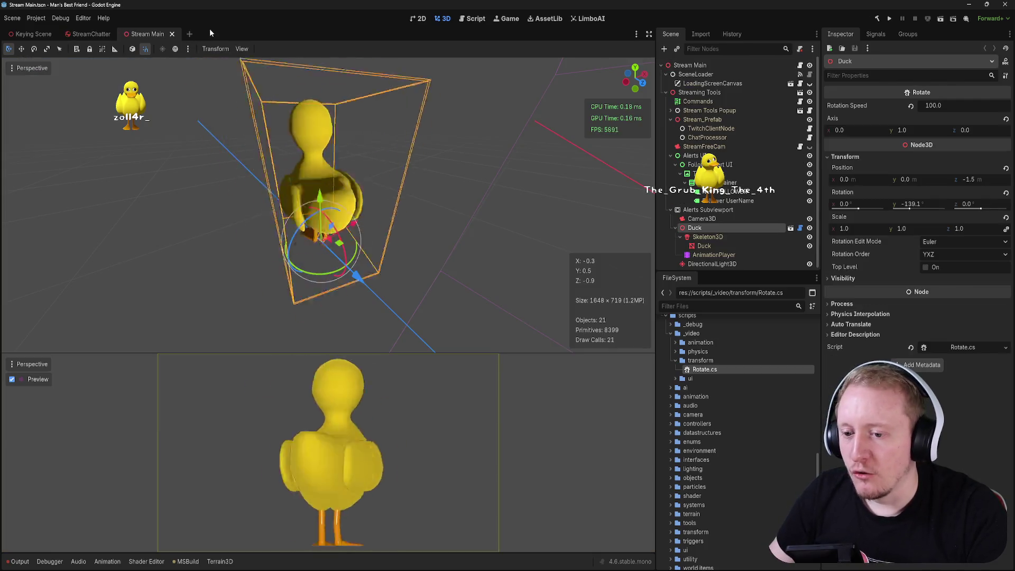
click(101, 34)
click(116, 34)
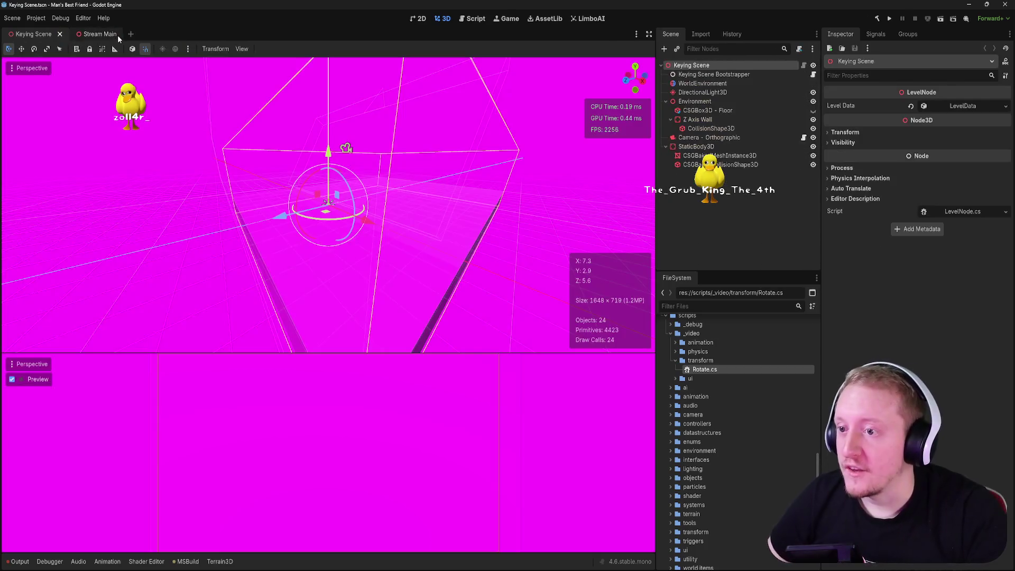
click(105, 36)
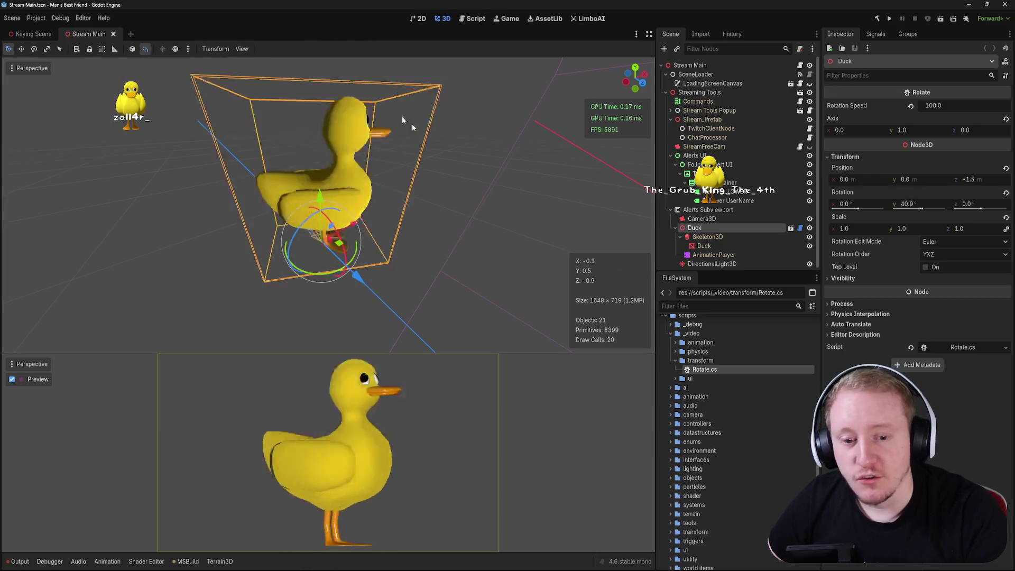
- Try Duck Rotation Speed values 10, 1, 0.1 and 2, settling on 0.5
click(933, 106)
text(10)
key(Return)
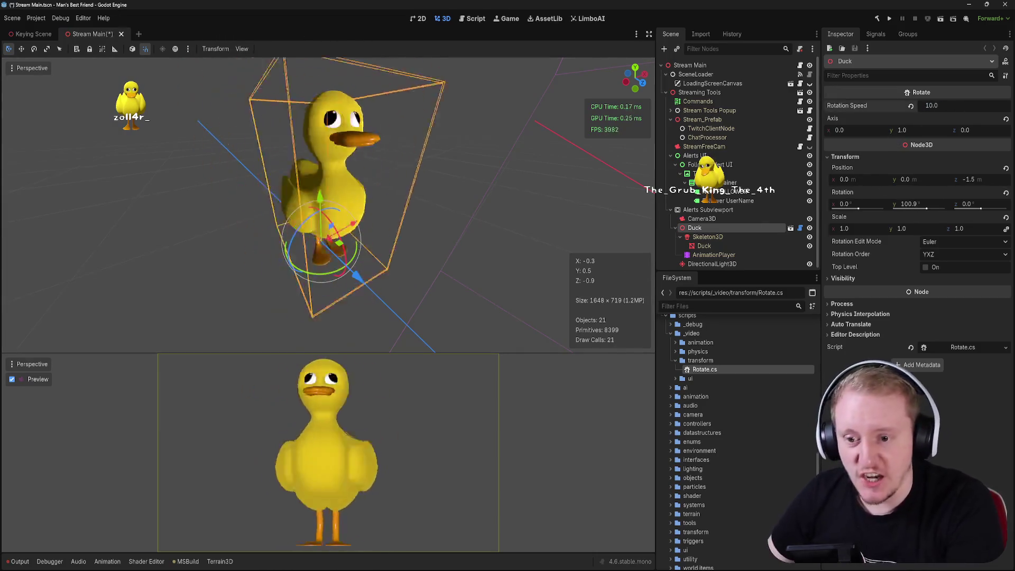
text(1)
key(Return)
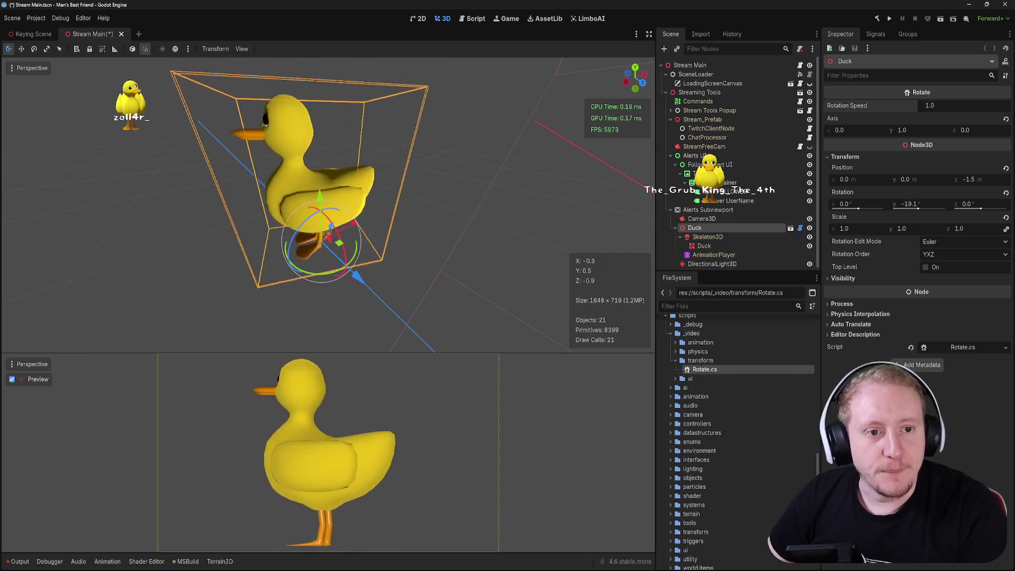
click(934, 106)
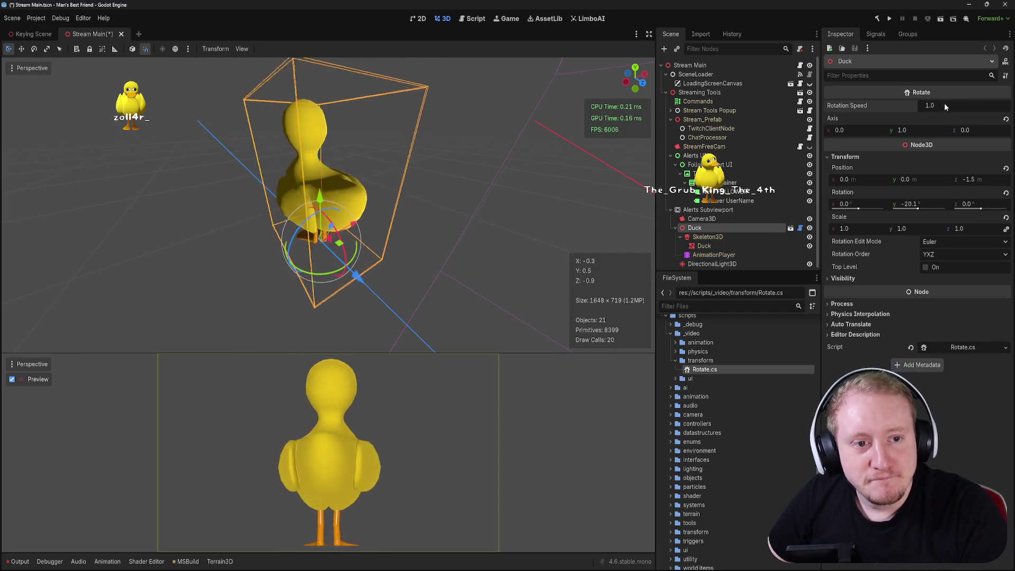
text(0.1)
key(Return)
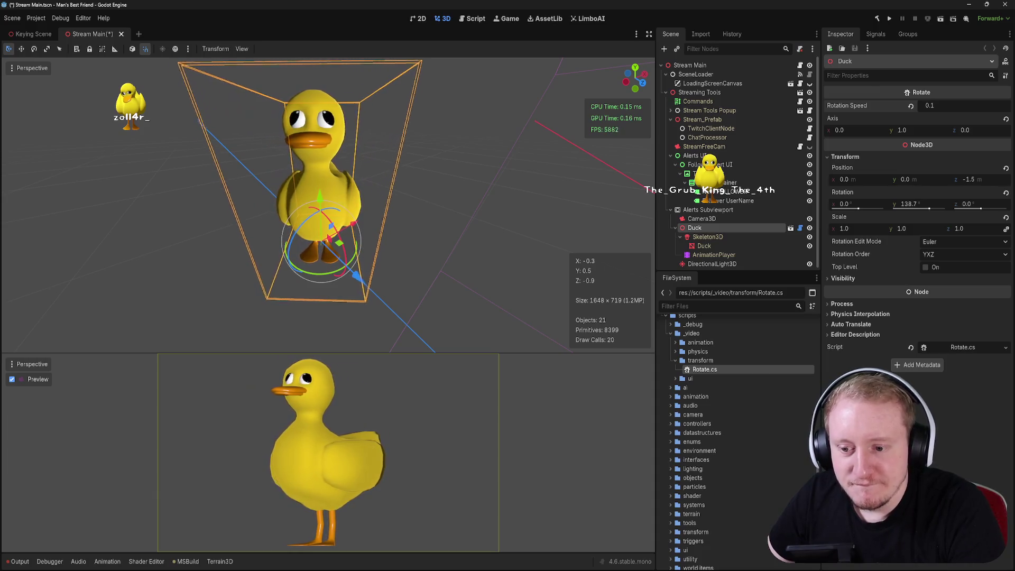
text(2)
key(Return)
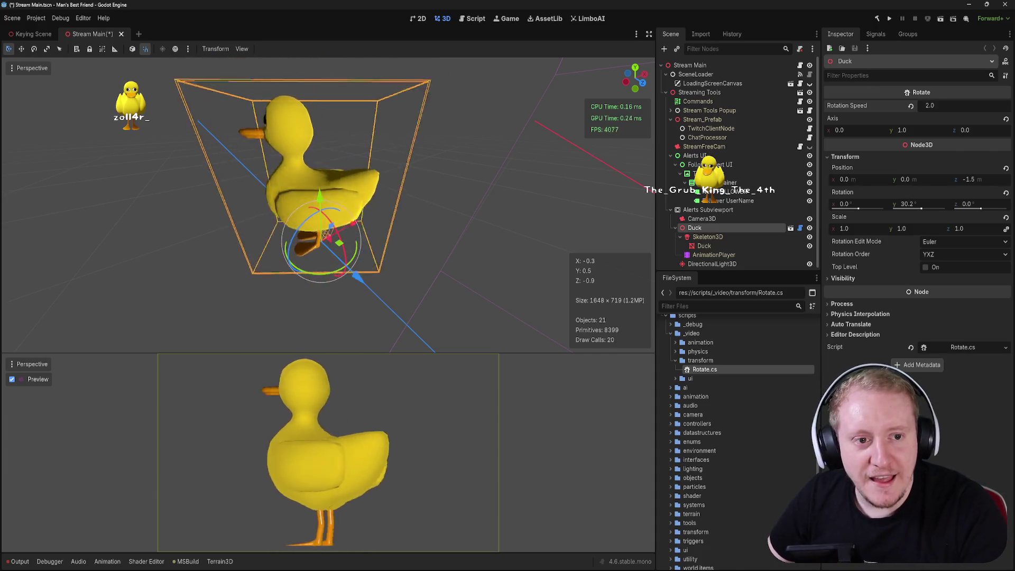
text(0.5)
key(Return)
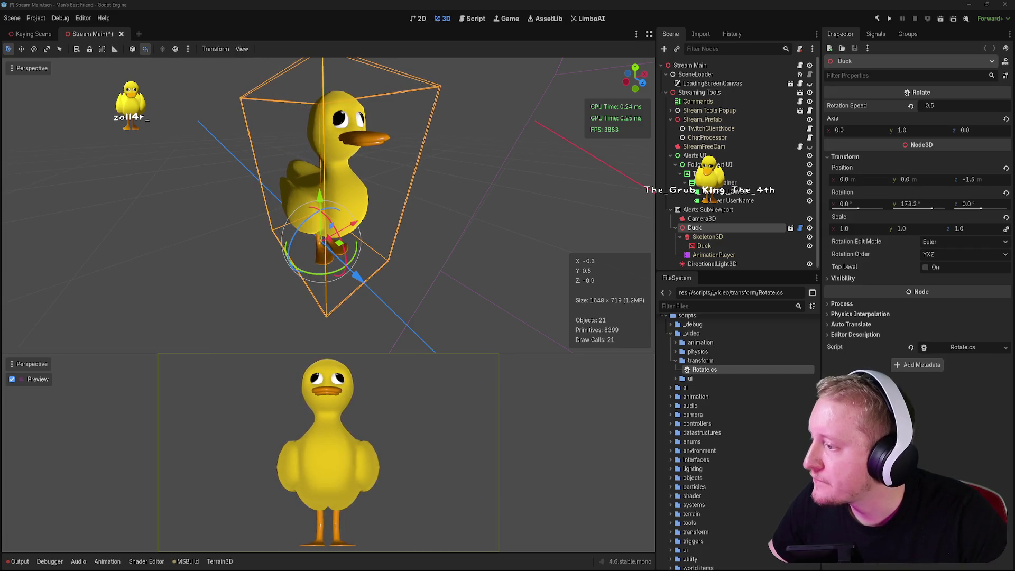
key(alt+Tab)
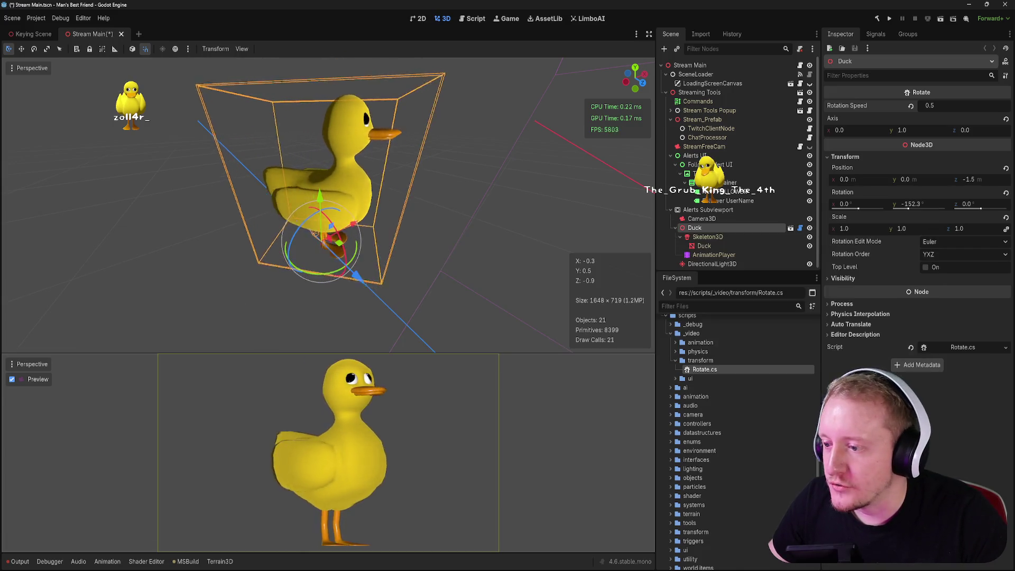
key(alt+Tab)
key(alt+Tab)
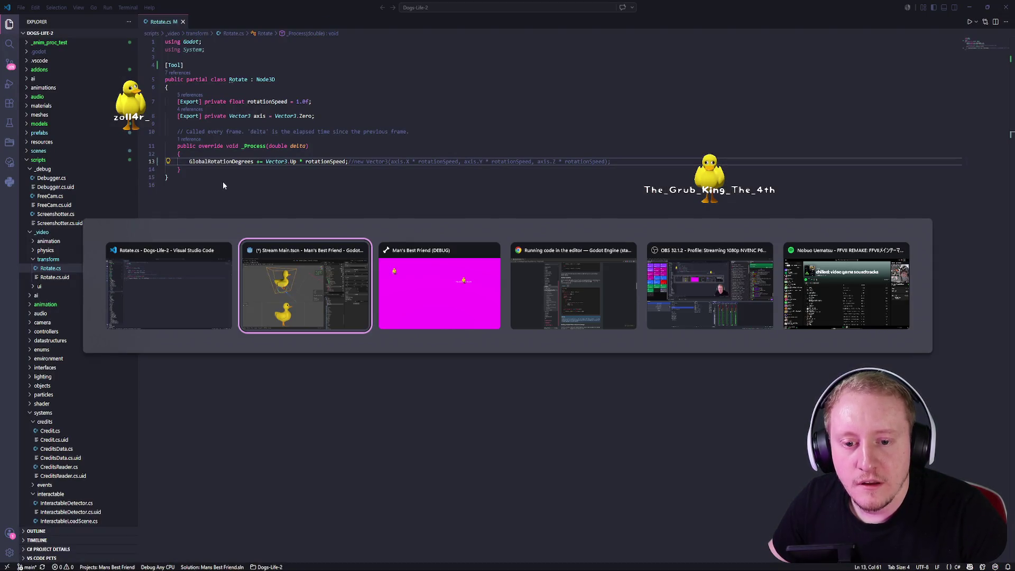
- Turn the stream integration back on from the MBF: Stream Tools window
key(Tab)
key(Tab)
key(Tab)
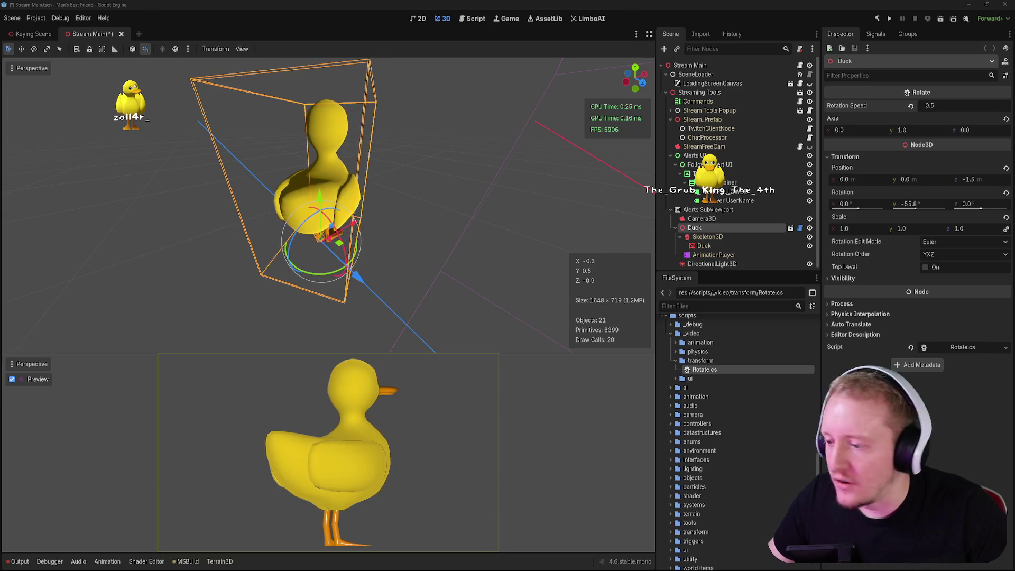
click(688, 443)
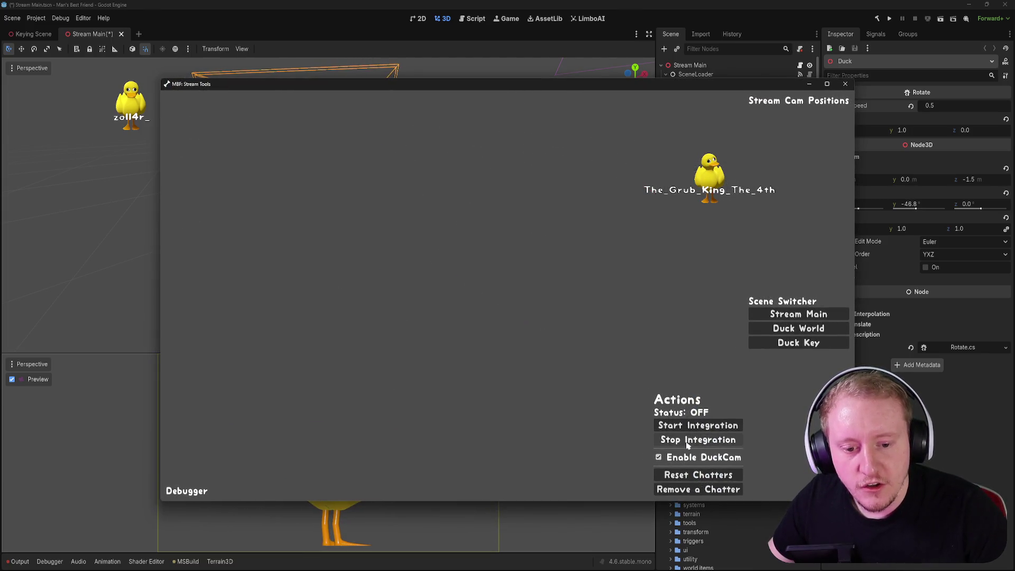
click(706, 489)
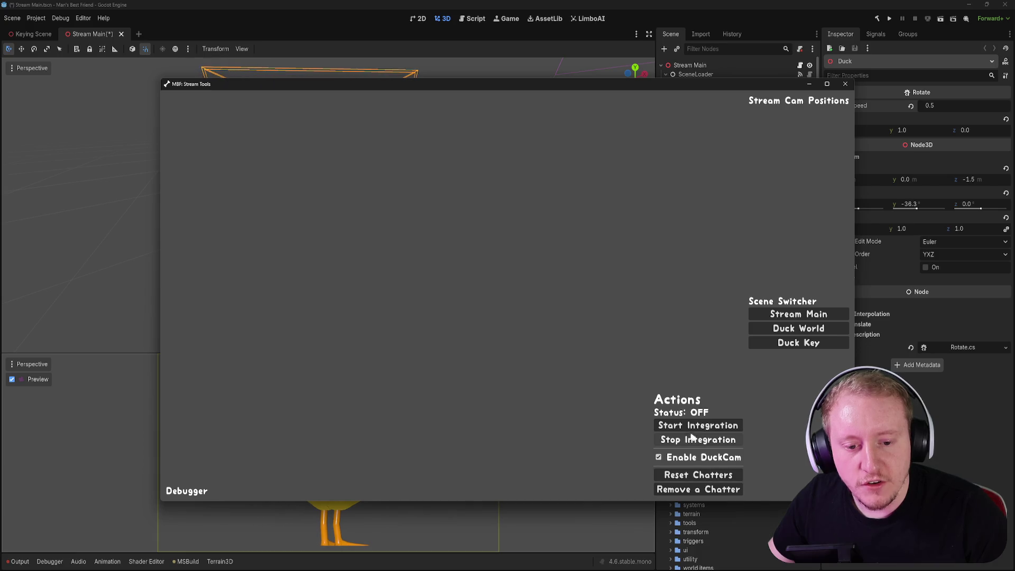
click(847, 86)
- Stay in the Godot editor and save the Stream Main scene
key(alt+Tab)
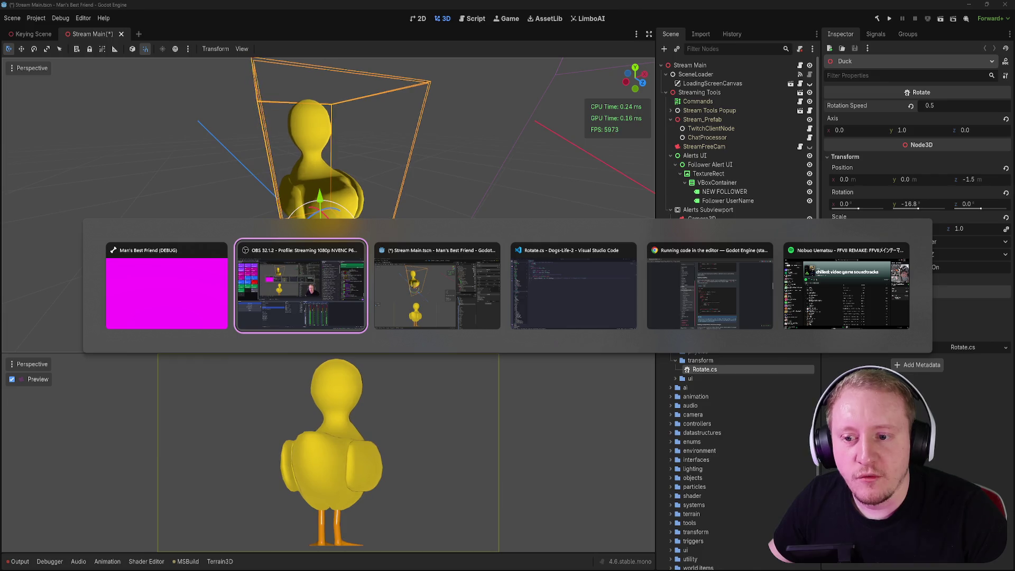
key(alt+Tab)
key(shift+alt+Tab)
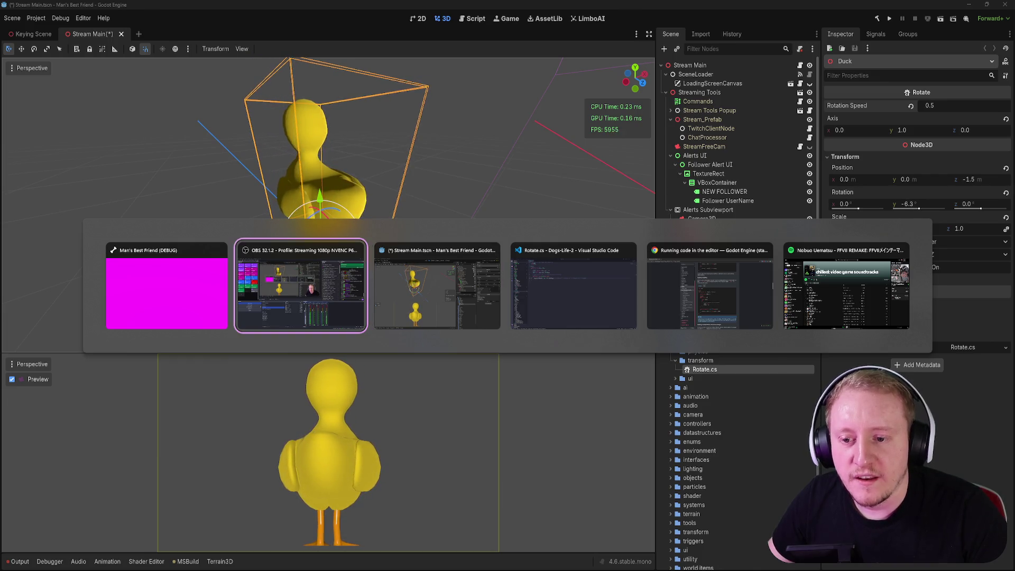
key(Escape)
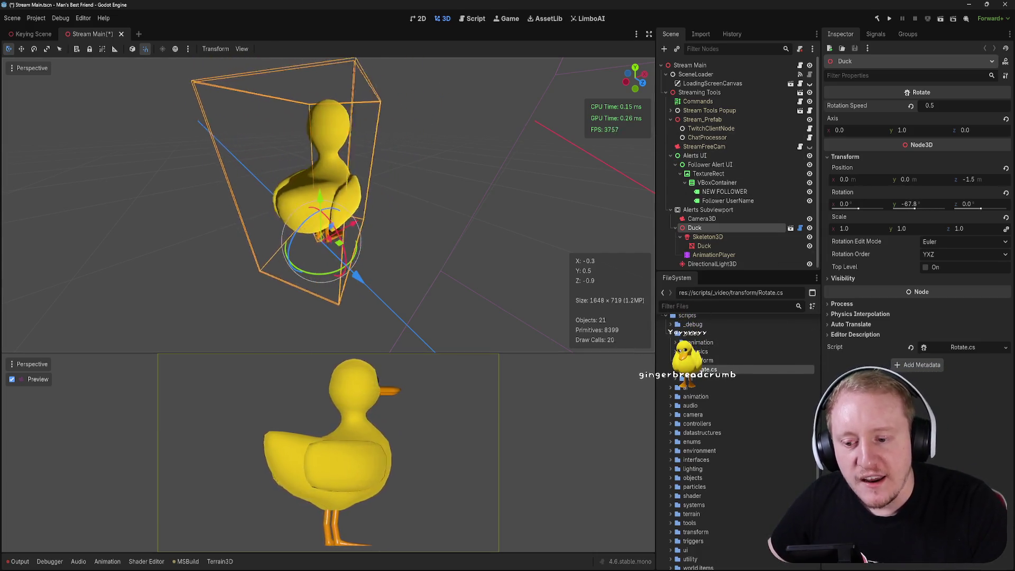
key(ctrl+s)
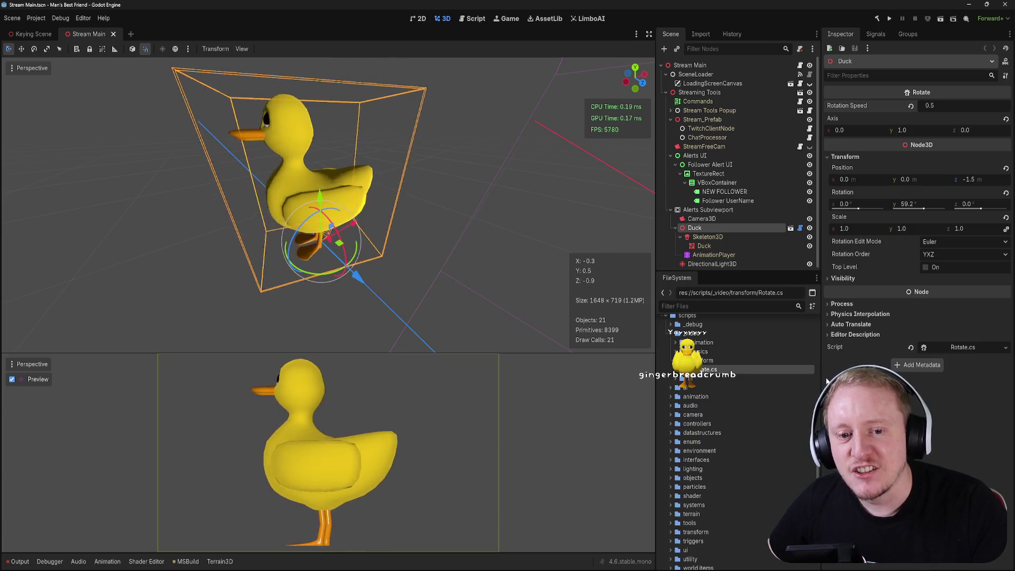
- Replace .Up * rotationSpeed with new Vector3(axis.X * rotationSpeed, …) built from each axis component
key(alt+Tab)
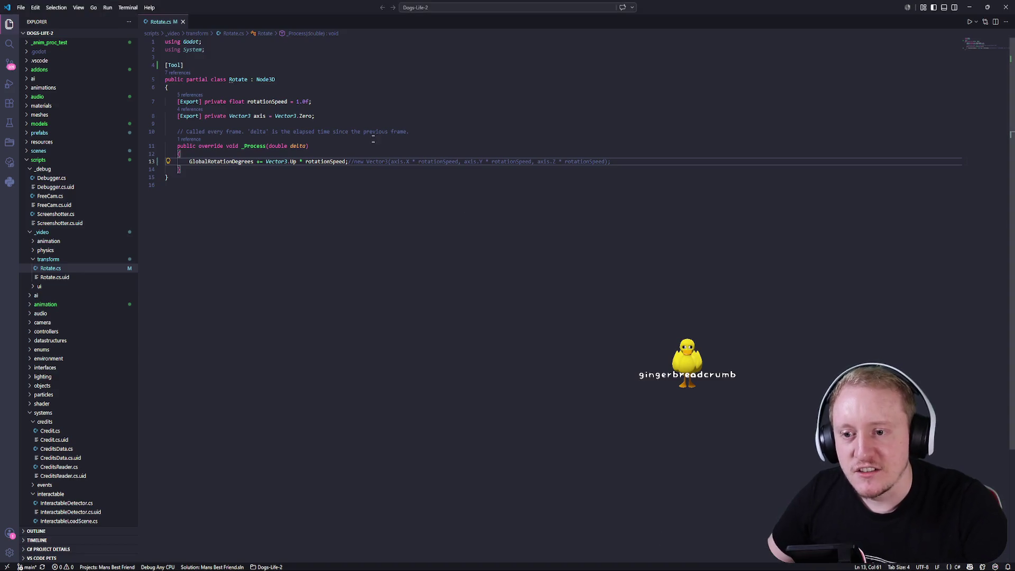
key(BackSpace)
key(BackSpace)
key(BackSpace)
key(BackSpace)
key(BackSpace)
key(BackSpace)
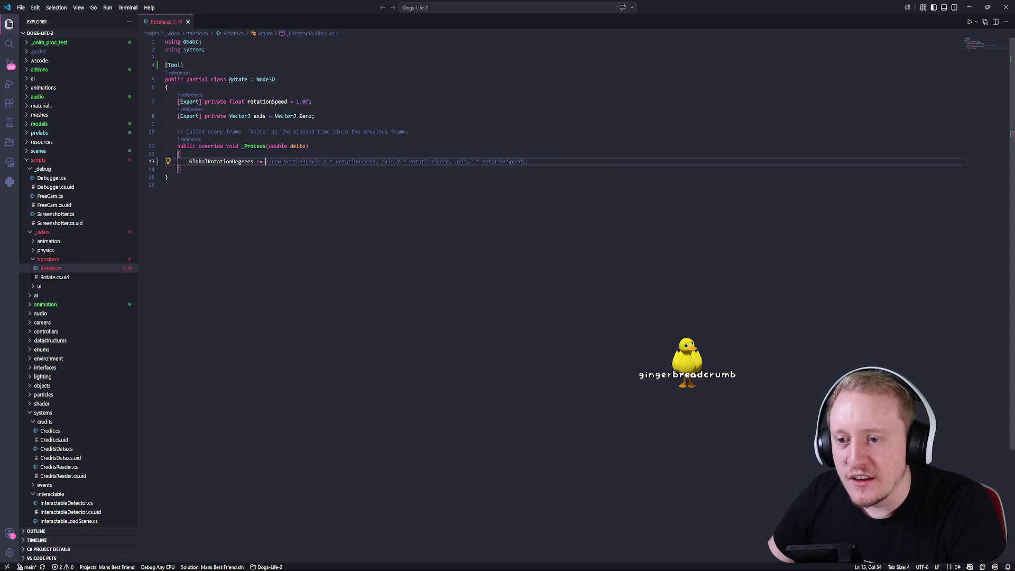
key(Tab)
- Confirm in Godot that the duck still spins, then return to Rotate.cs
key(alt+Tab)
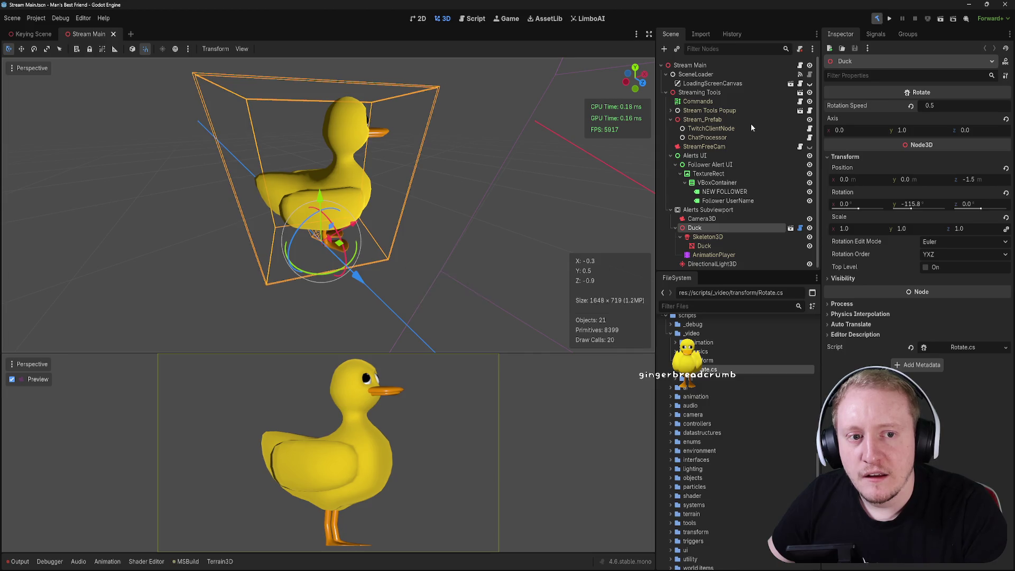
scroll(115, 35, up, 1)
scroll(116, 35, down, 1)
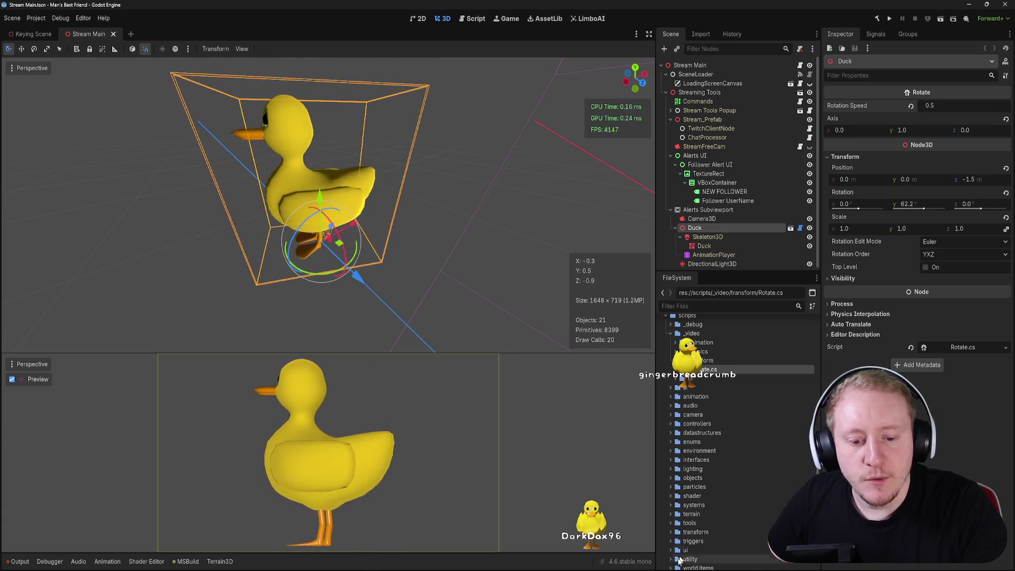
mouse_move(665, 569)
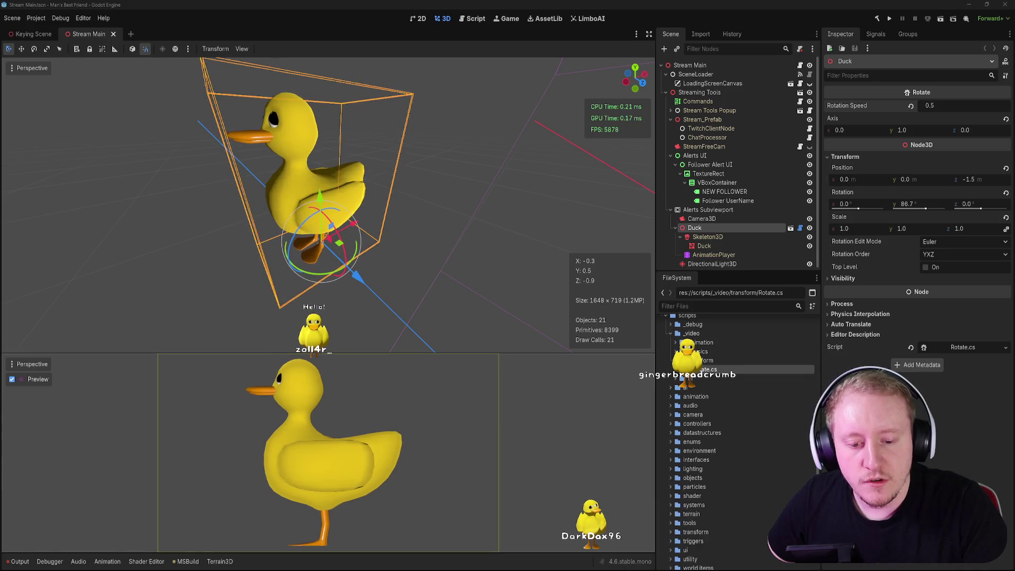
click(665, 534)
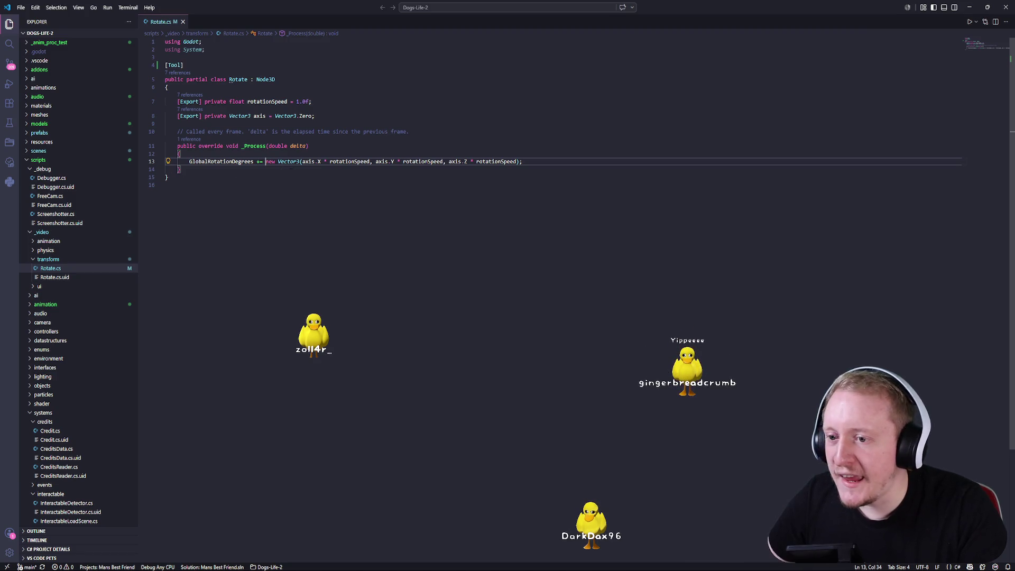
- Add empty public void Enable() and Disable() methods above _Process
key(Up)
key(Up)
key(Up)
key(End)
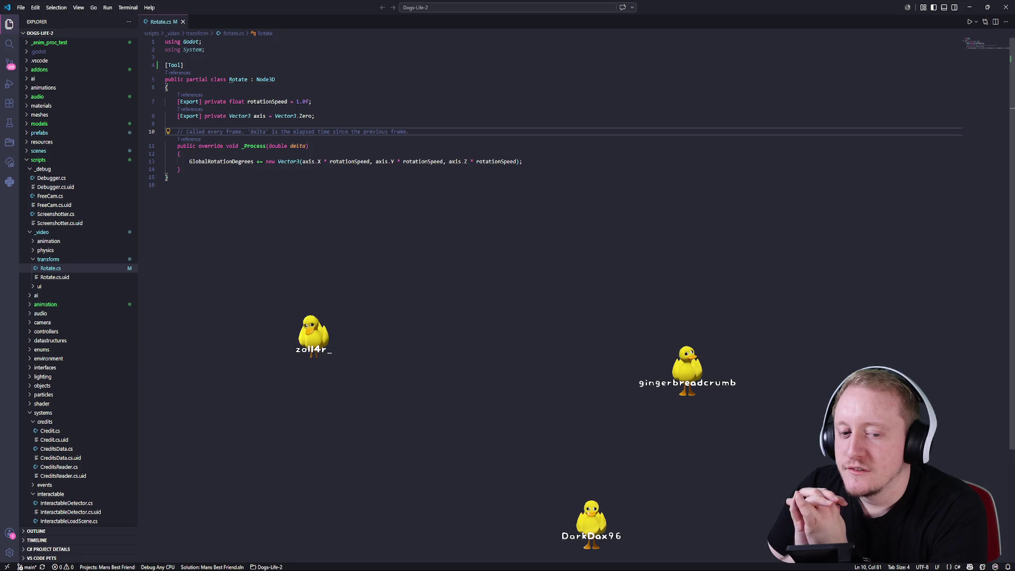
key(ctrl+shift+Return)
key(ctrl+shift+Return)
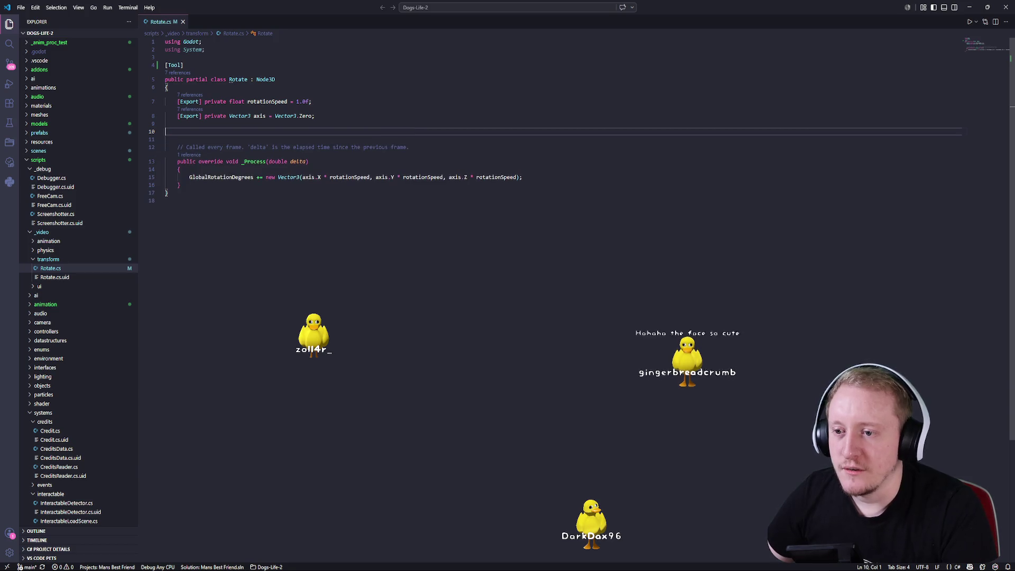
text(public void Enab)
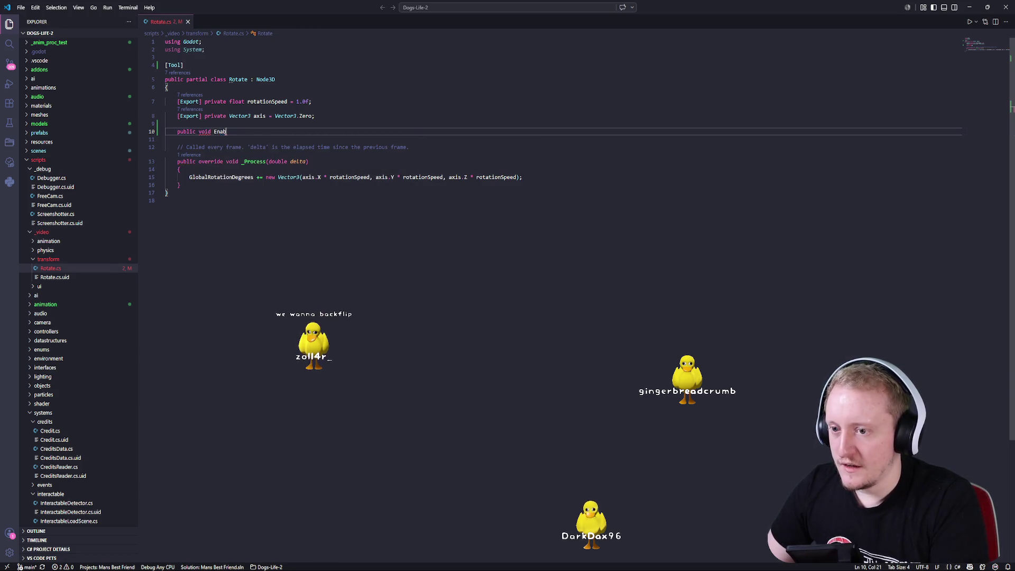
text(le()
key(Return)
text({)
key(Return)
key(Down)
key(Return)
key(Return)
text(public voi)
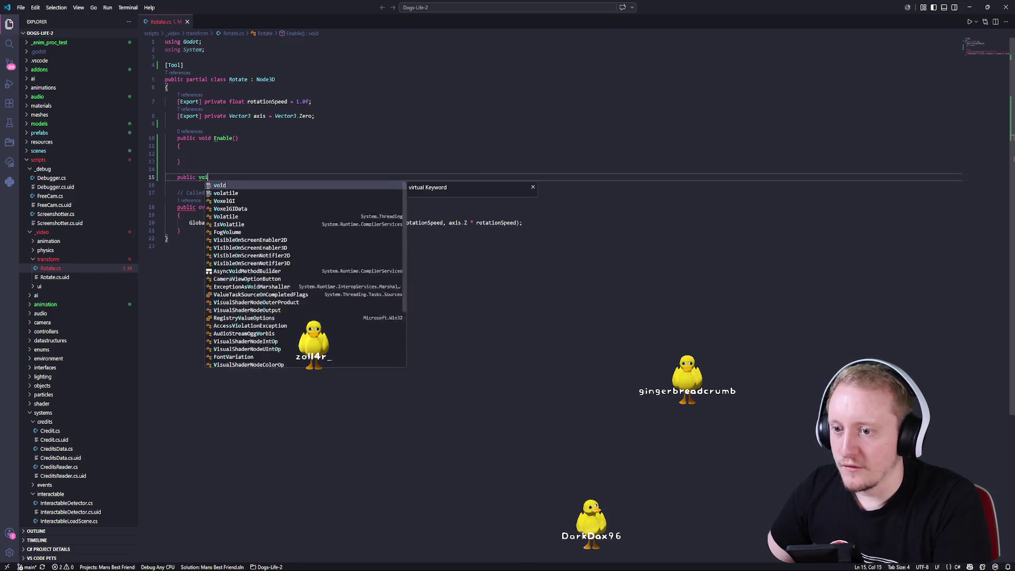
text(d Disable())
key(Return)
text({)
key(Return)
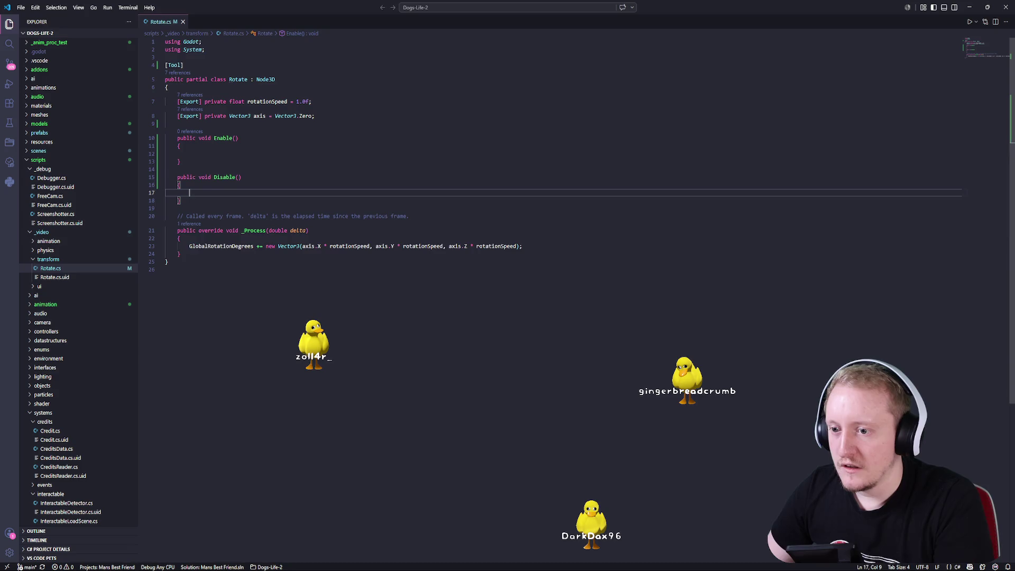
- Insert an unfinished if() line above the GlobalRotationDegrees statement in _Process
click(189, 252)
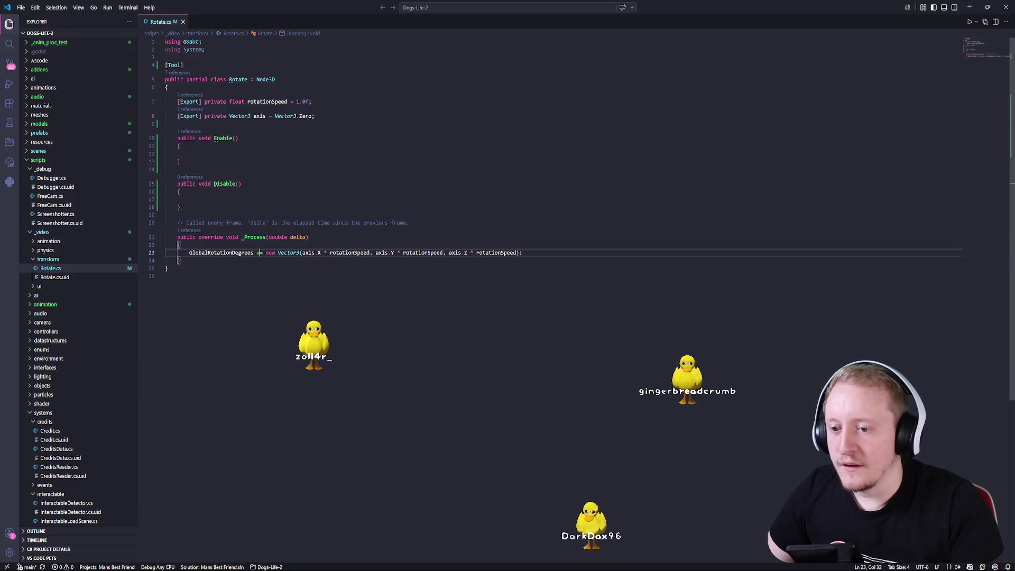
key(Return)
key(Up)
text(if()
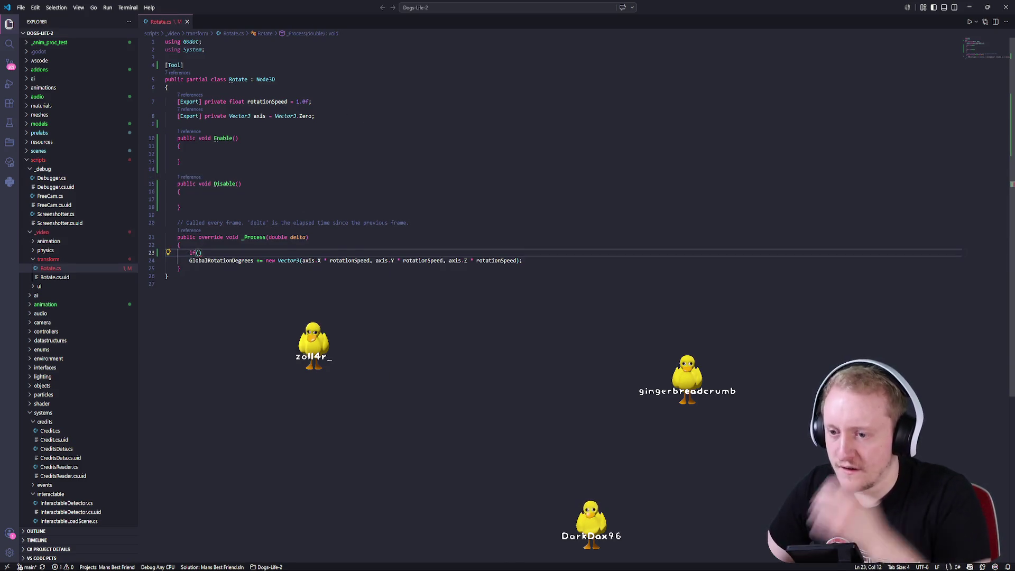
key(BackSpace)
text(()
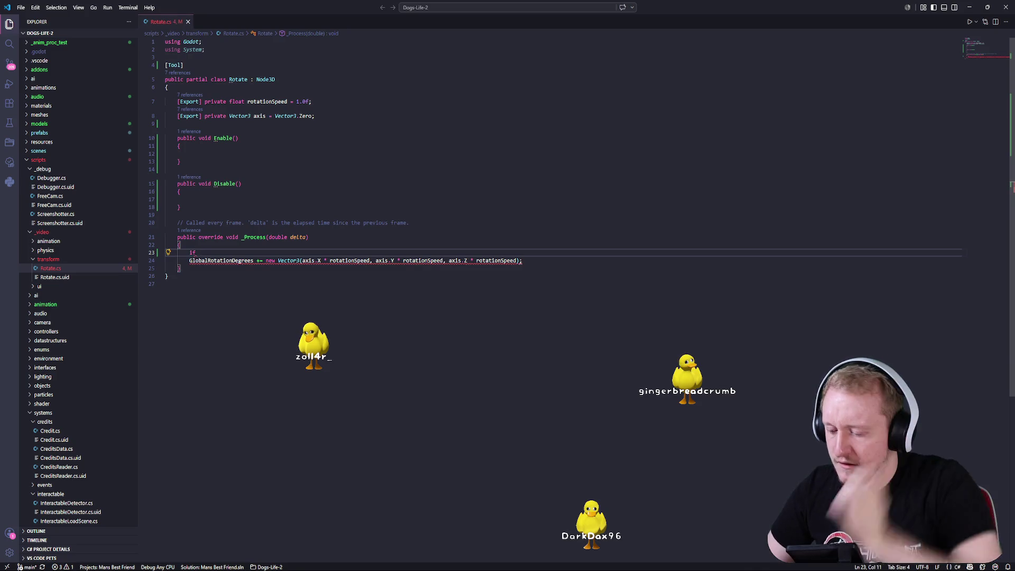
- Begin declaring a private bool active field at the top of the Rotate class
click(168, 87)
key(Return)
key(Return)
key(Up)
text(public bool )
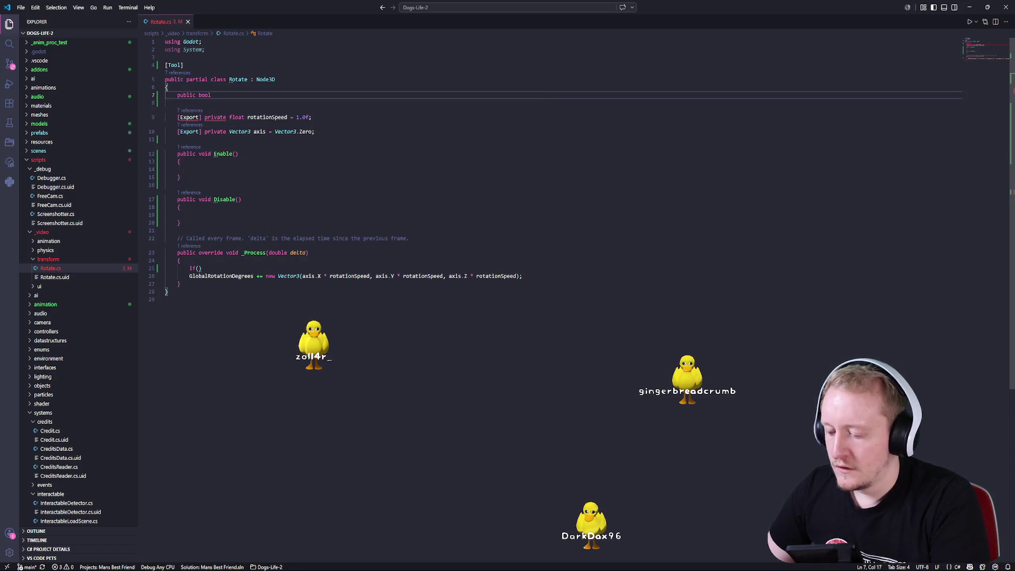
text(private bool Ac)
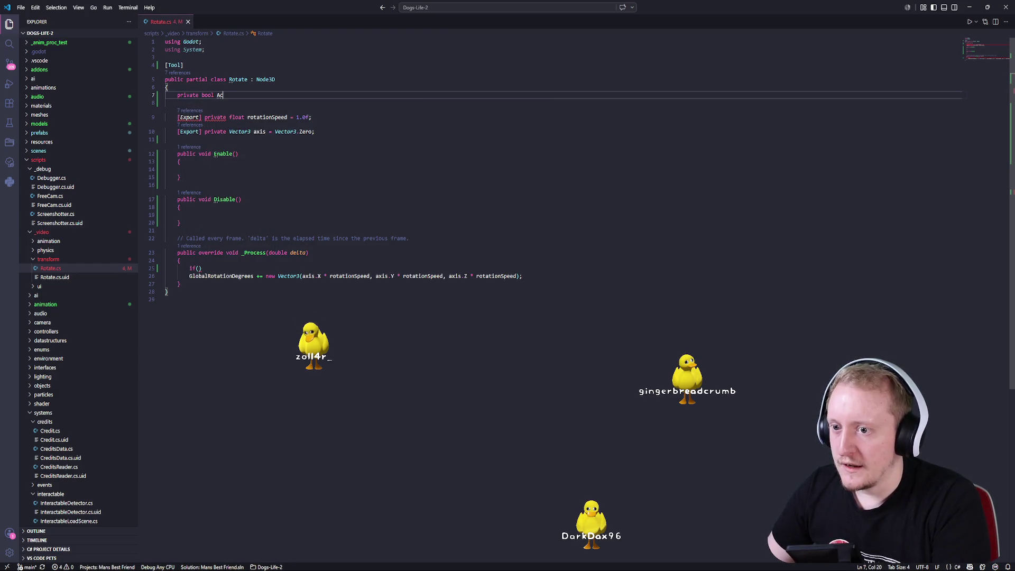
key(BackSpace)
key(BackSpace)
text(is)
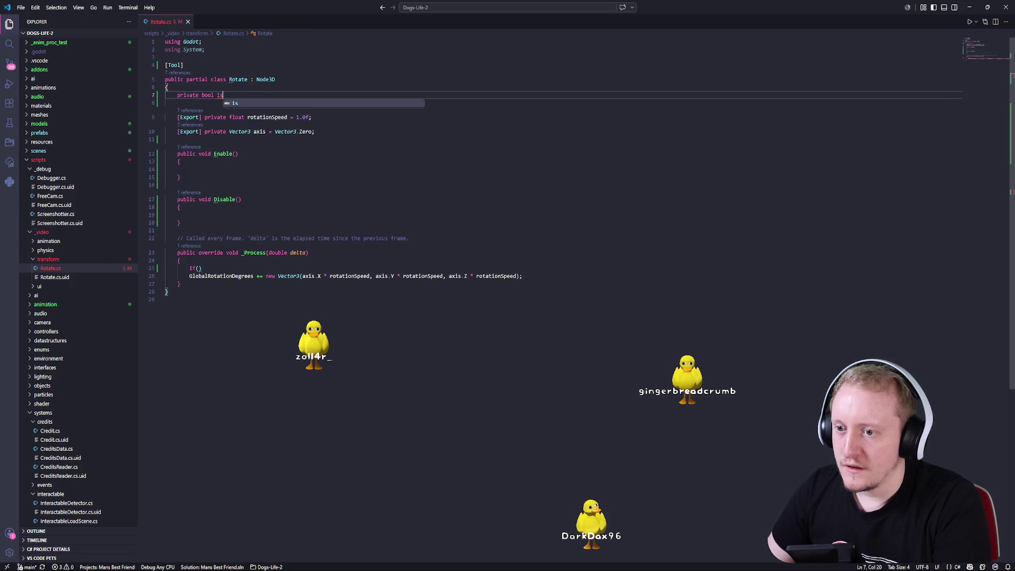
text(Acactive )
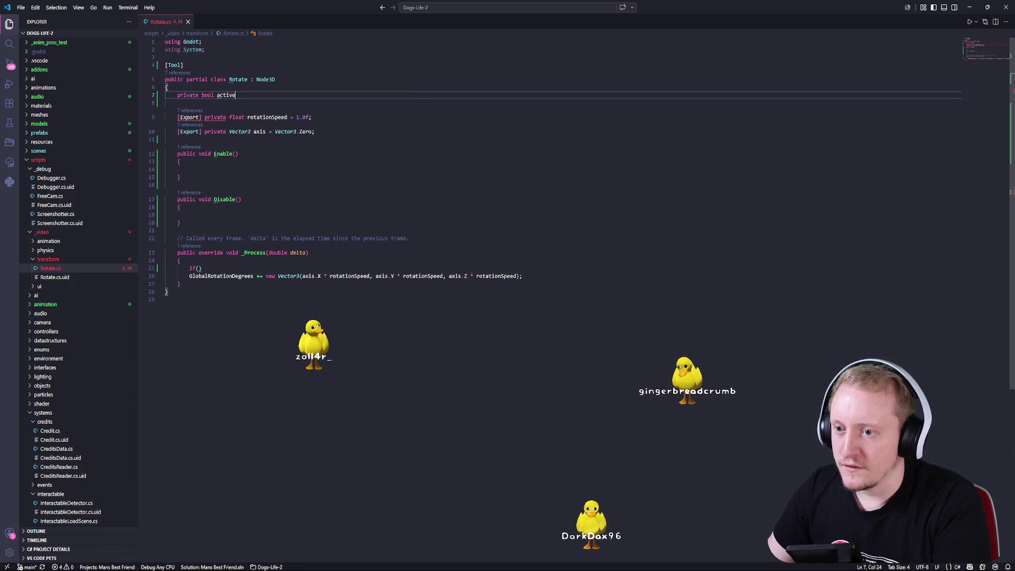
text(fa)
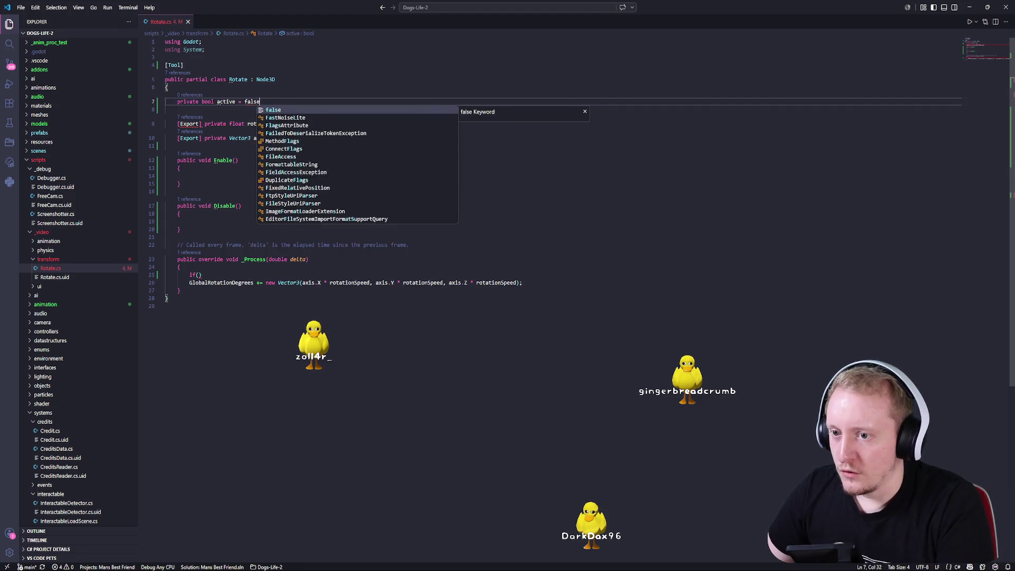
- Finish the field as [Export] private bool active = false; and tidy the blank line
key(Tab)
text(;)
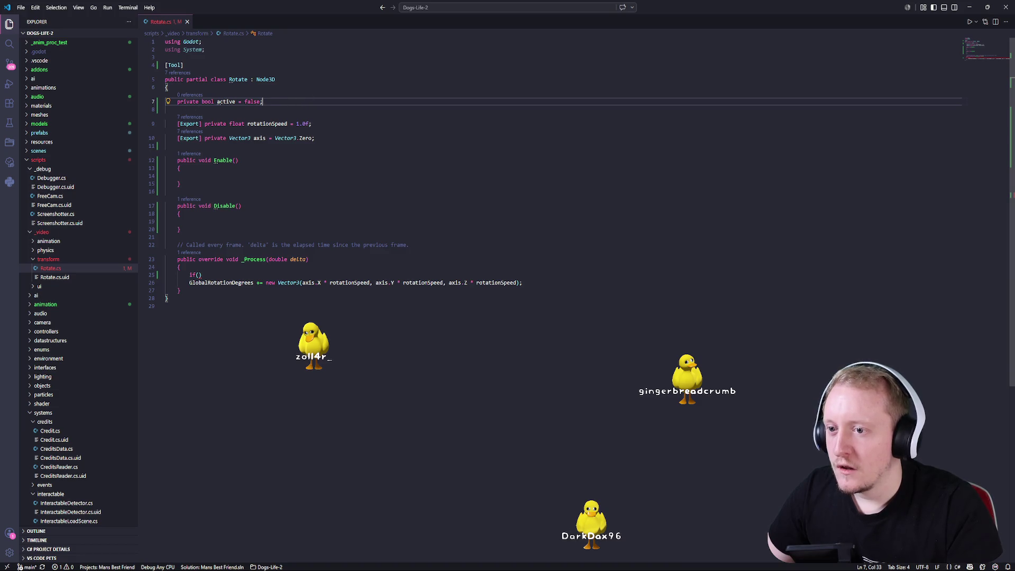
text([e)
key(BackSpace)
key(BackSpace)
key(BackSpace)
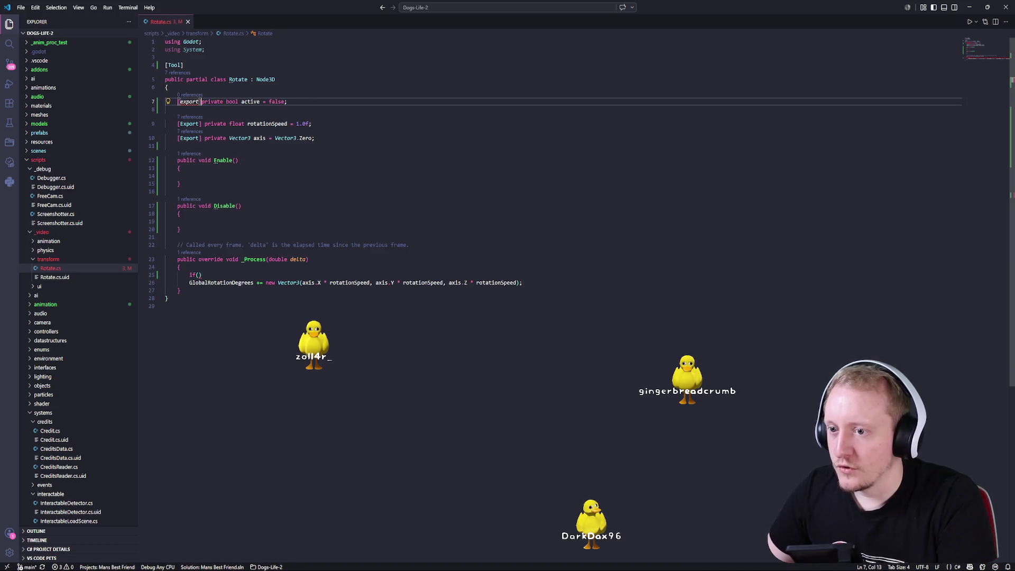
text(Export])
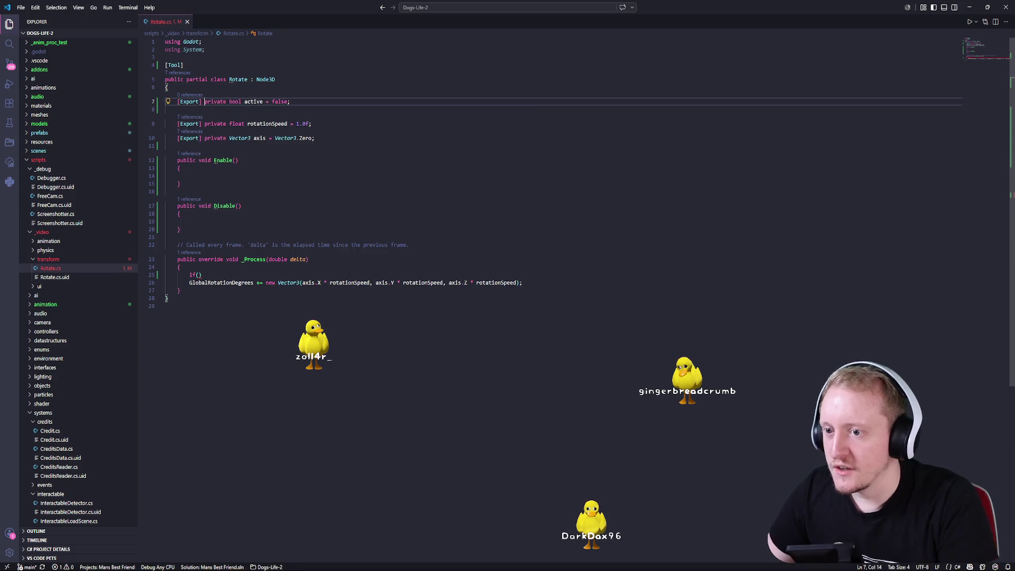
click(211, 110)
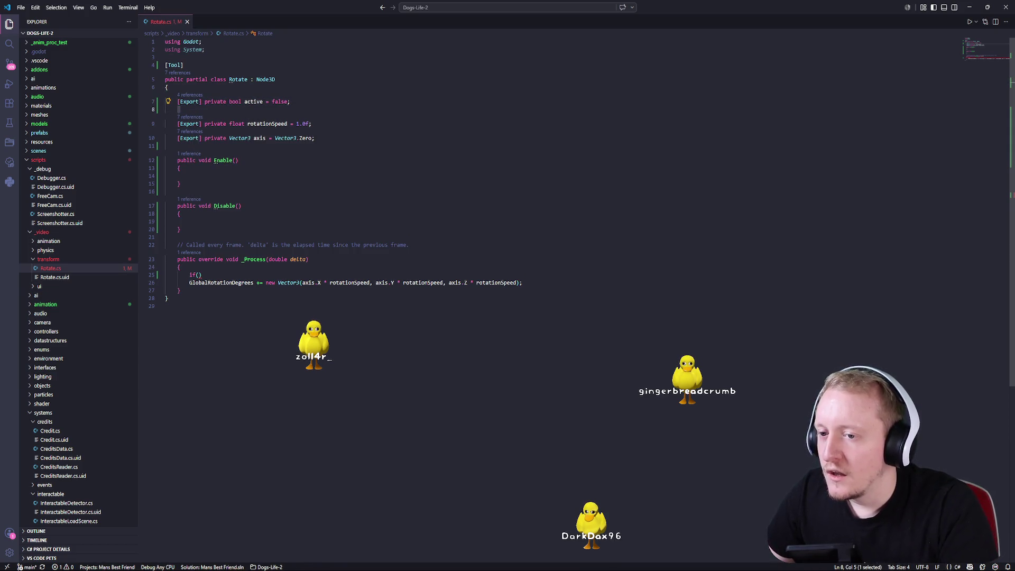
key(Delete)
key(Left)
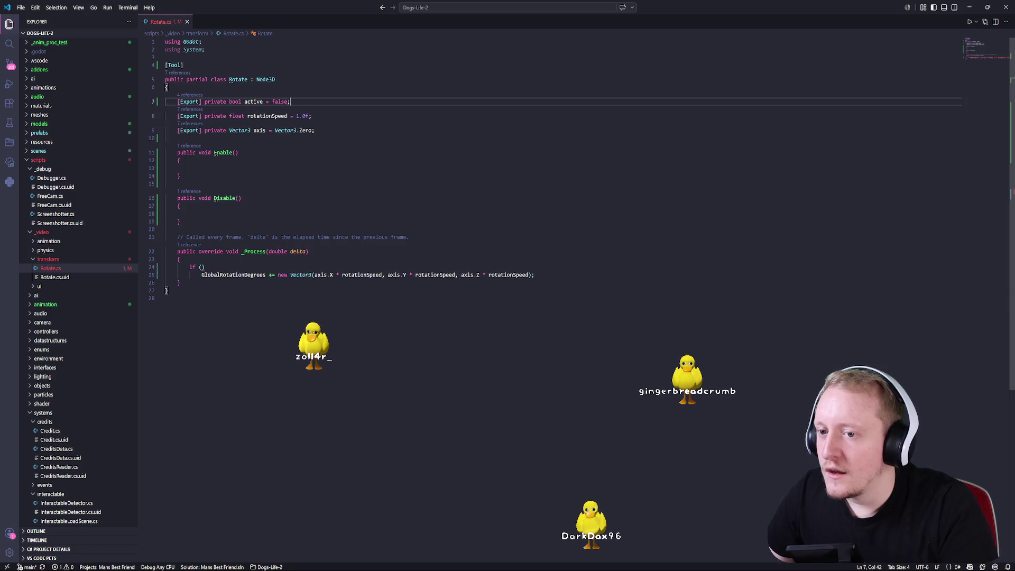
double_click(253, 101)
- Wrap the rotation line inside an if (active) { } block
click(202, 267)
text(active)
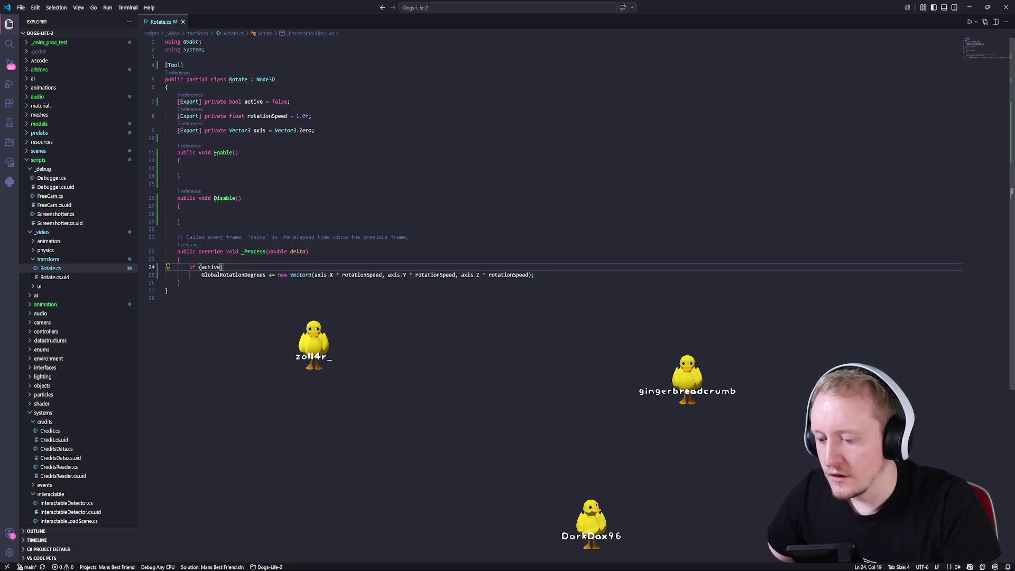
key(Return)
text({)
key(Return)
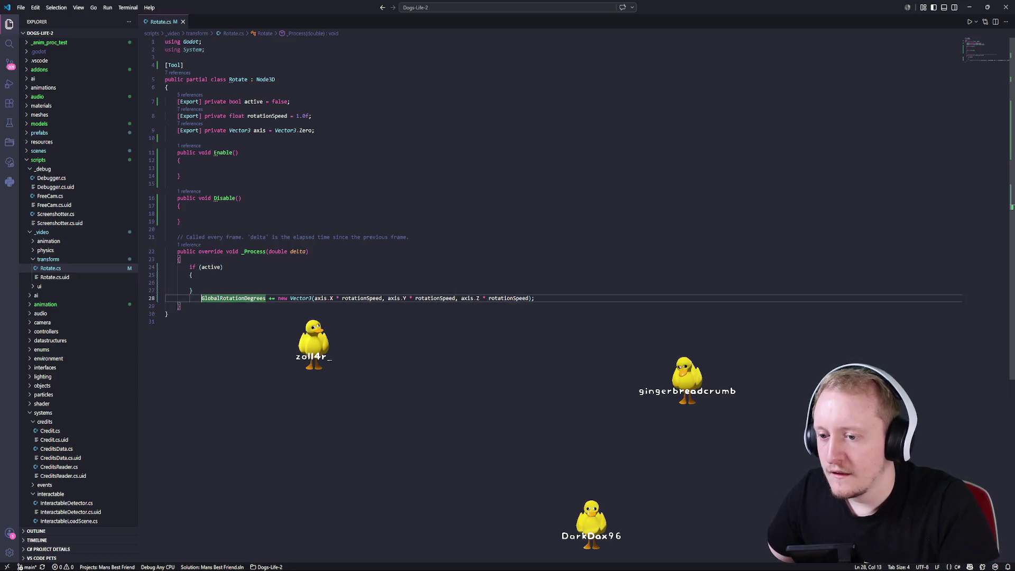
key(BackSpace)
- Make Enable() set active = true and Disable() set active = false
click(165, 168)
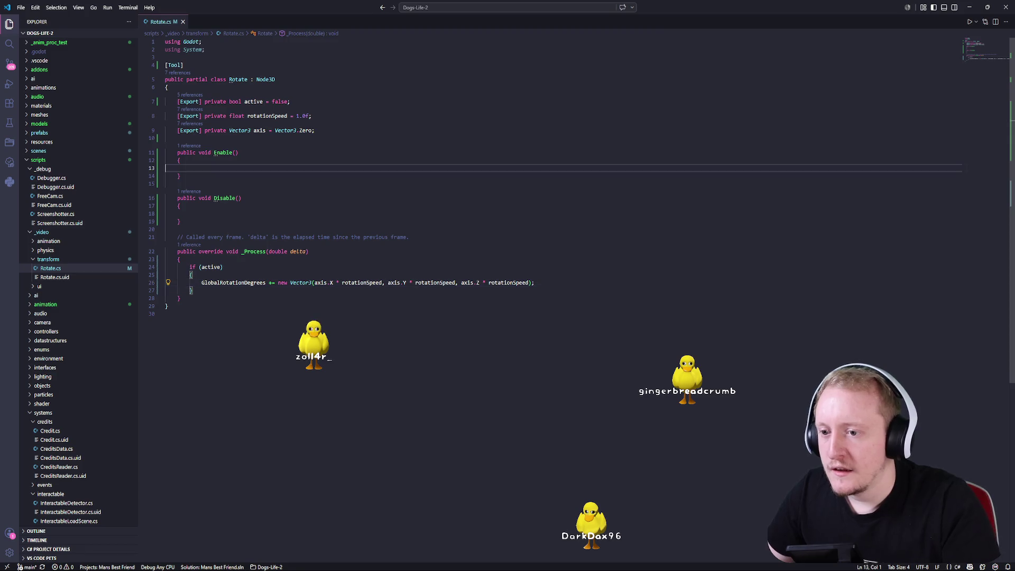
key(Tab)
key(Tab)
text(active)
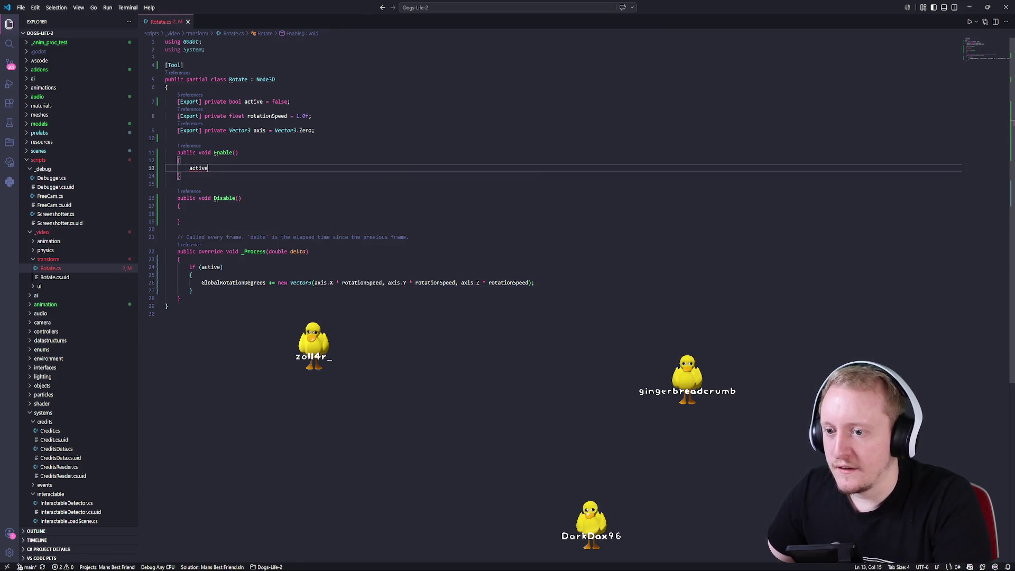
text( = true;)
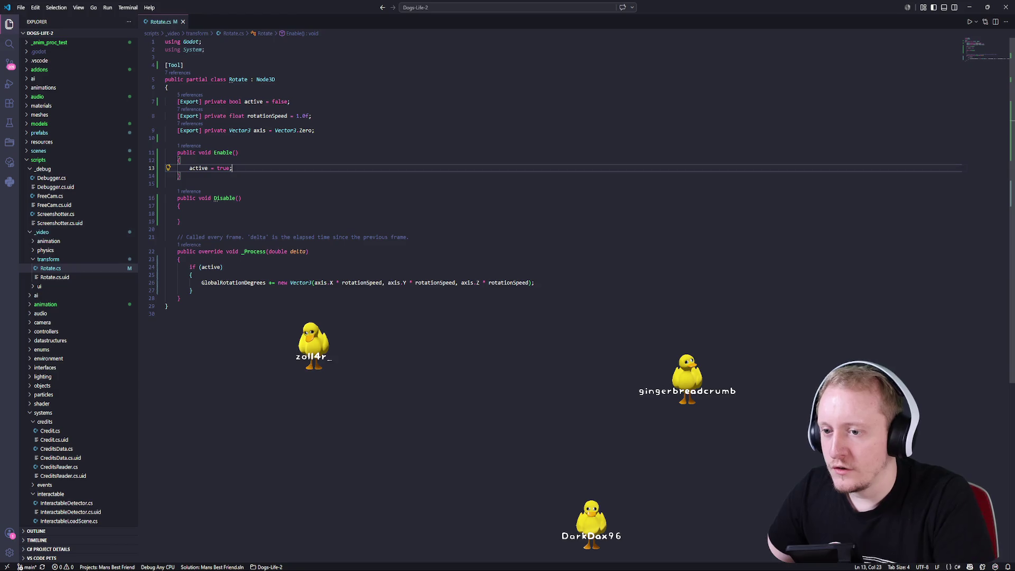
click(165, 214)
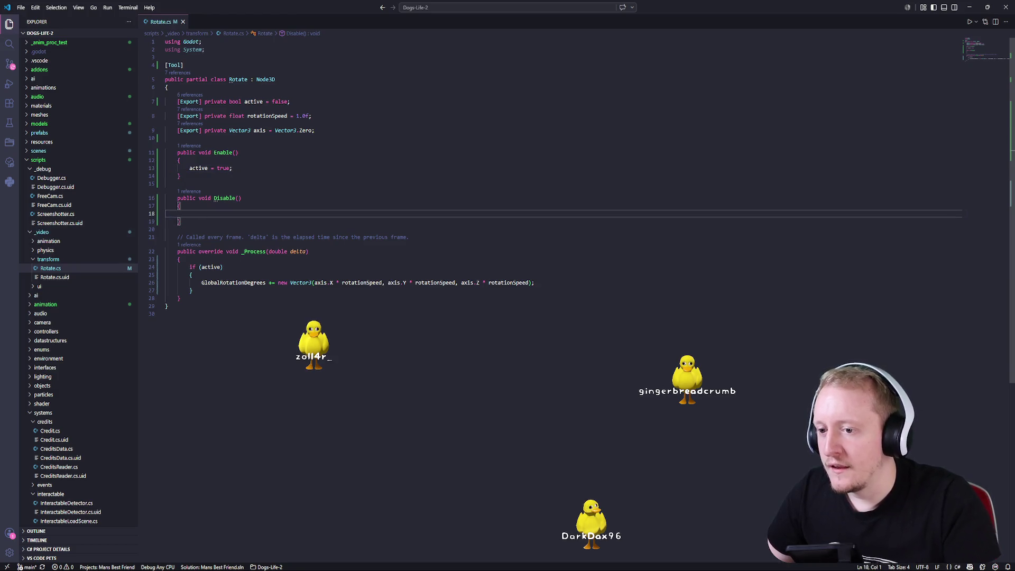
key(Tab)
key(Tab)
text(active =falser;)
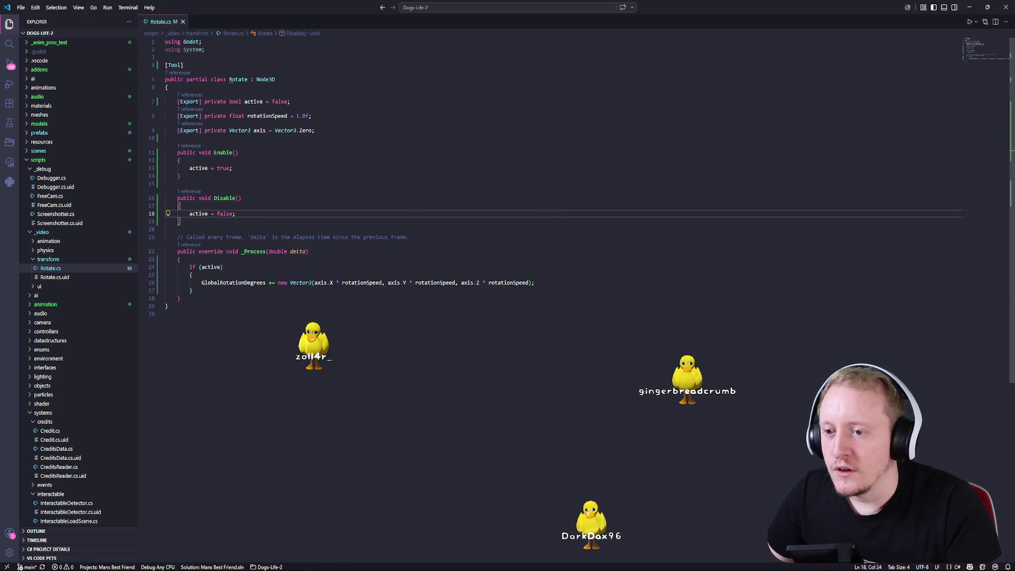
click(332, 127)
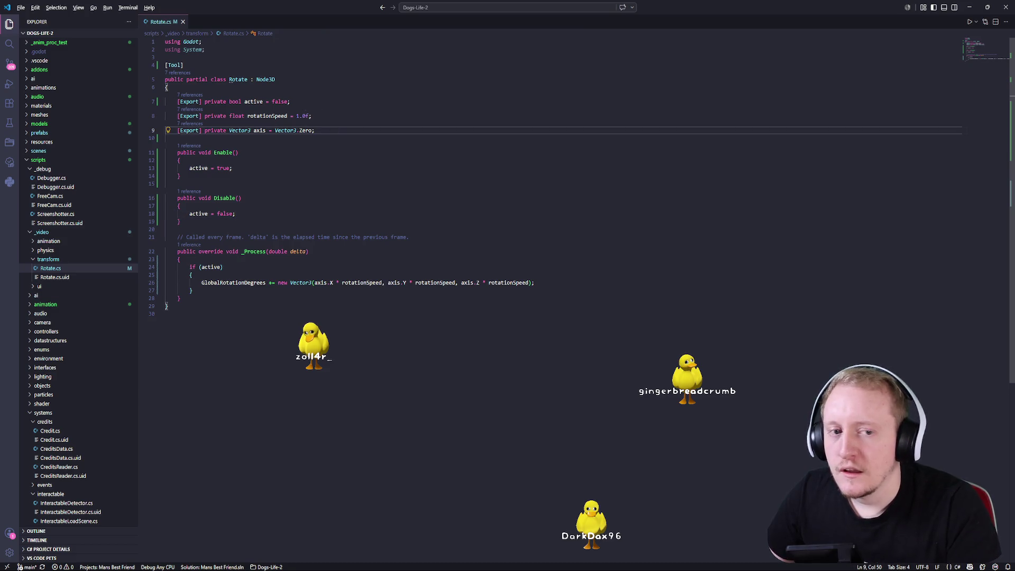
key(alt+Tab)
key(alt+Tab)
key(alt+Tab)
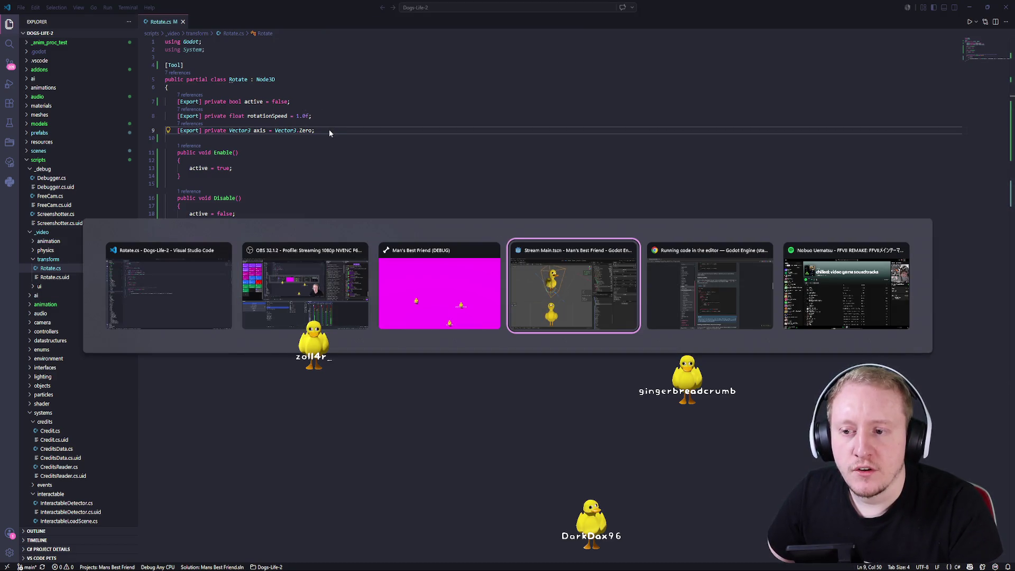
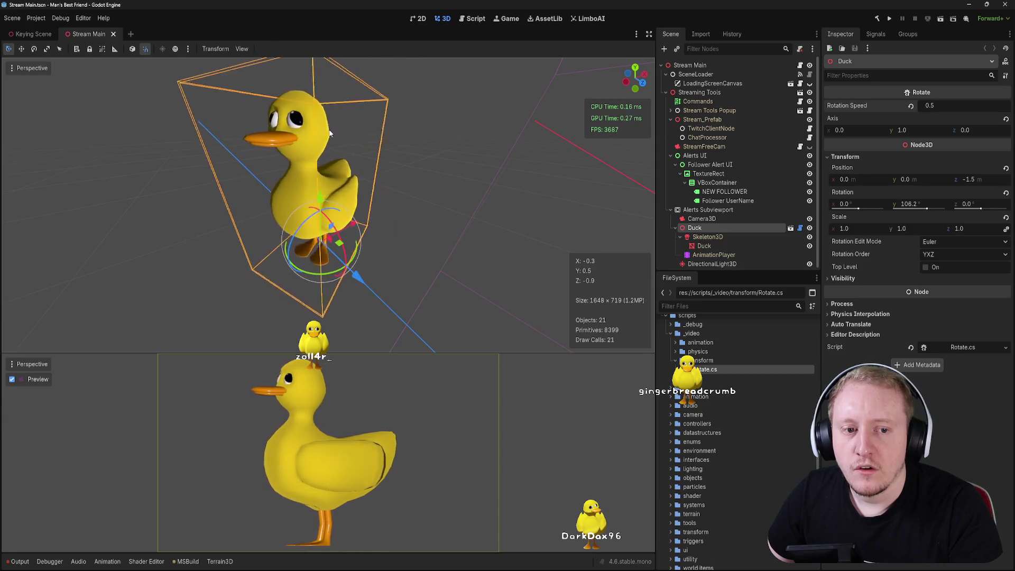
- In Rotate.cs, add 'GlobalRotationDegrees = Vector3.Up * 120' inside Disable()
key(alt+Tab)
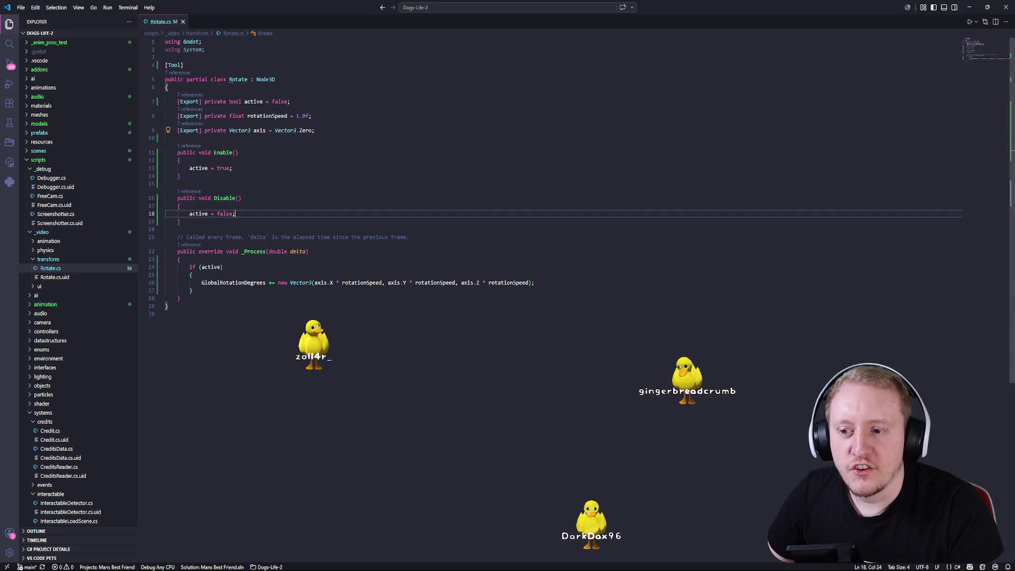
key(ctrl+shift+Return)
text(GlobalRotation)
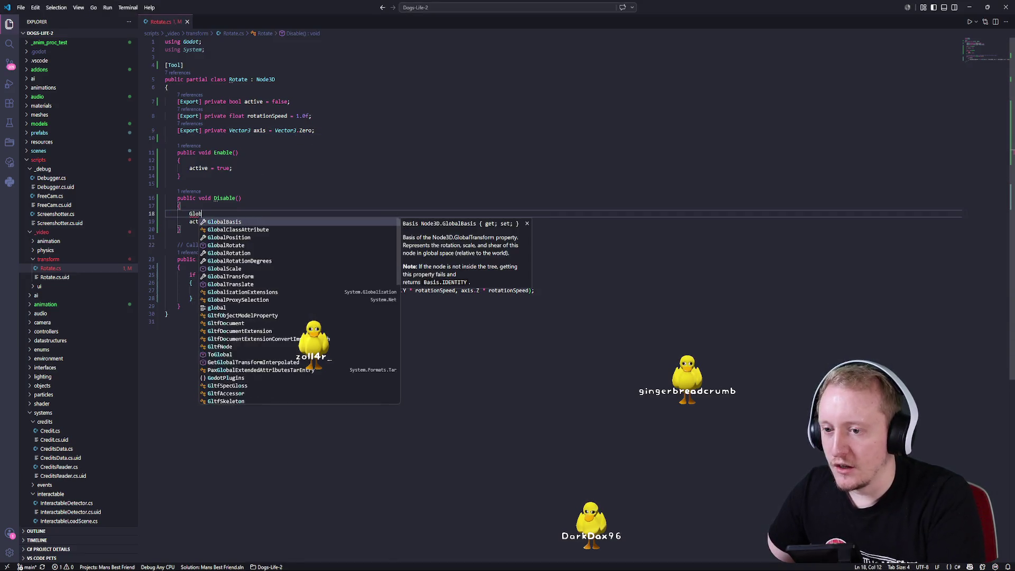
key(Escape)
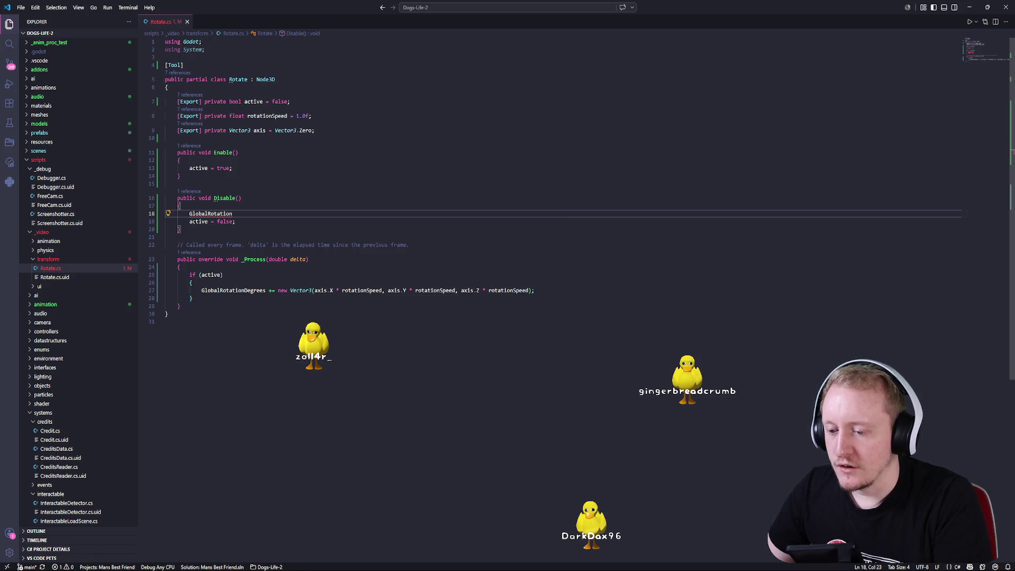
text(D)
key(Tab)
text(= )
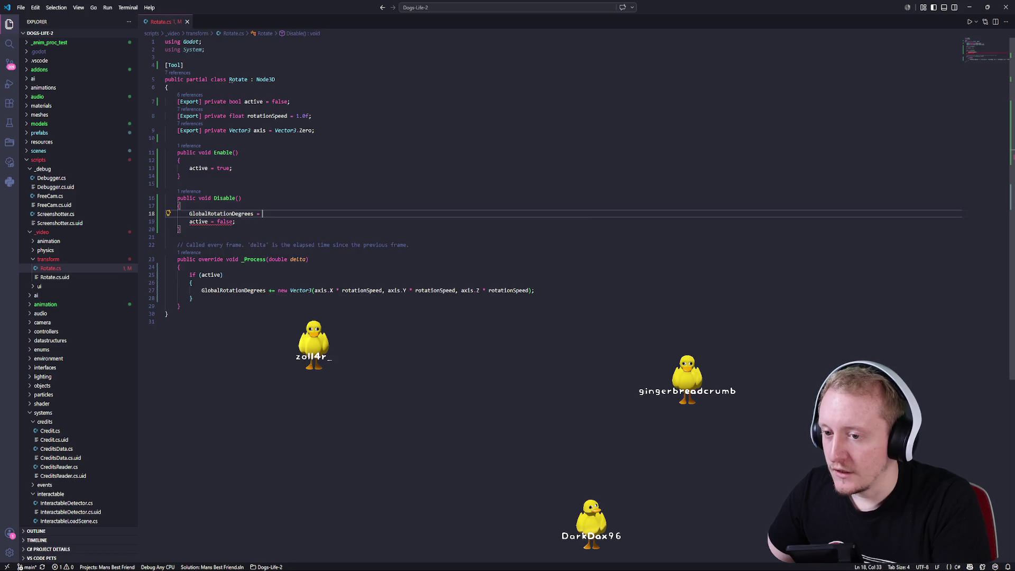
text(G)
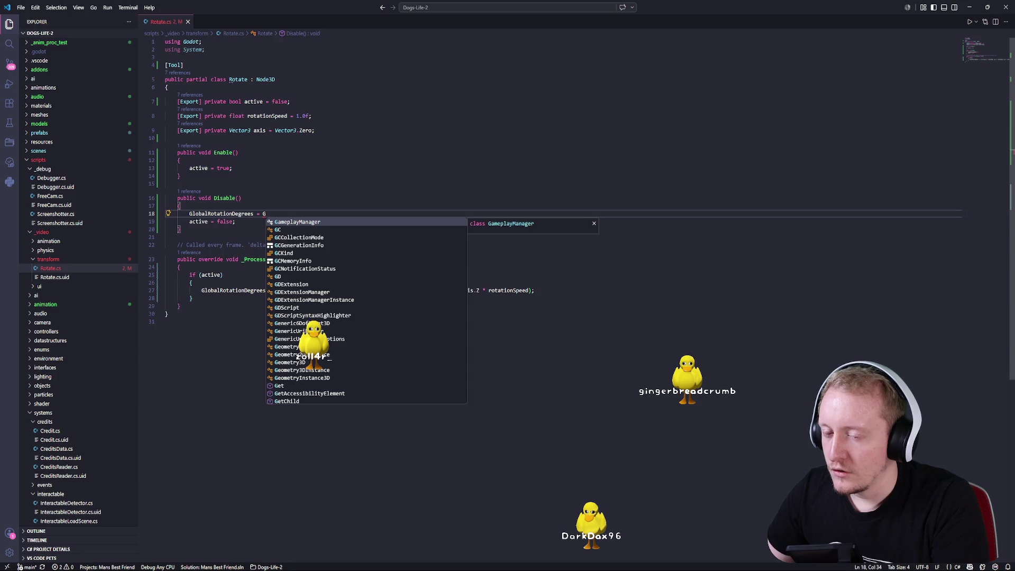
key(BackSpace)
text(new)
key(BackSpace)
key(BackSpace)
key(BackSpace)
text(Vector3.Up * 1)
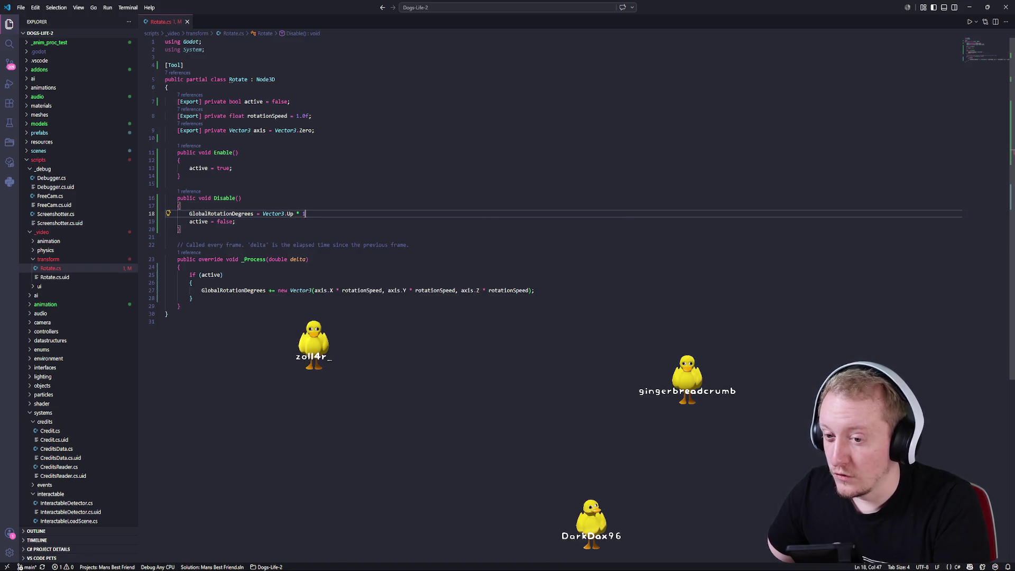
- Move the rotation reset line below 'active = false;' in Disable()
key(alt+Tab)
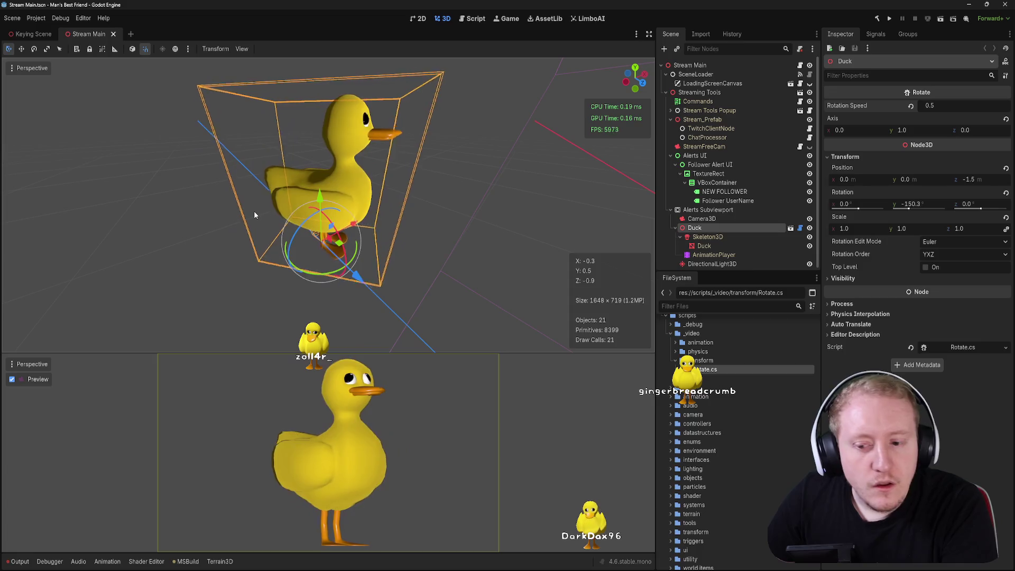
key(alt+Tab)
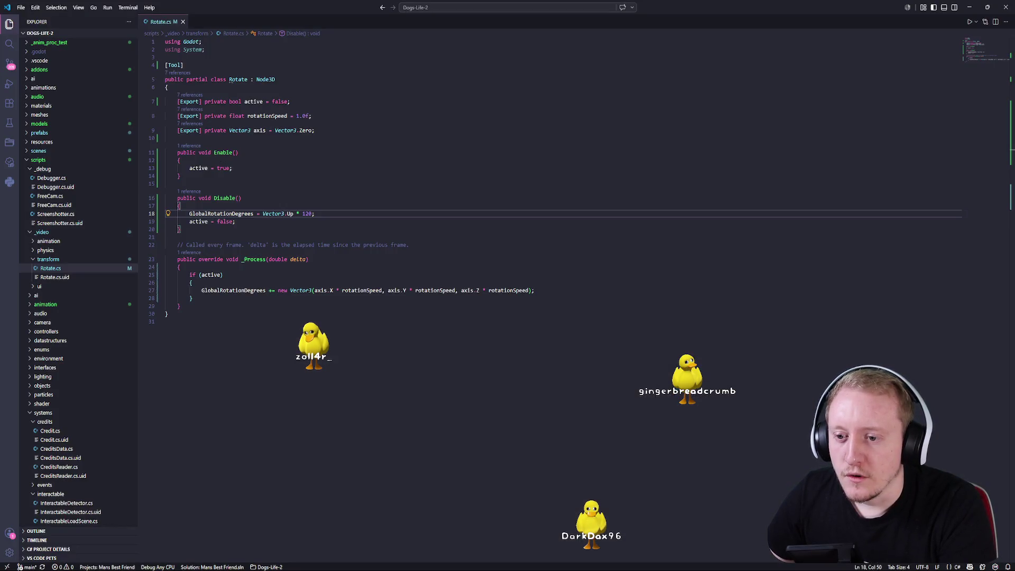
key(alt+Down)
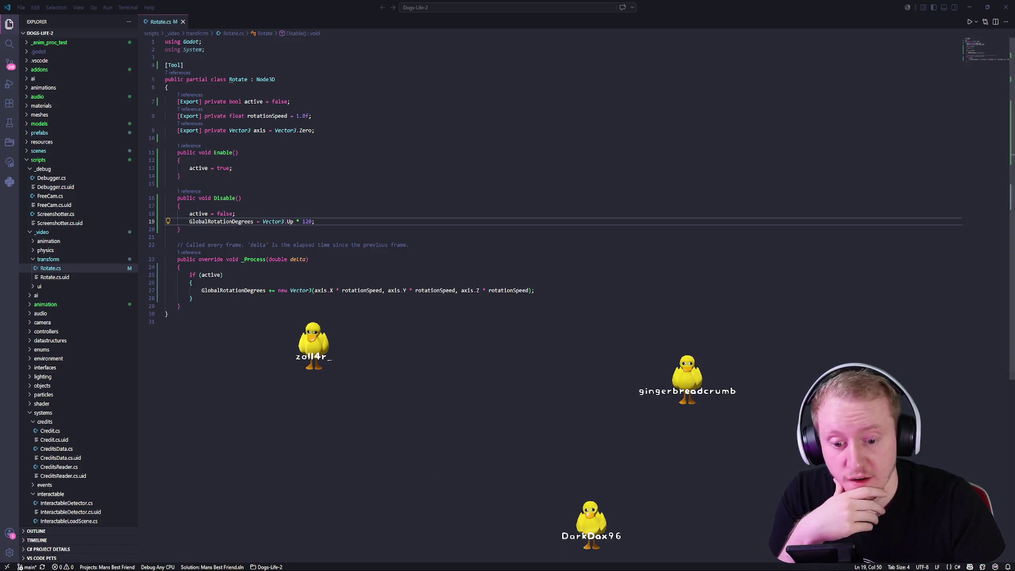
mouse_move(666, 570)
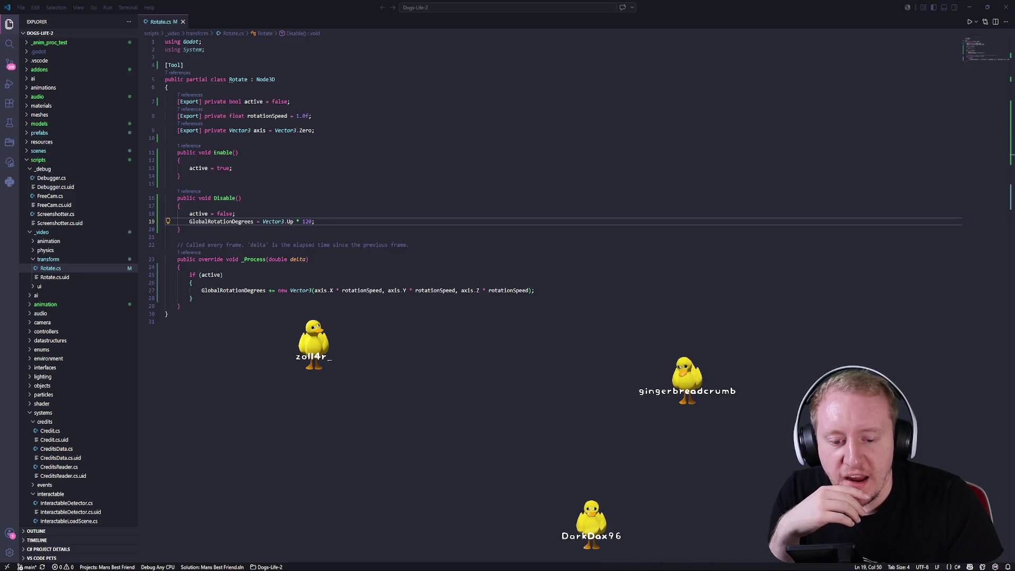
key(alt+Tab)
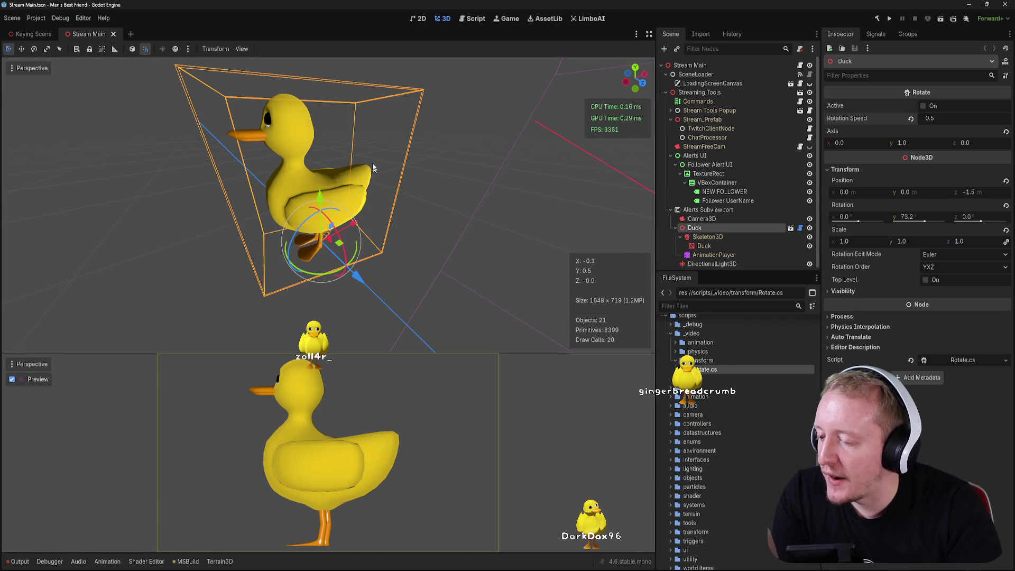
- Toggle the Duck's Rotate Active checkbox on, then off to stop it near 159° Y
click(925, 106)
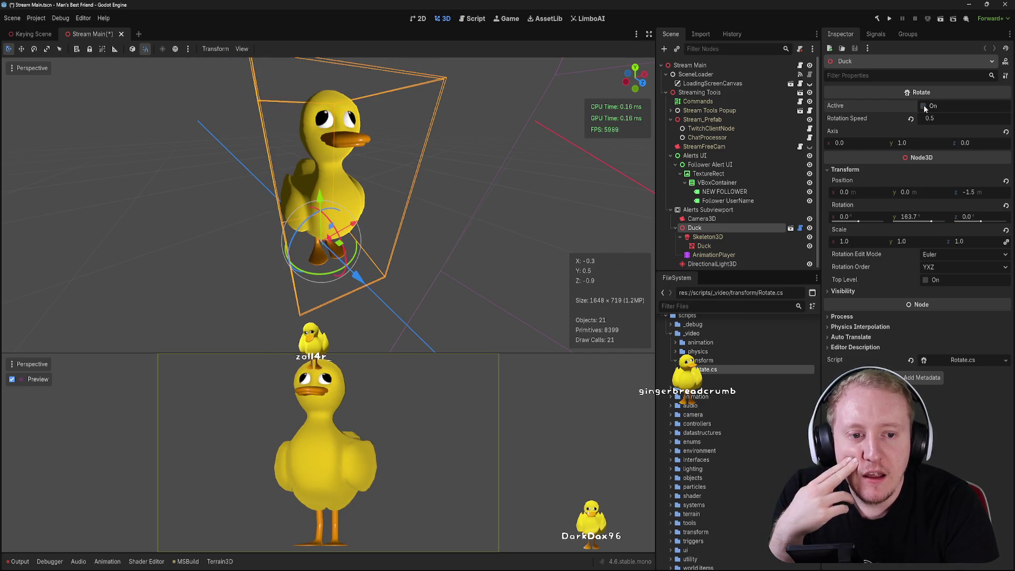
click(924, 106)
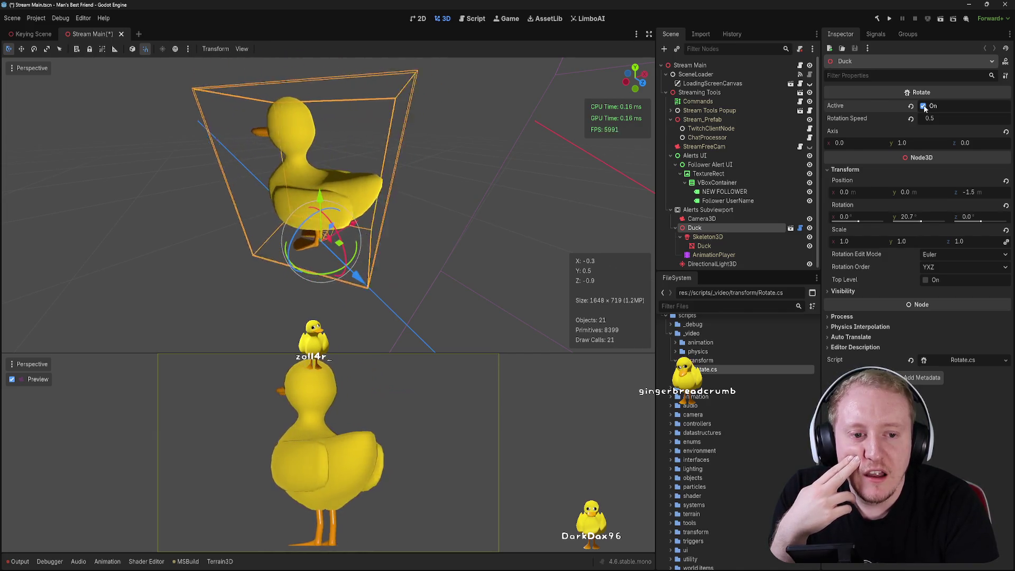
click(924, 106)
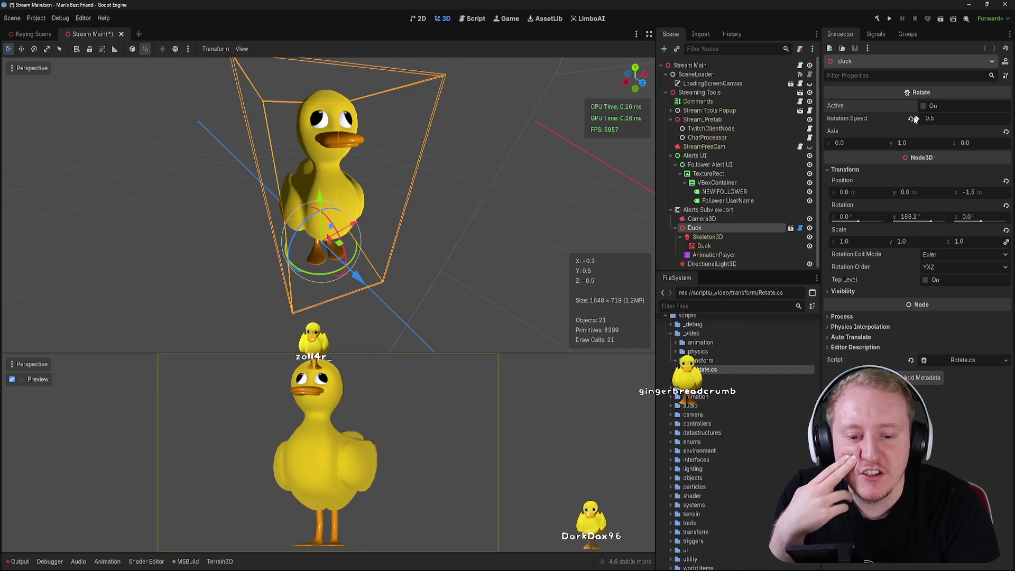
key(alt+Tab)
text(0)
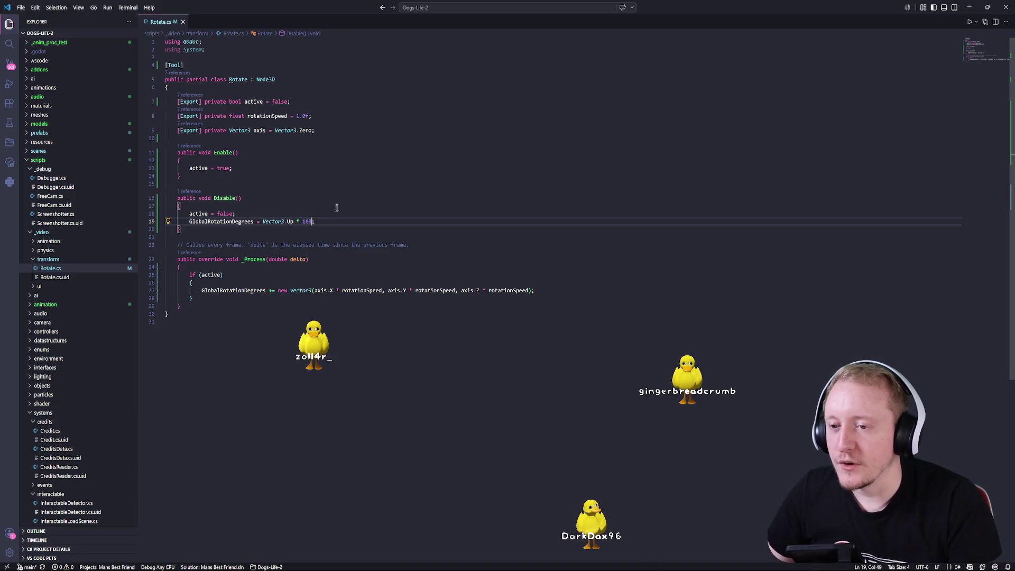
- Add '[Export] private float defaultYRotation = 160.0f;' below the active field
click(330, 131)
key(Up)
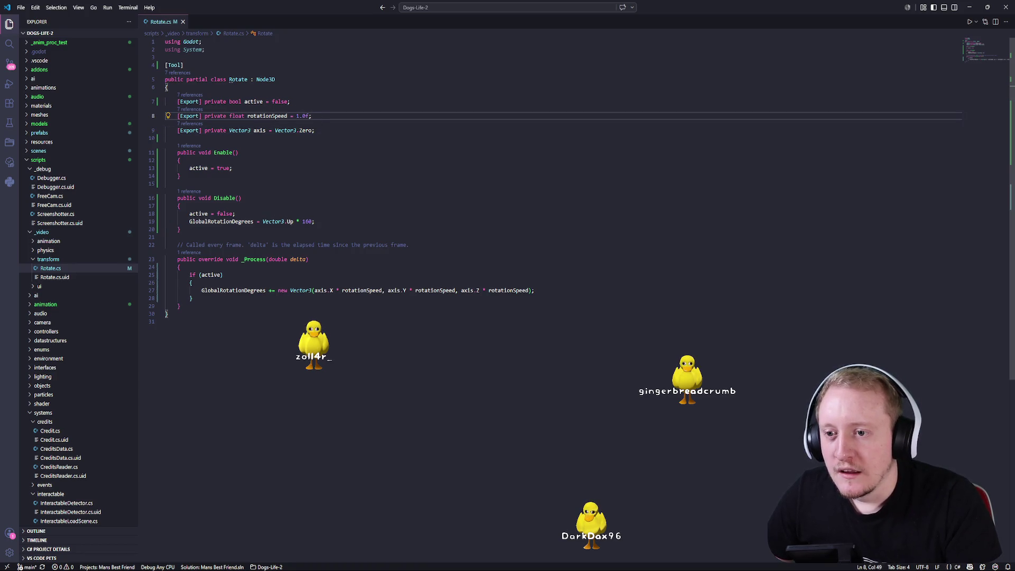
key(Up)
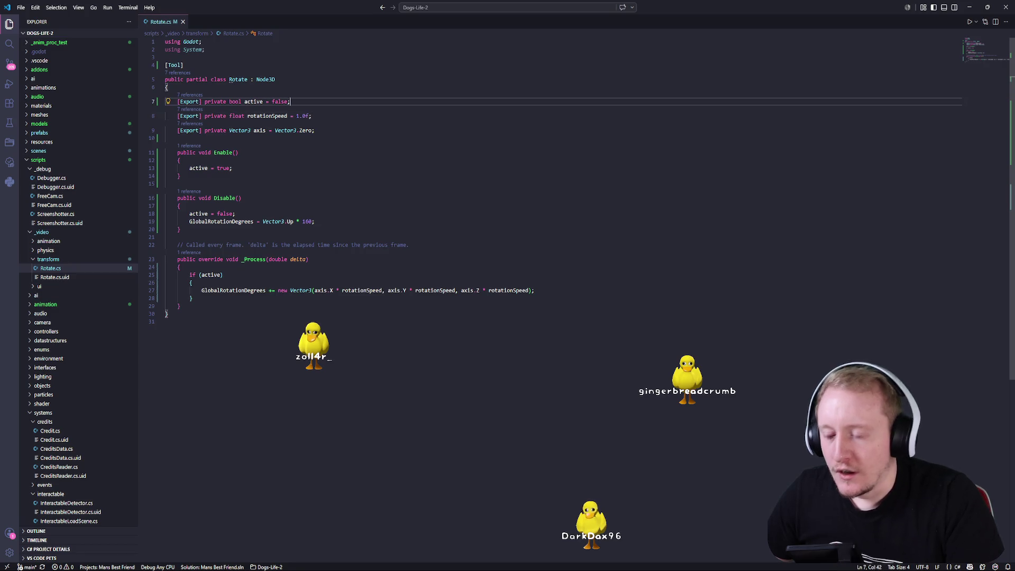
key(Return)
text([Export] pr)
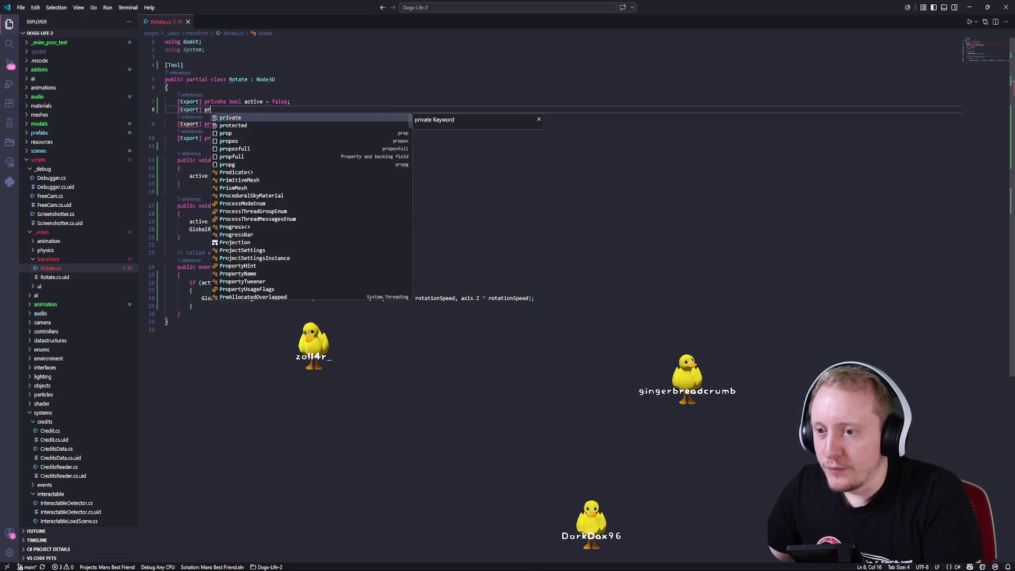
text(ivate float )
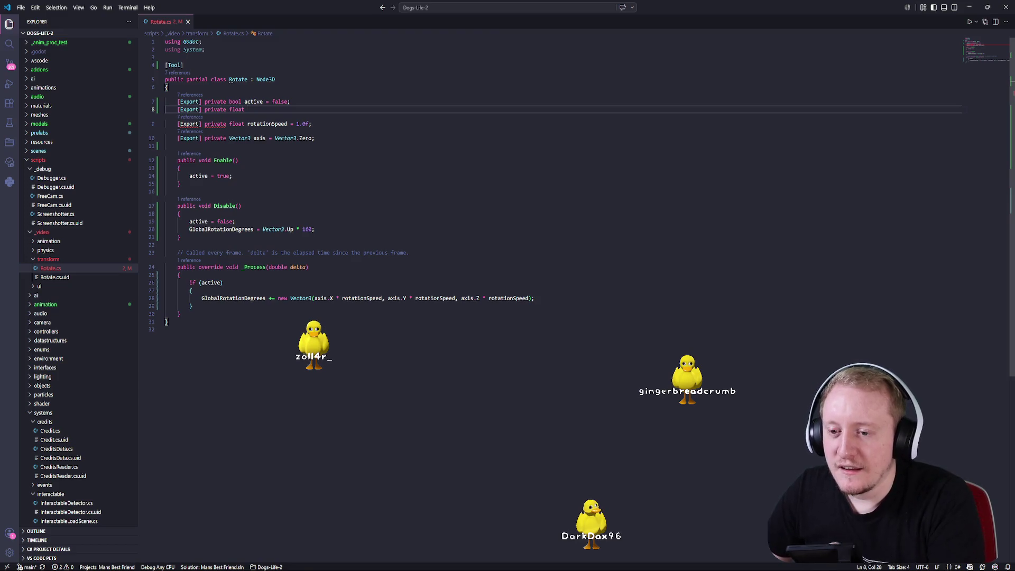
text(default)
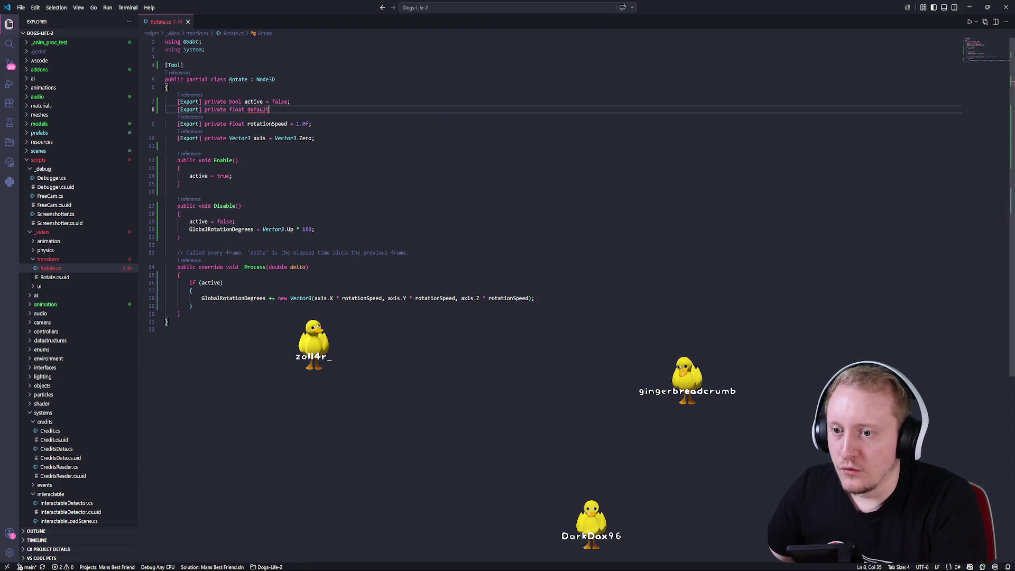
text(YRota)
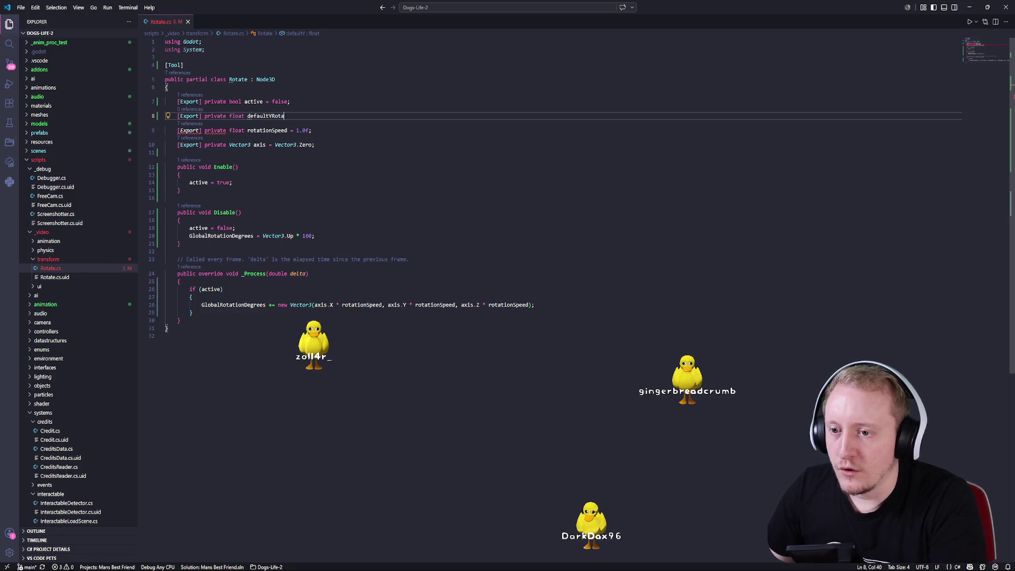
text(tion = 160)
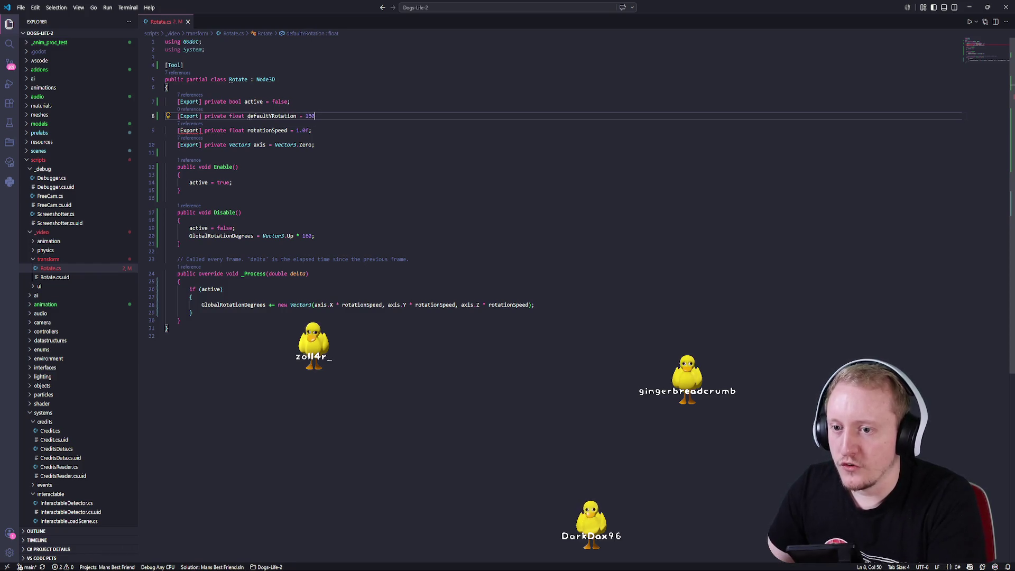
text(;)
double_click(307, 236)
text(1)
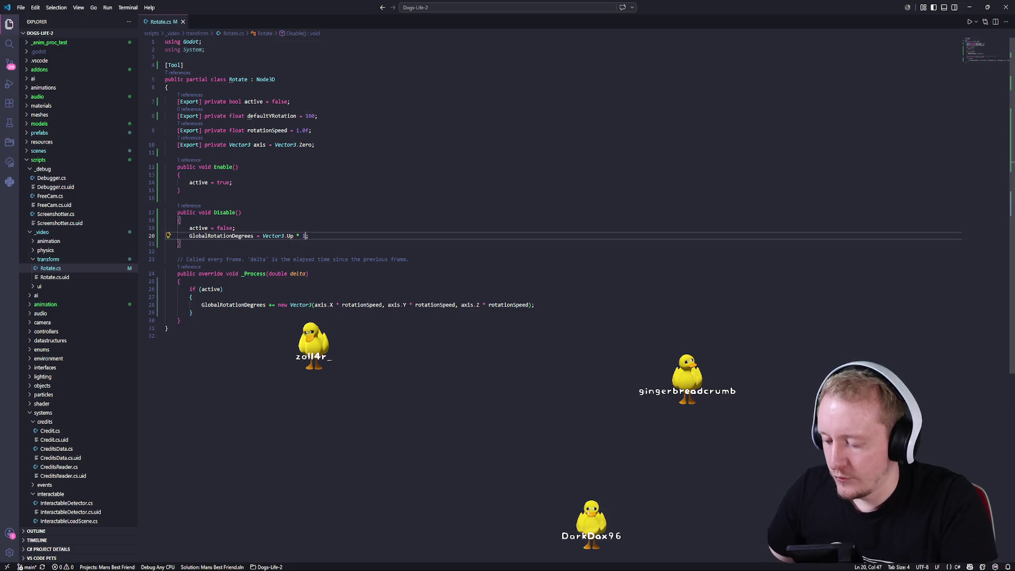
text(60)
click(314, 116)
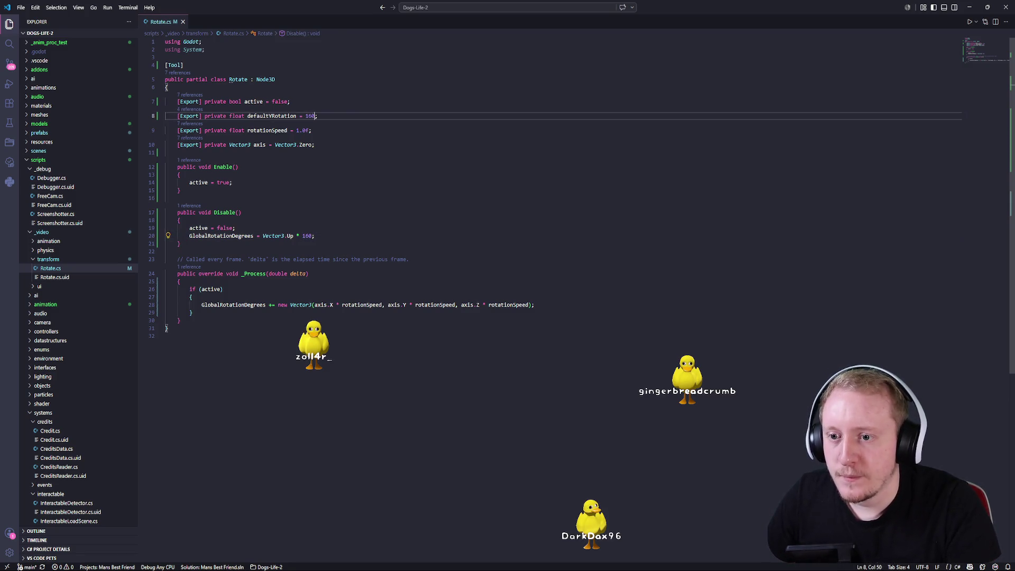
text(.0f)
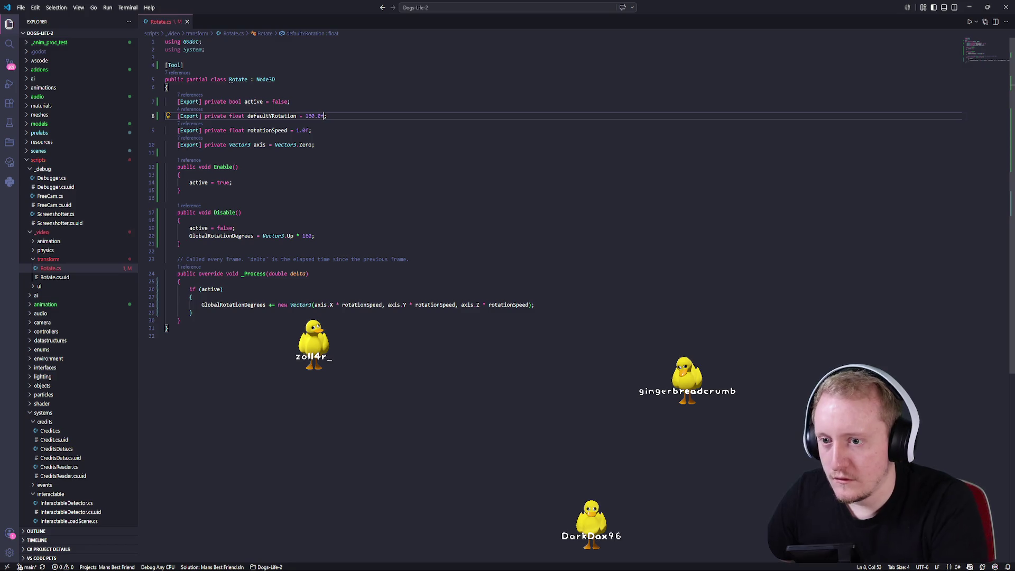
key(End)
- Replace the hard-coded 160 in Disable() with defaultYRotation
double_click(307, 235)
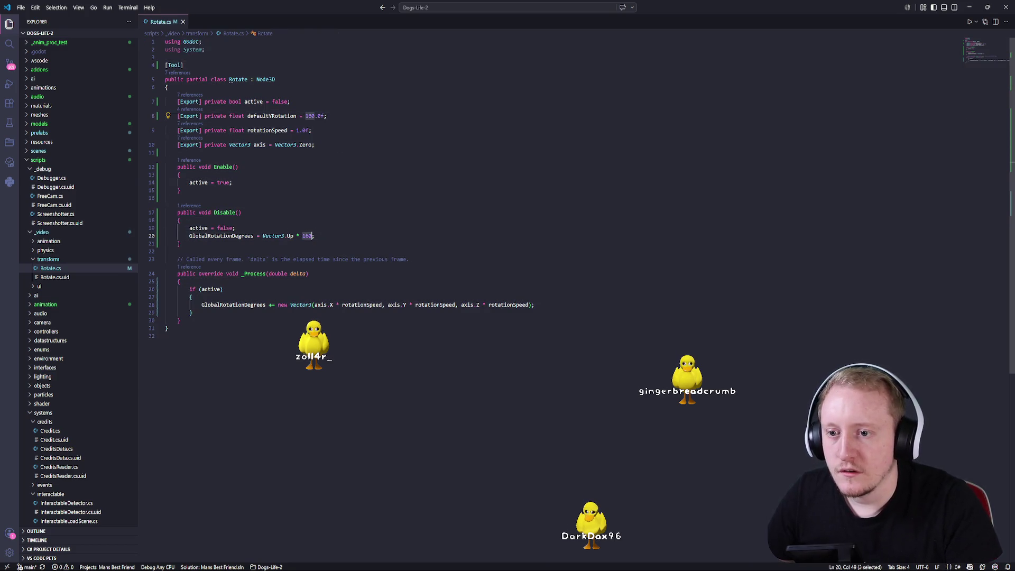
text(def)
key(Tab)
click(375, 231)
key(alt+Tab)
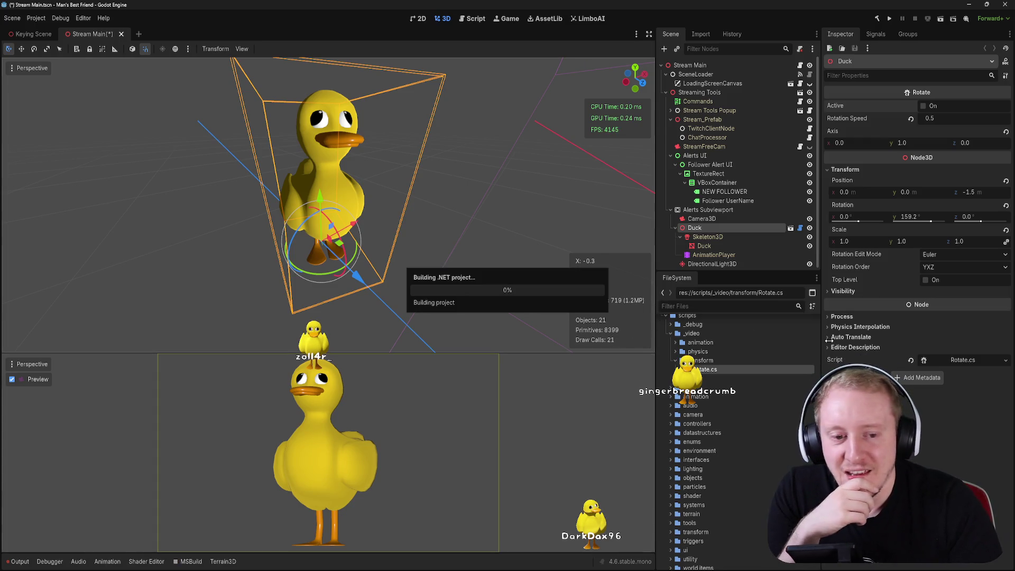
- Test the Duck's Active toggle on and off, then save the scene
click(924, 106)
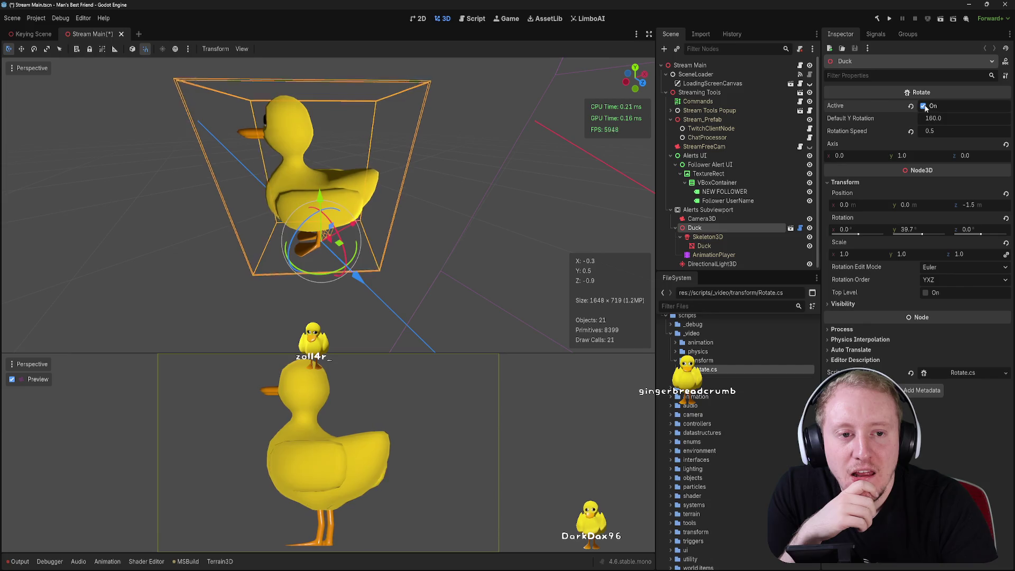
click(925, 106)
right_click(703, 370)
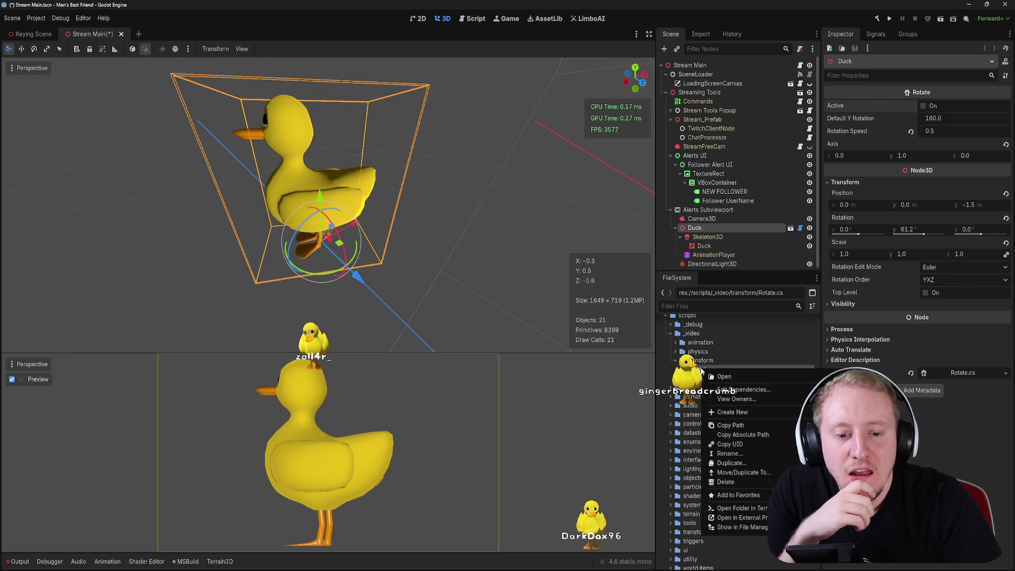
key(Escape)
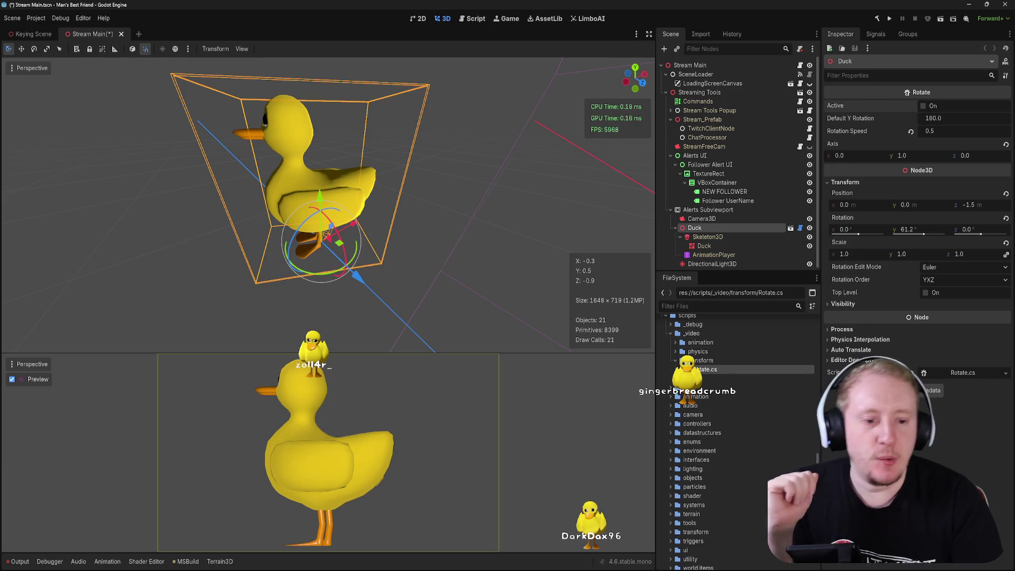
key(ctrl+s)
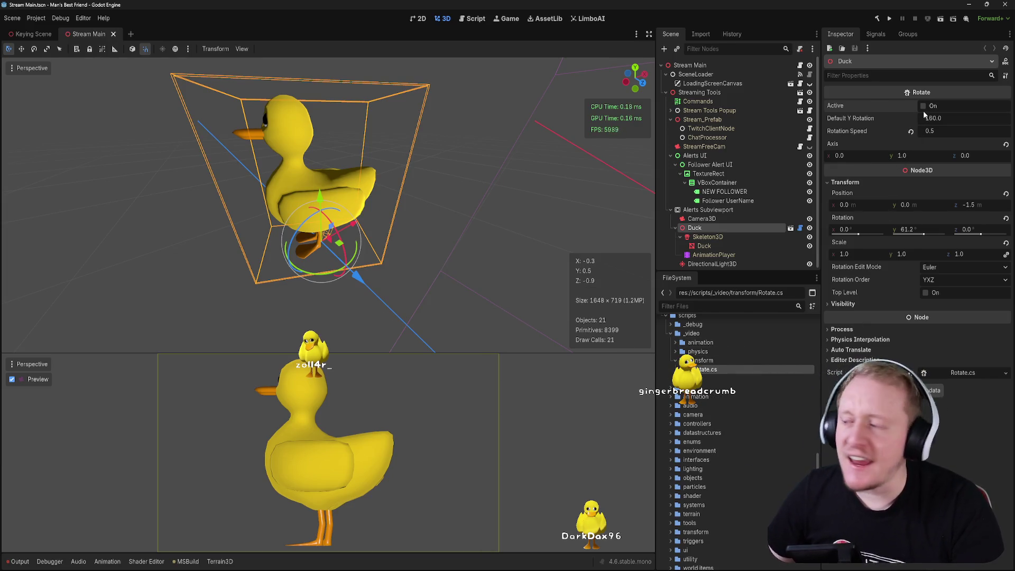
- Set the Duck's Rotation Y to 160 and save the scene
drag(908, 229, 933, 230)
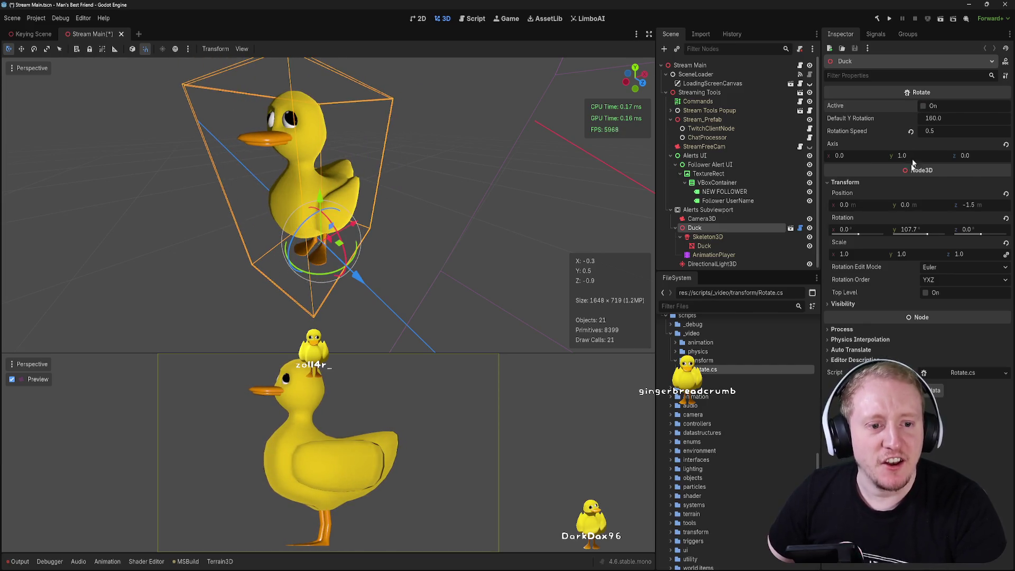
text(160)
key(Return)
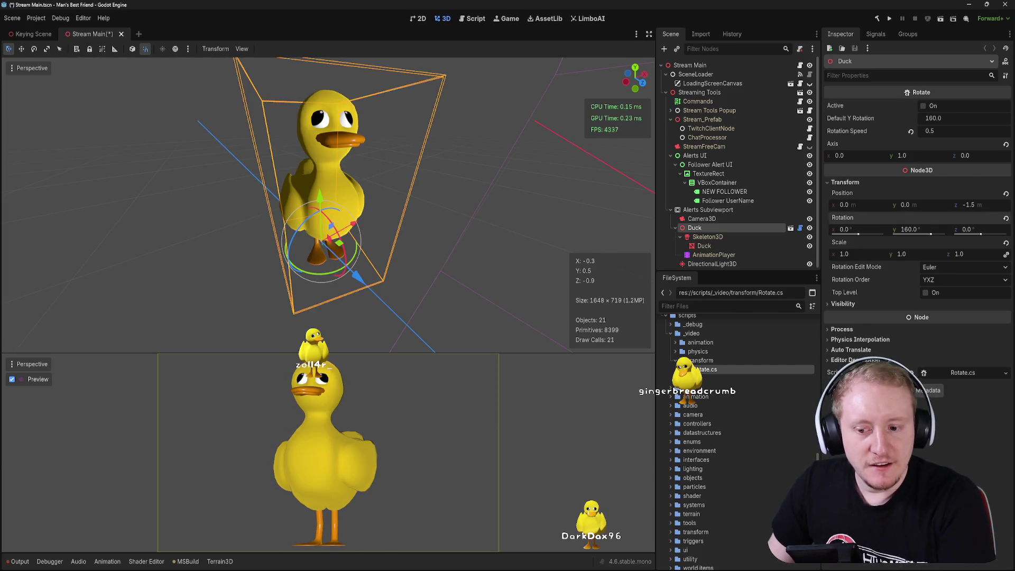
key(ctrl+s)
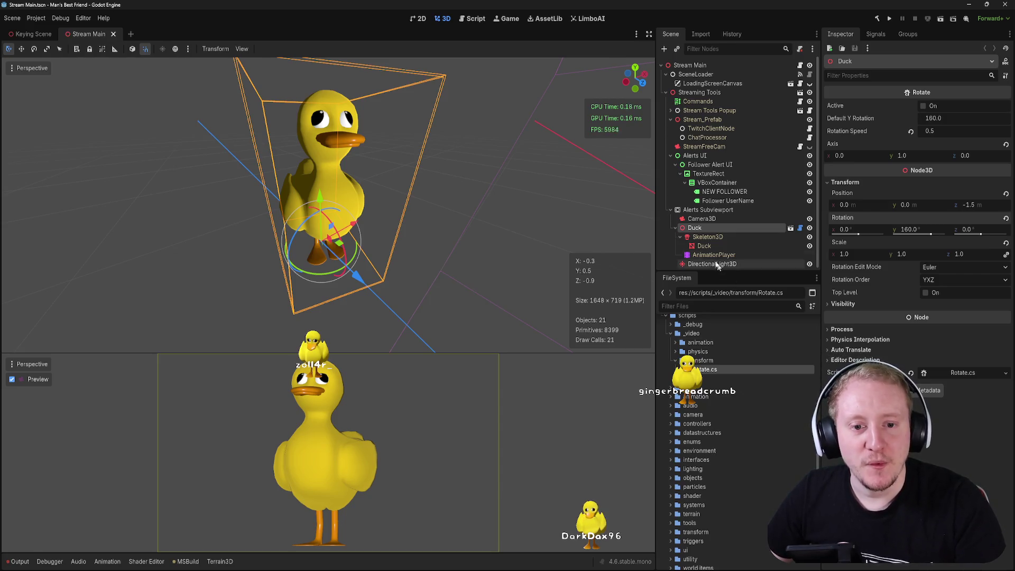
scroll(695, 193, down, 1)
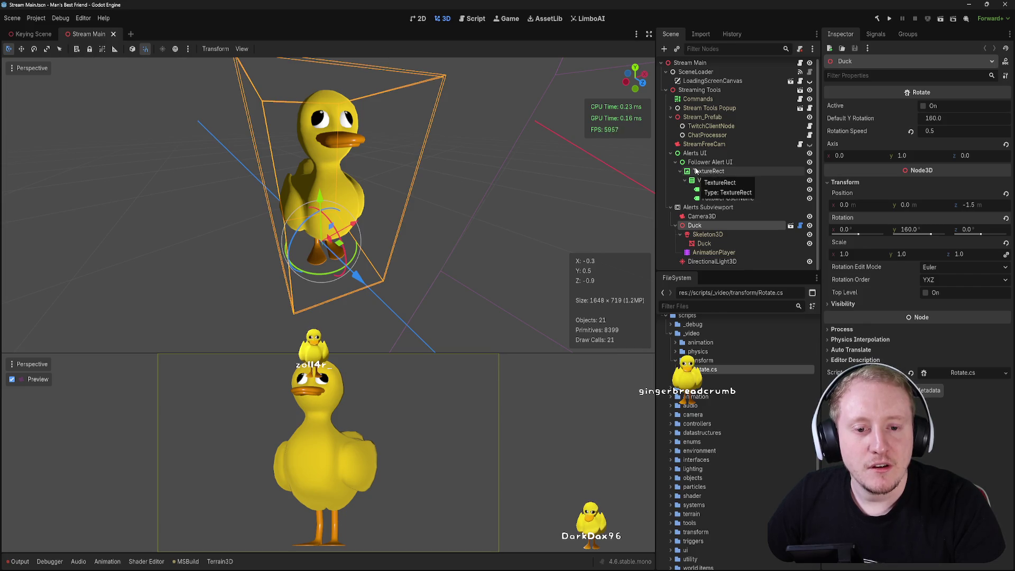
- Move Alerts Subviewport under Follower Alert UI in the 2D view and save
click(670, 153)
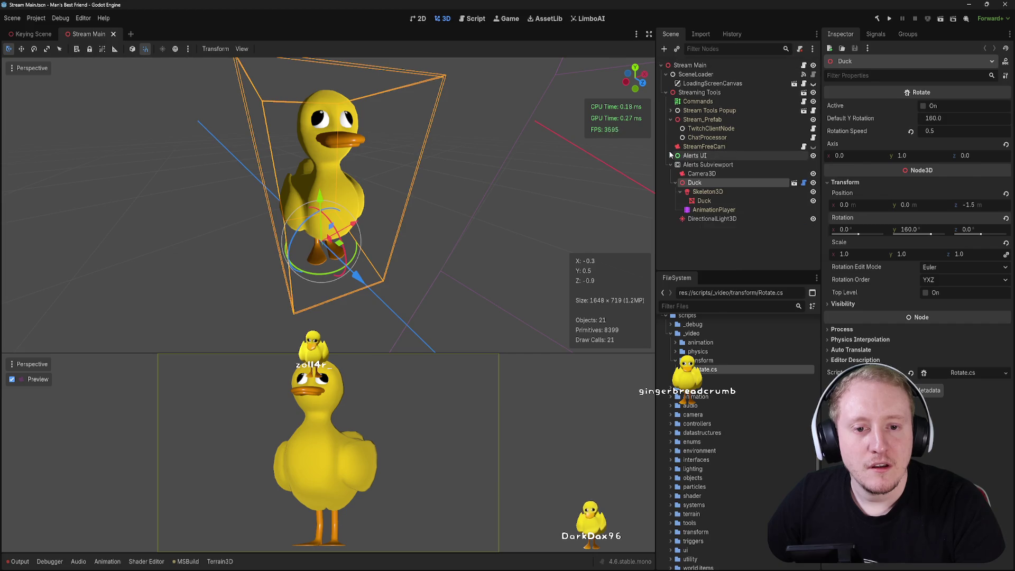
click(670, 156)
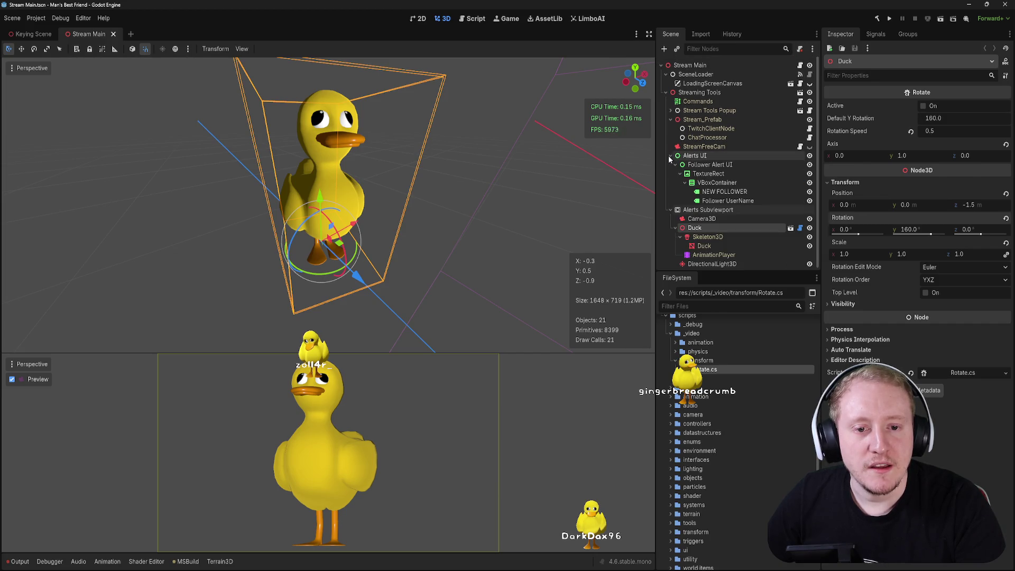
drag(681, 210, 694, 168)
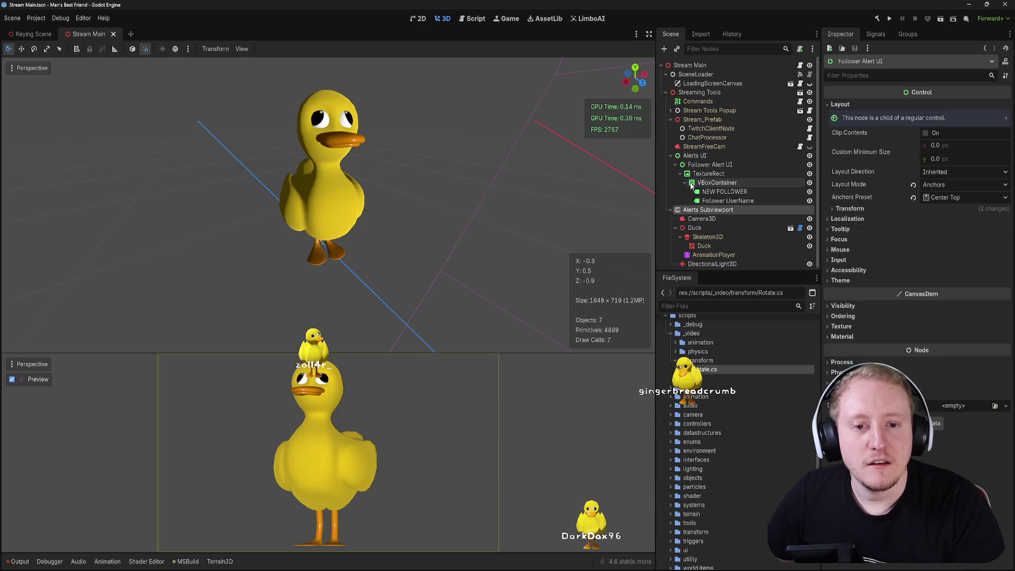
key(ctrl+F1)
scroll(487, 114, down, 5)
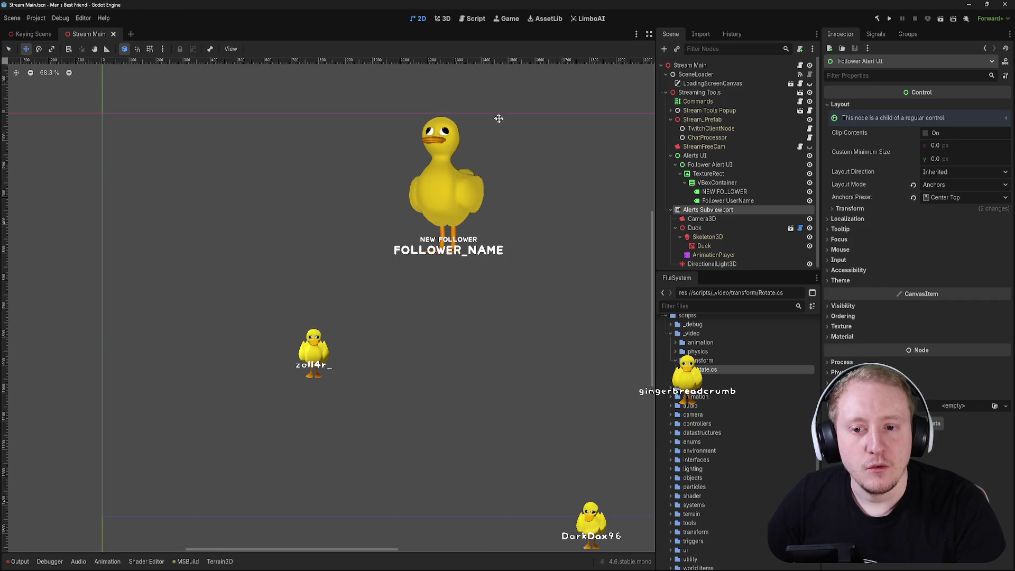
mouse_move(688, 212)
mouse_down()
mouse_move(695, 159)
mouse_move(699, 166)
mouse_up()
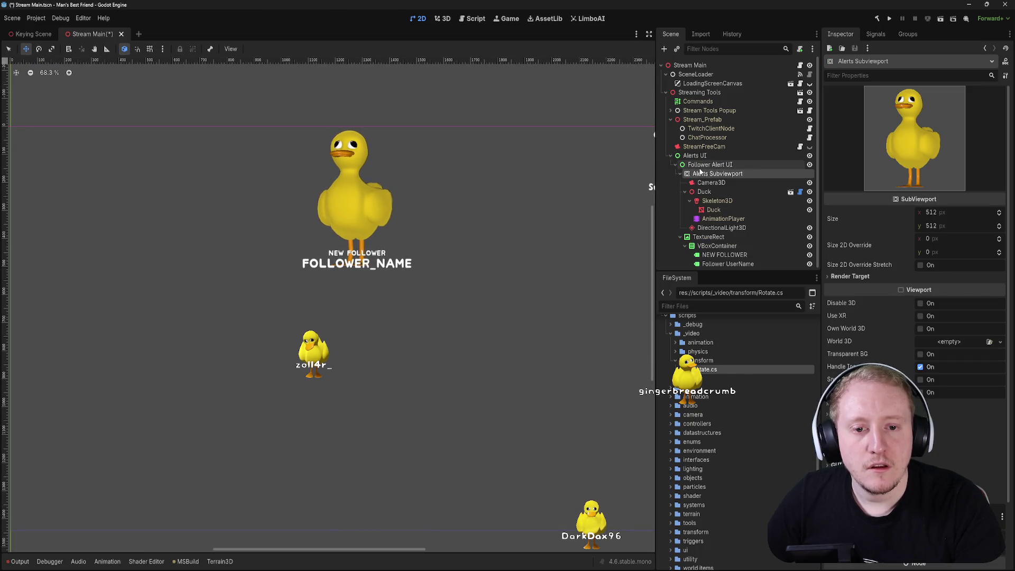
click(675, 165)
click(676, 165)
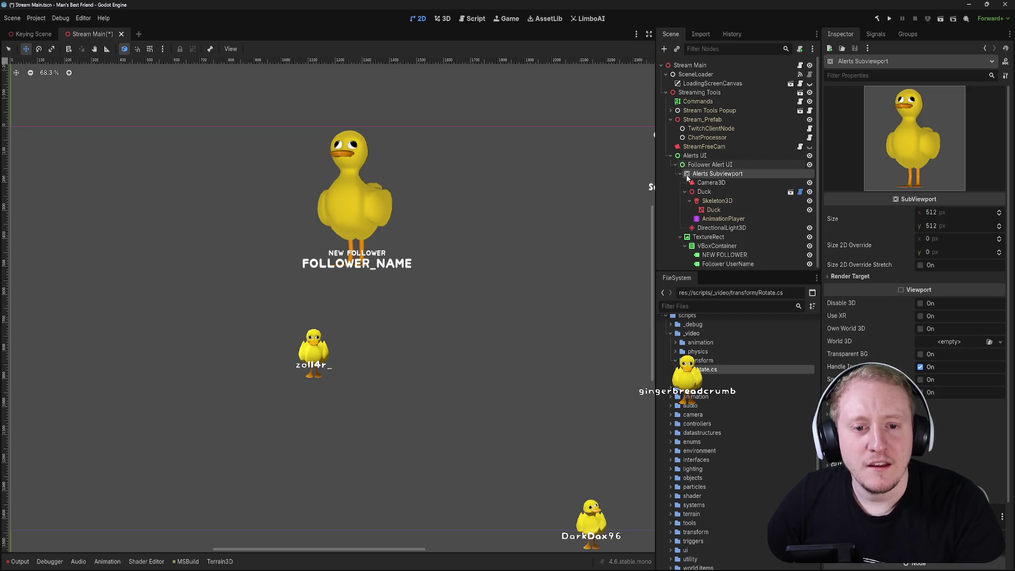
key(ctrl+s)
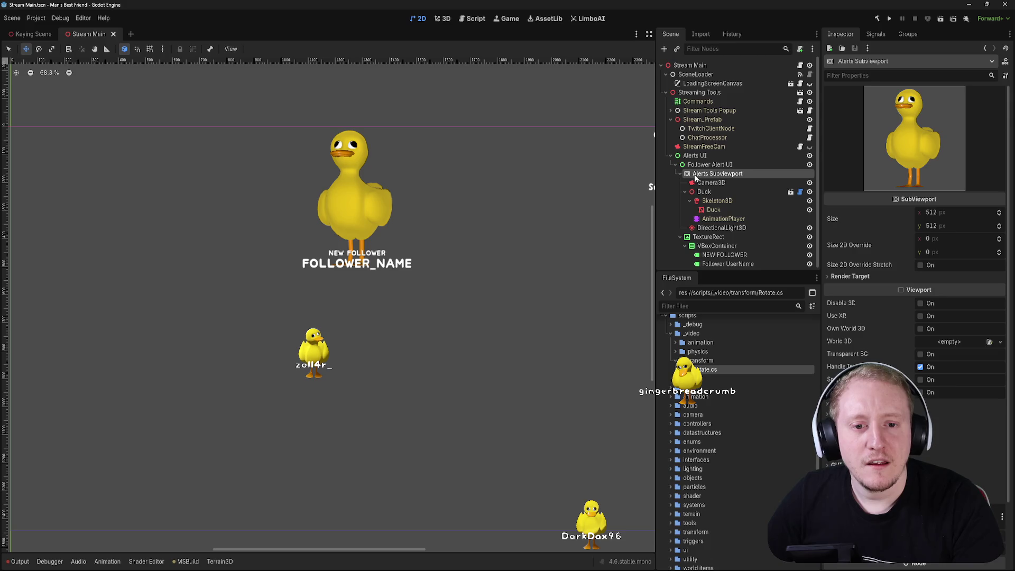
click(675, 165)
click(675, 165)
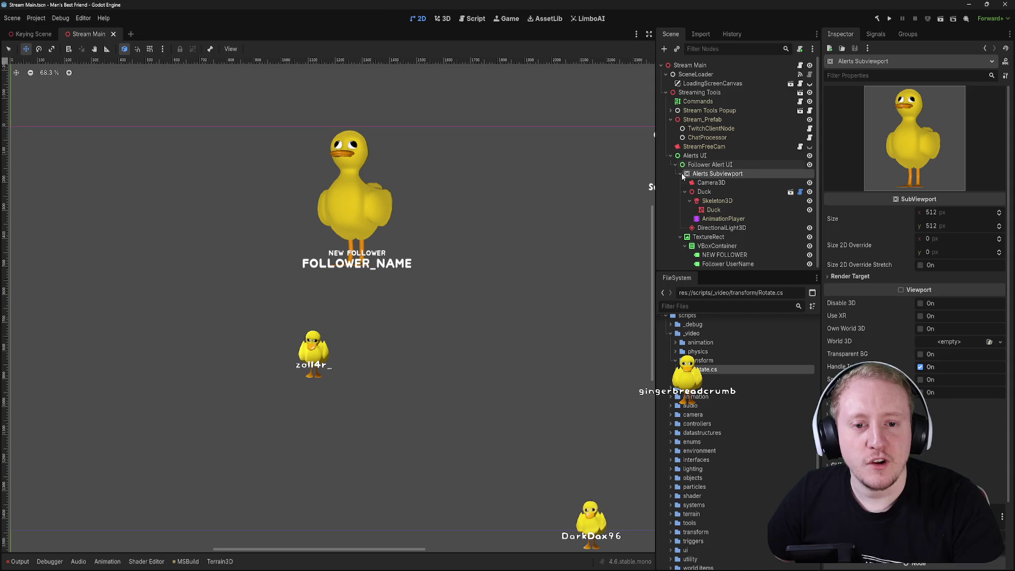
scroll(676, 173, down, 1)
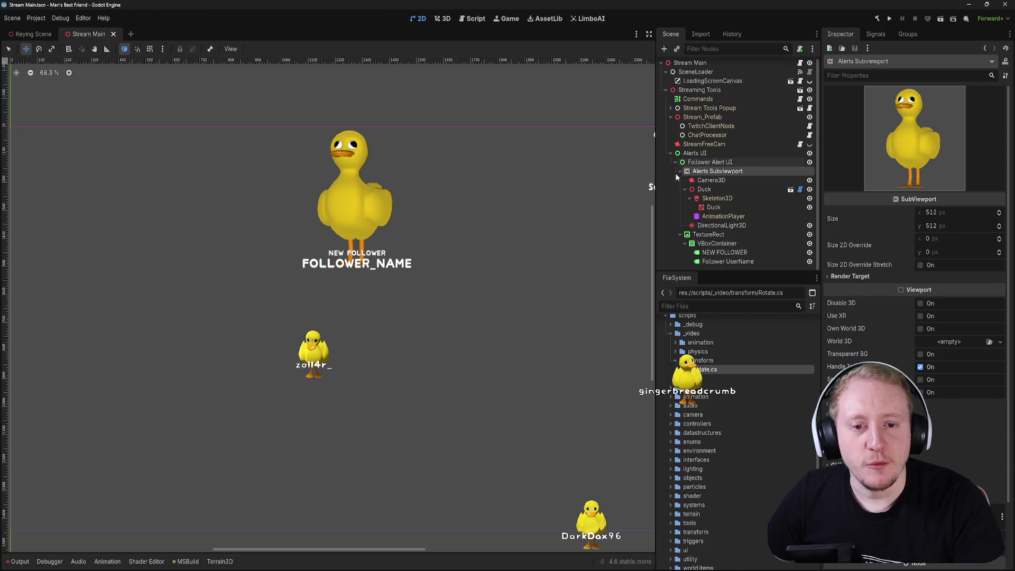
- Rename TextureRect to Follower Viewport Texture and place it above Alerts Subviewport
double_click(708, 234)
text(F)
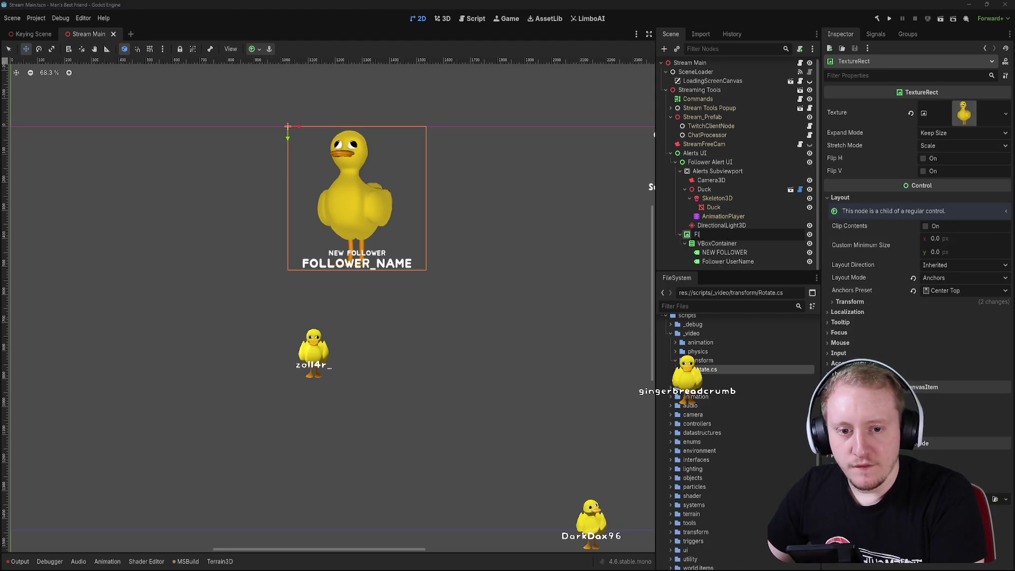
text(er Viewport Text)
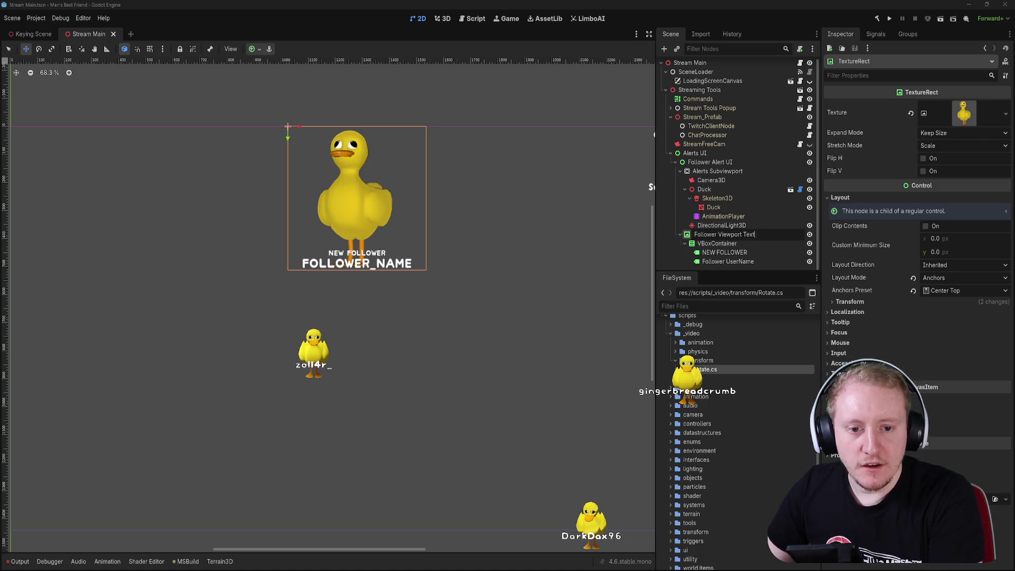
text(ure)
key(Return)
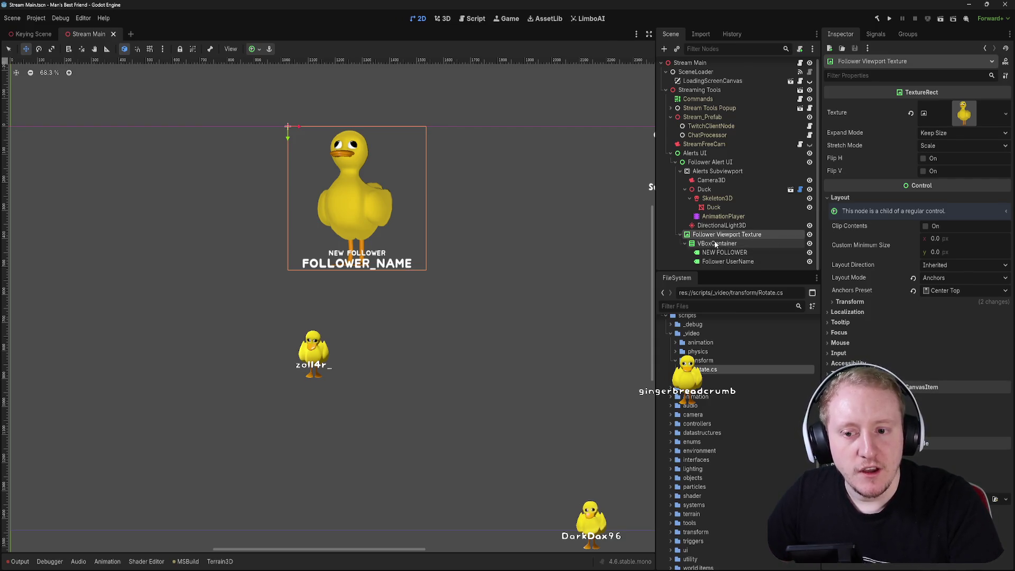
click(686, 190)
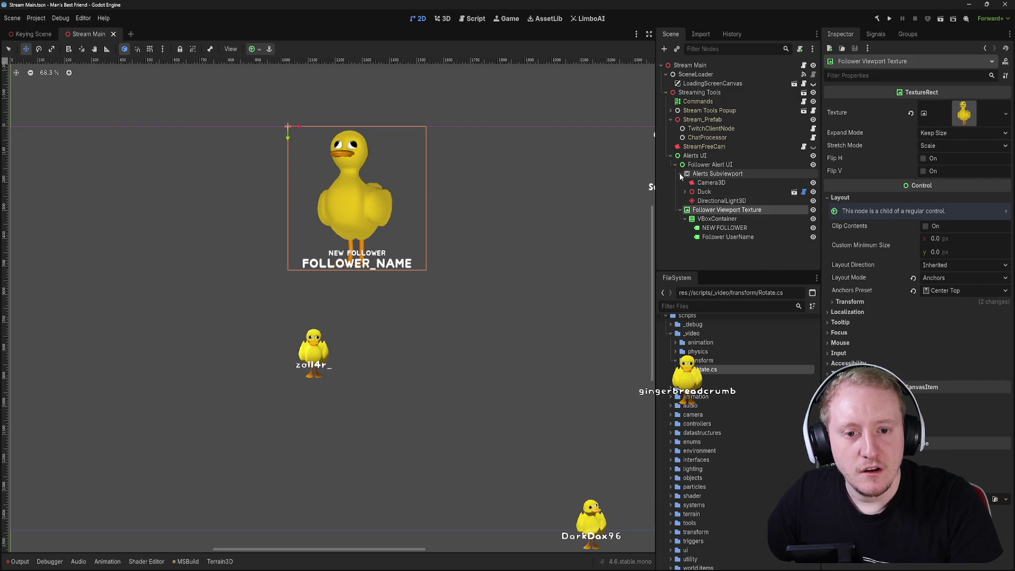
click(680, 173)
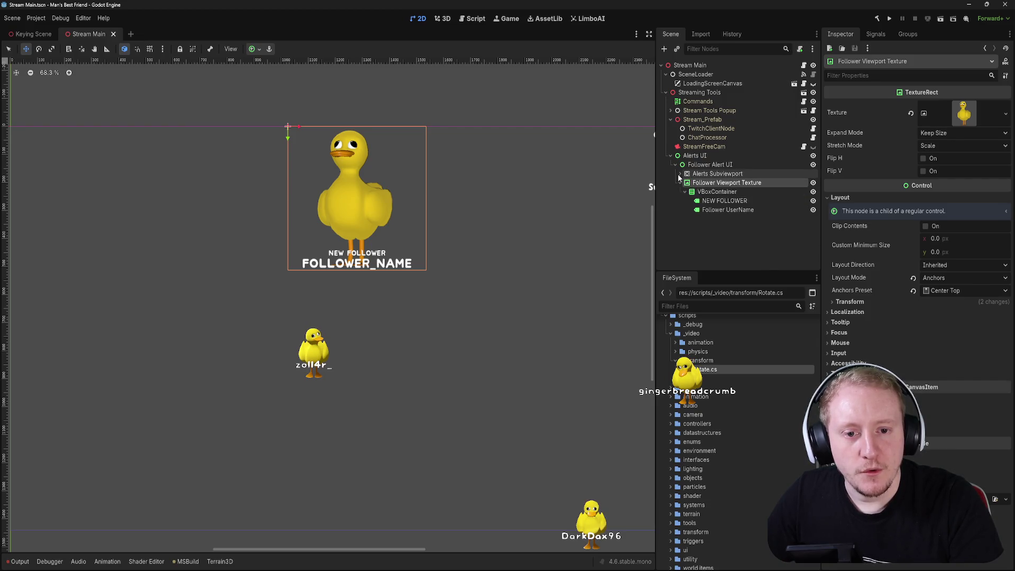
click(681, 174)
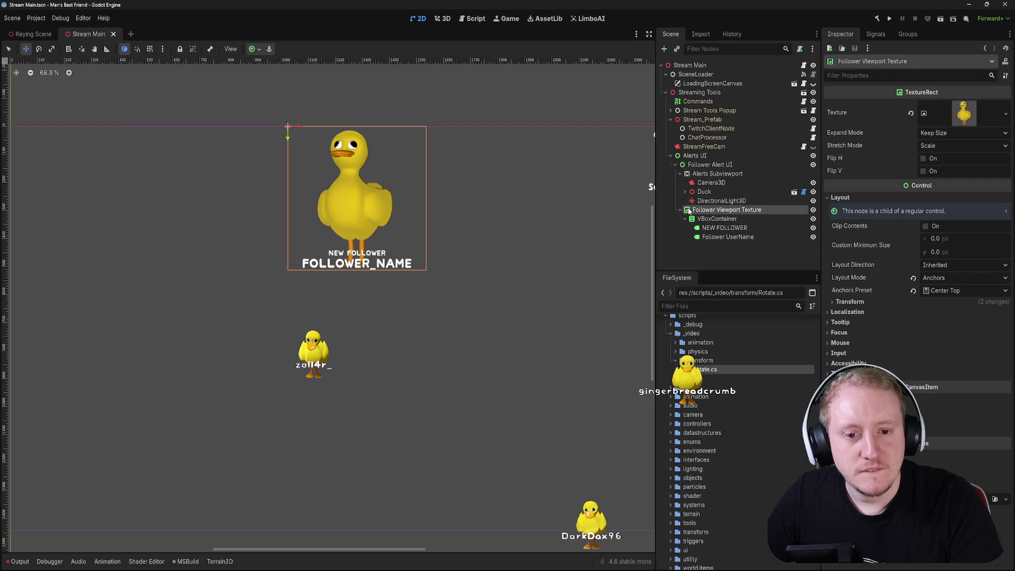
drag(698, 212, 697, 177)
- Add a Timer child to Follower Alert UI, move it to the top, rename it AlertTimer, save
right_click(703, 165)
click(704, 170)
text(Timer)
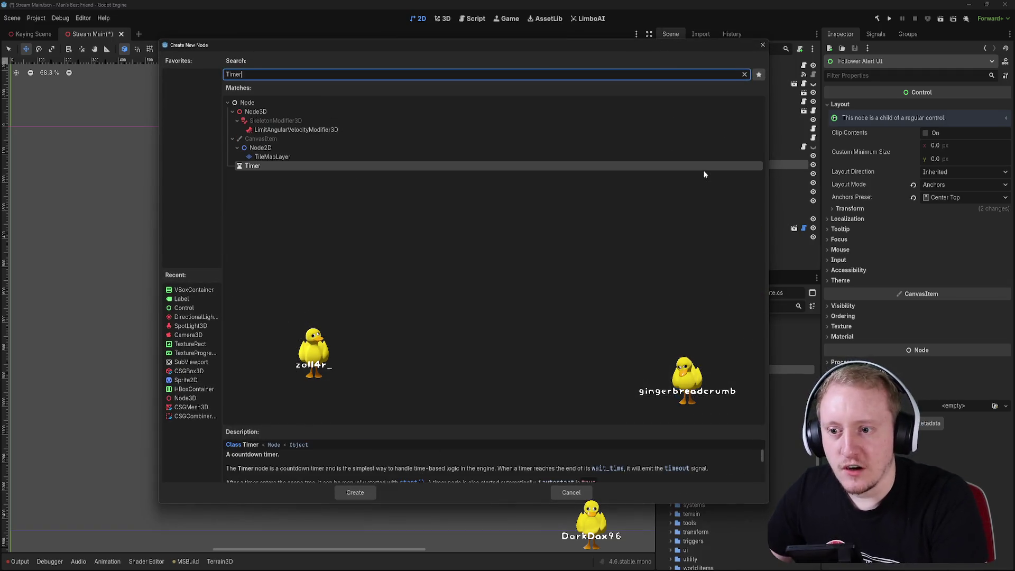
key(Return)
drag(700, 246, 710, 175)
double_click(701, 173)
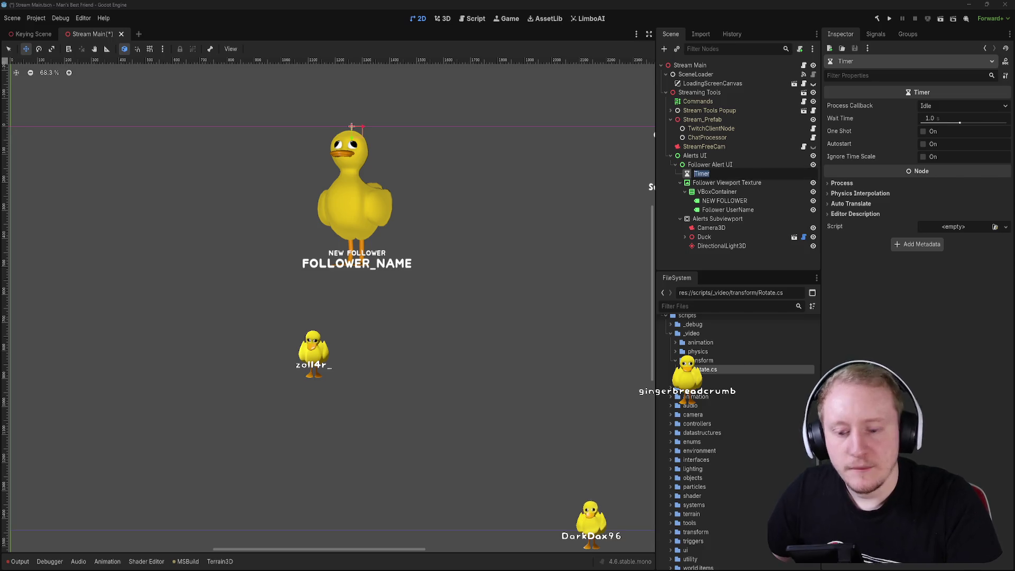
text(Display)
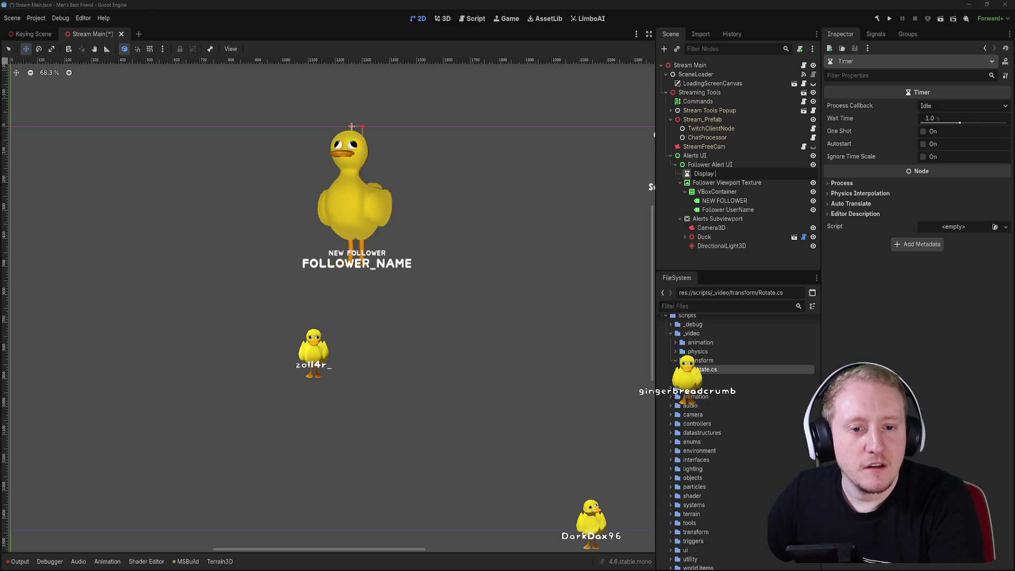
text(tTimer)
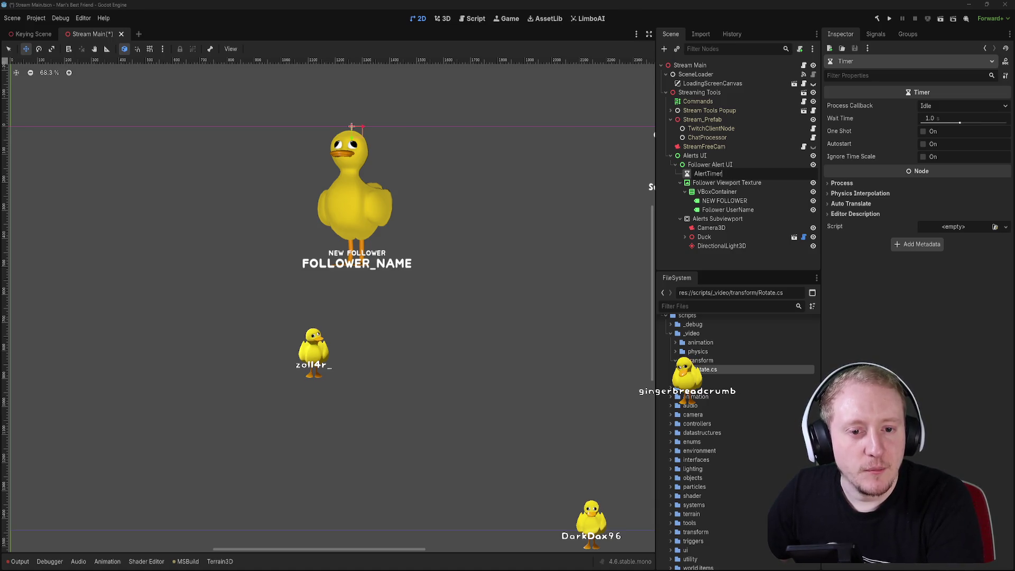
key(Return)
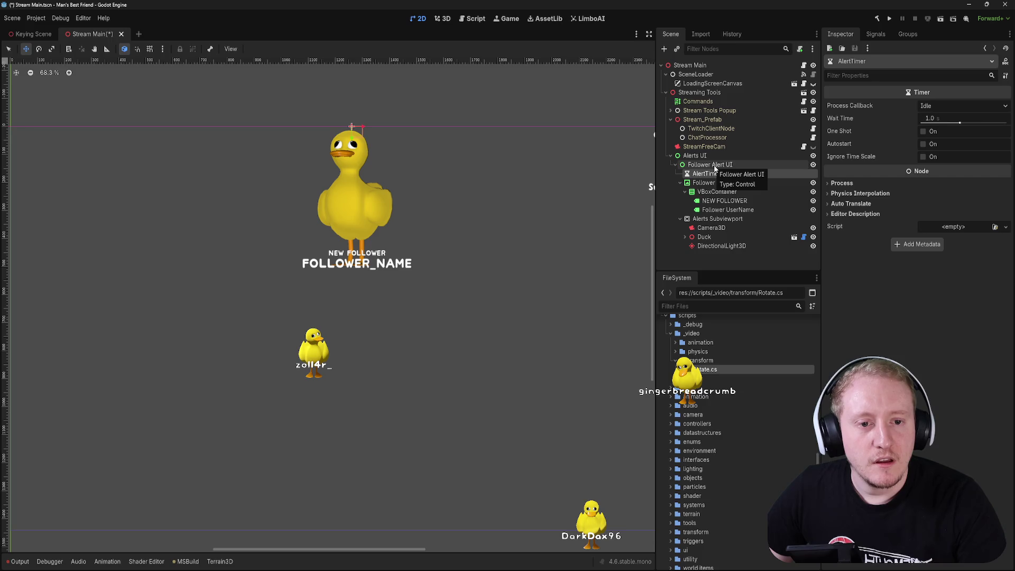
click(730, 167)
key(ctrl+s)
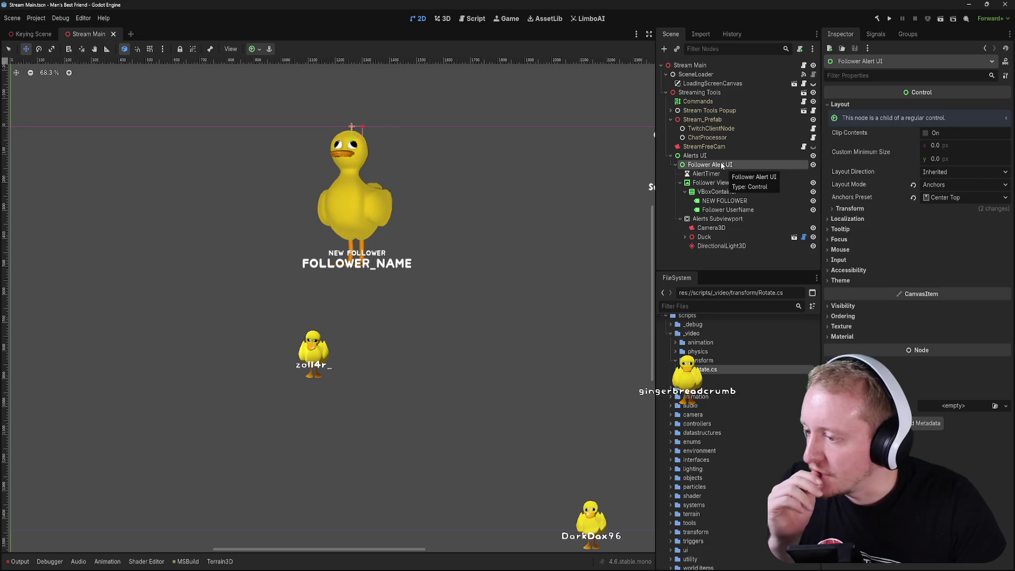
- Start attaching a new script to Follower Alert UI and open its path browser
right_click(722, 166)
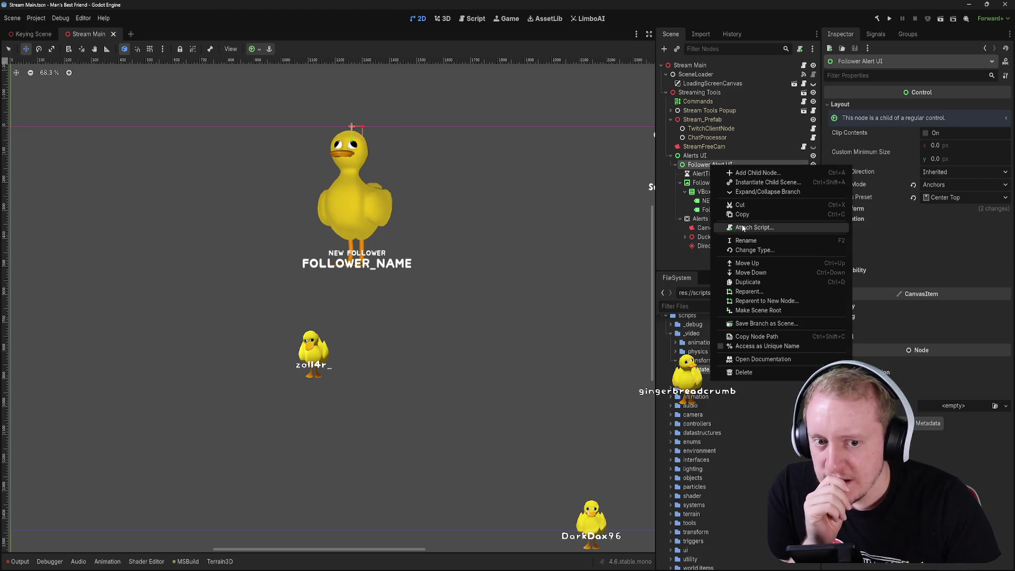
click(744, 224)
click(593, 285)
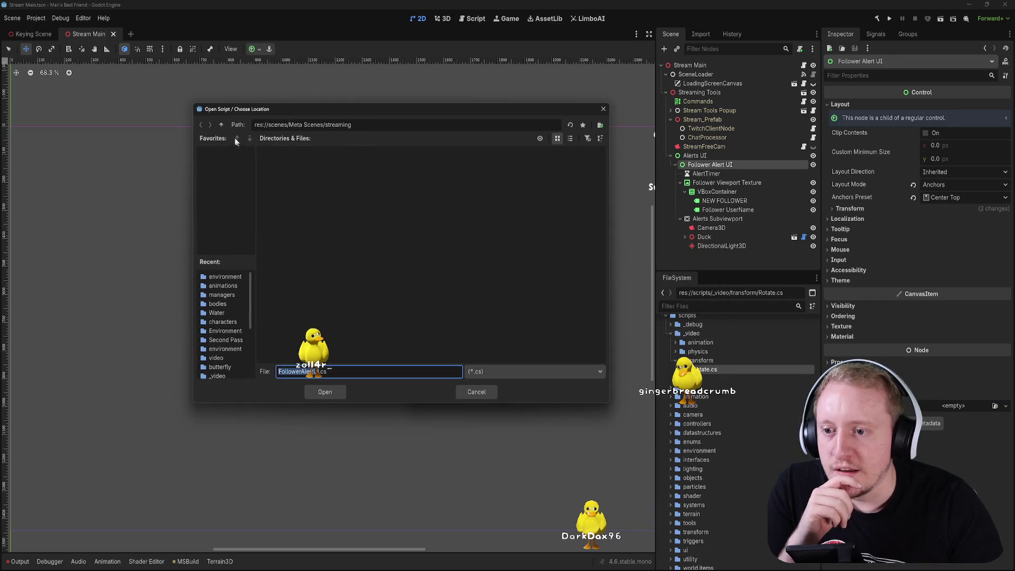
click(570, 138)
- Choose res://streaming/scripts/ui and create the script as FollowerAlertManager.cs
click(222, 125)
click(220, 126)
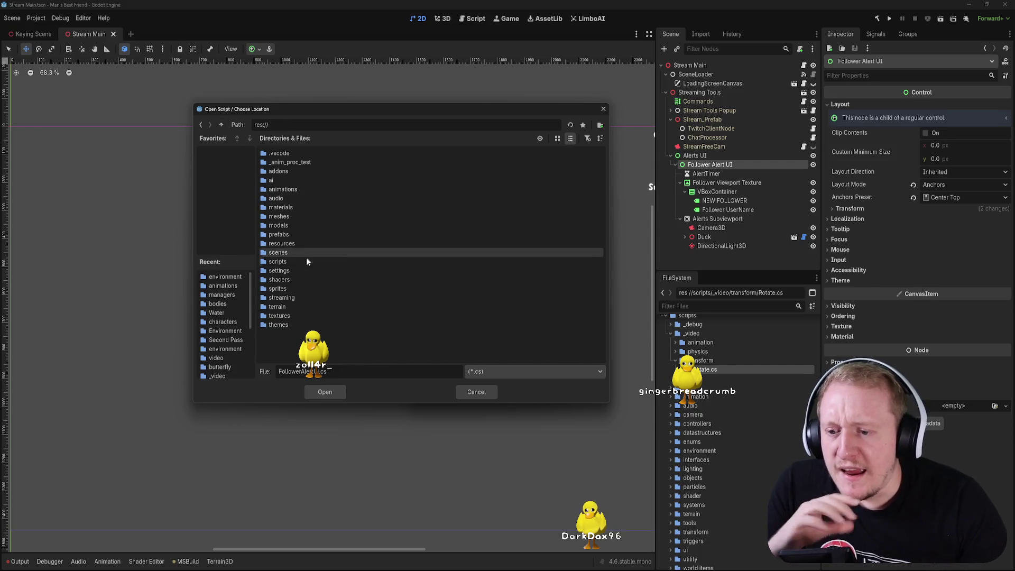
double_click(286, 261)
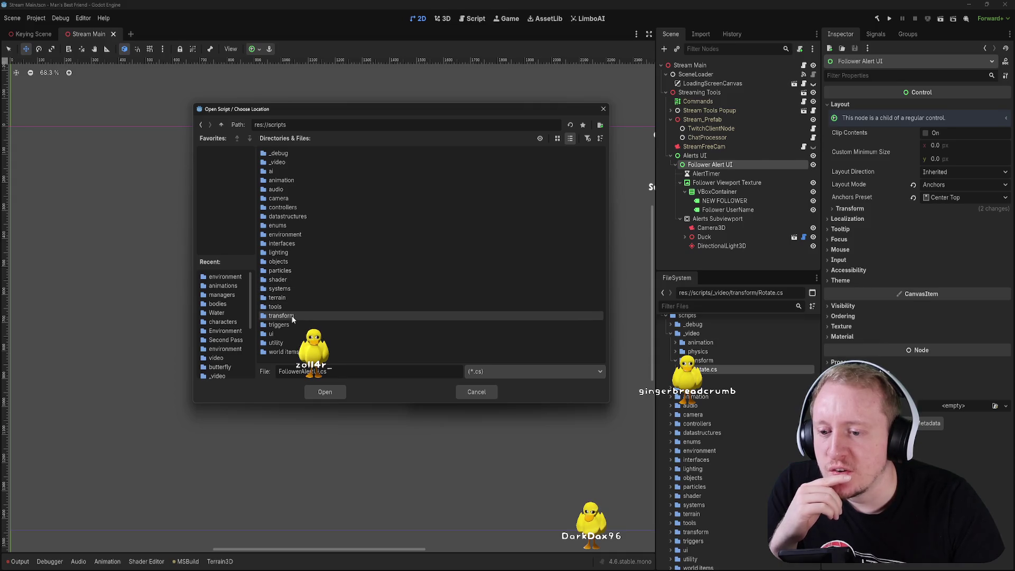
click(221, 126)
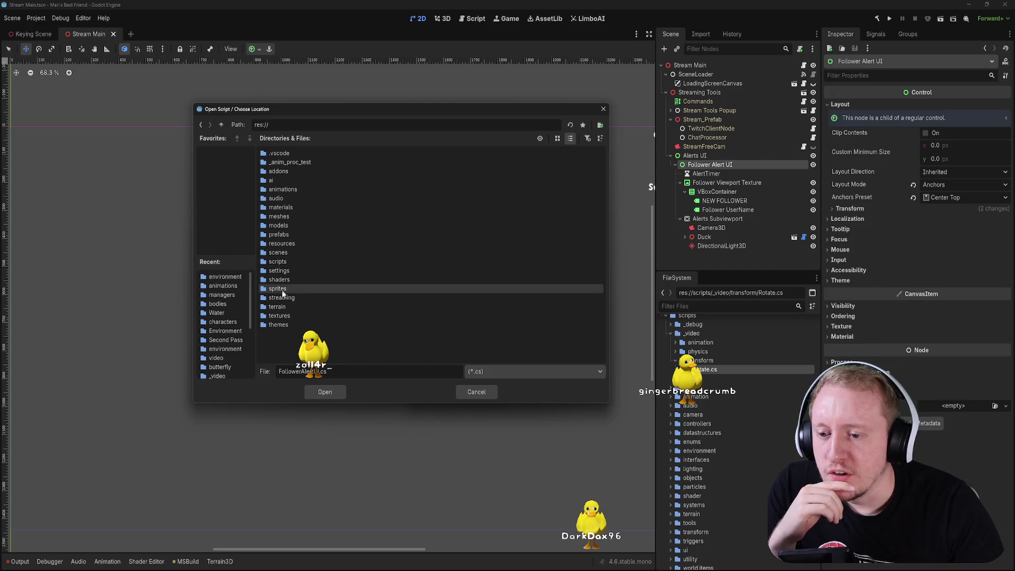
double_click(280, 298)
double_click(272, 171)
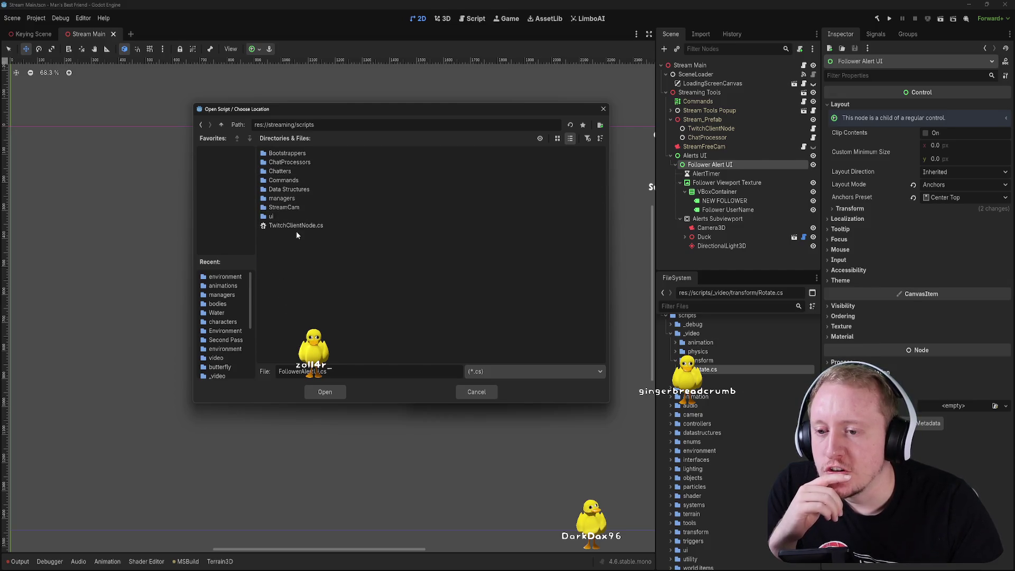
double_click(274, 217)
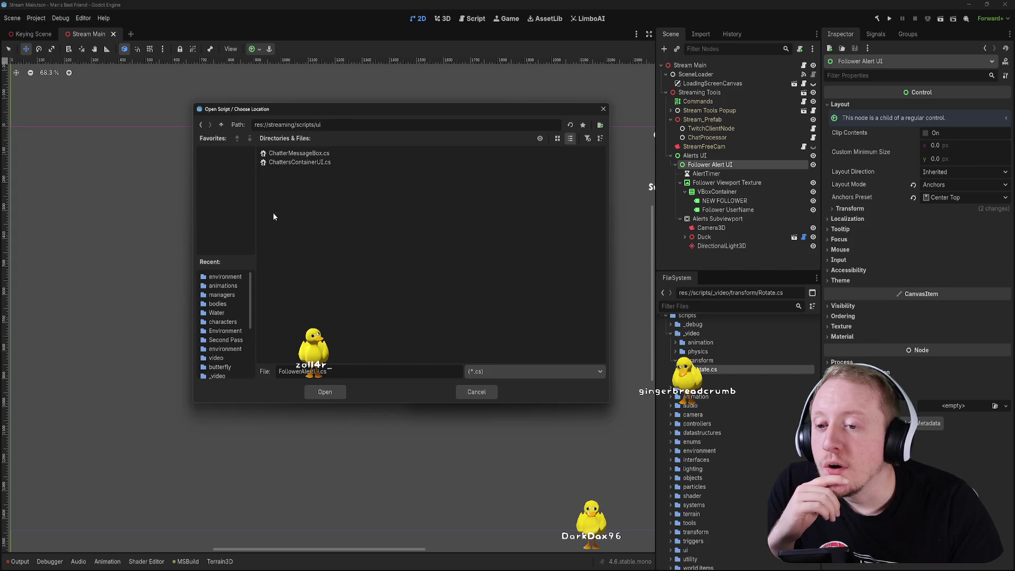
click(325, 392)
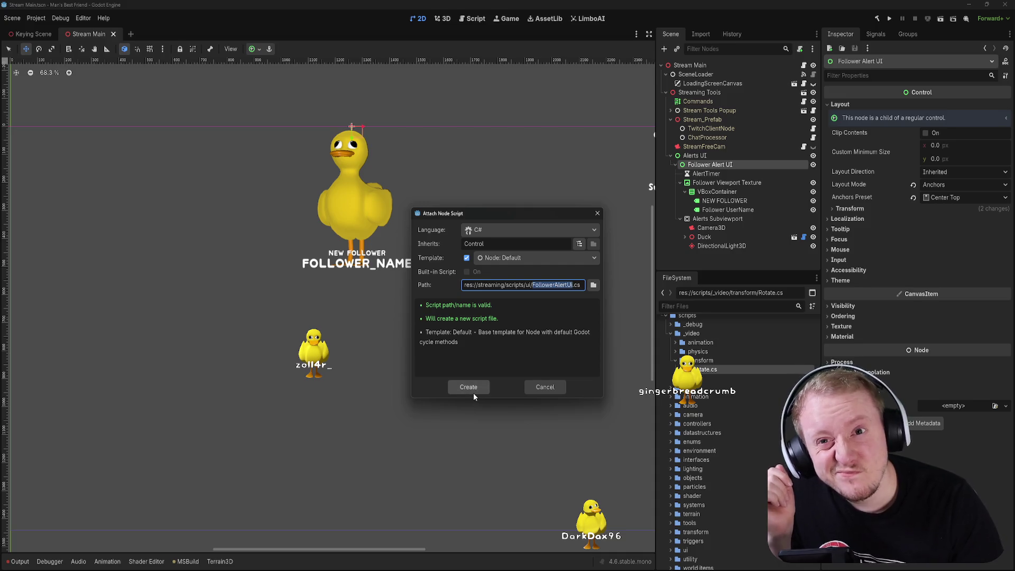
text(FollowerAle)
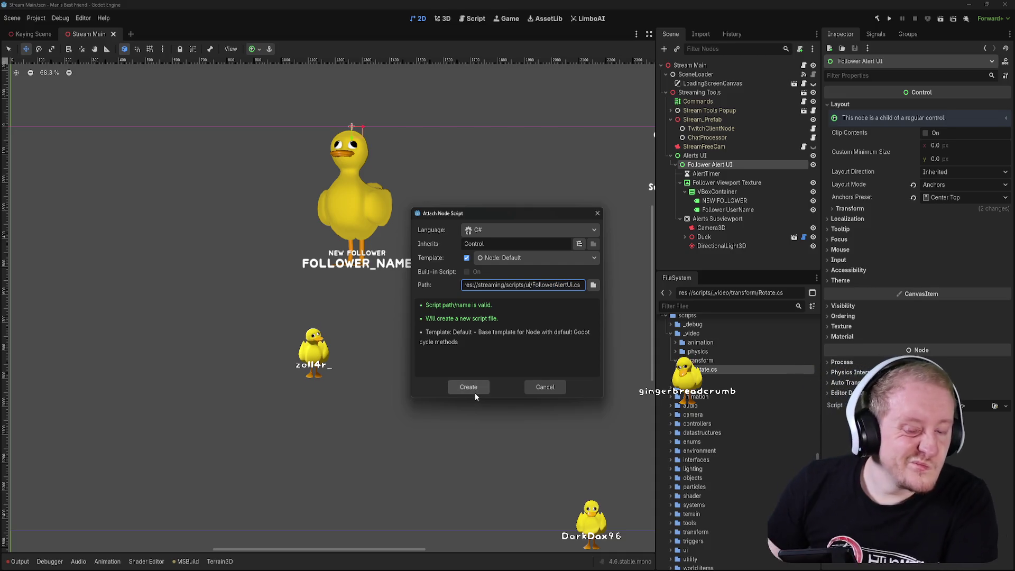
text(rtManager)
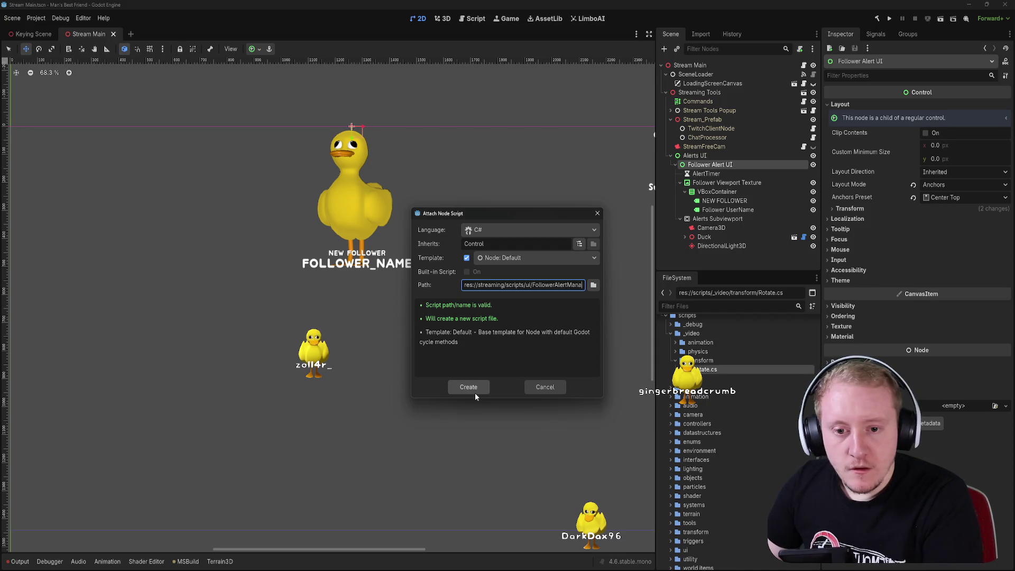
key(Return)
- Replace the template _Ready and _Process methods with _EnterTree and _ExitTree overrides
mouse_move(183, 163)
mouse_down()
mouse_move(150, 108)
mouse_move(159, 87)
mouse_up()
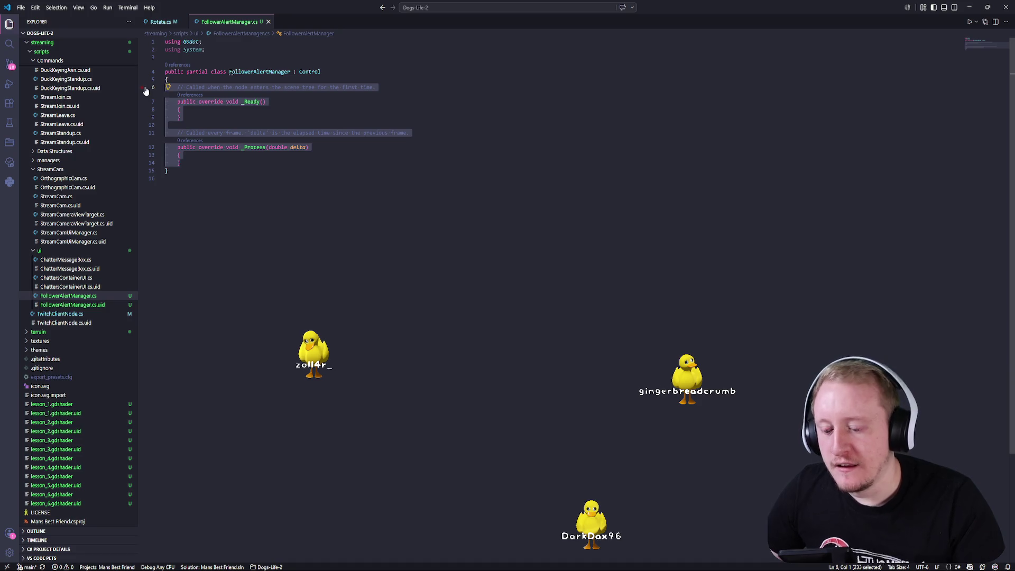
key(BackSpace)
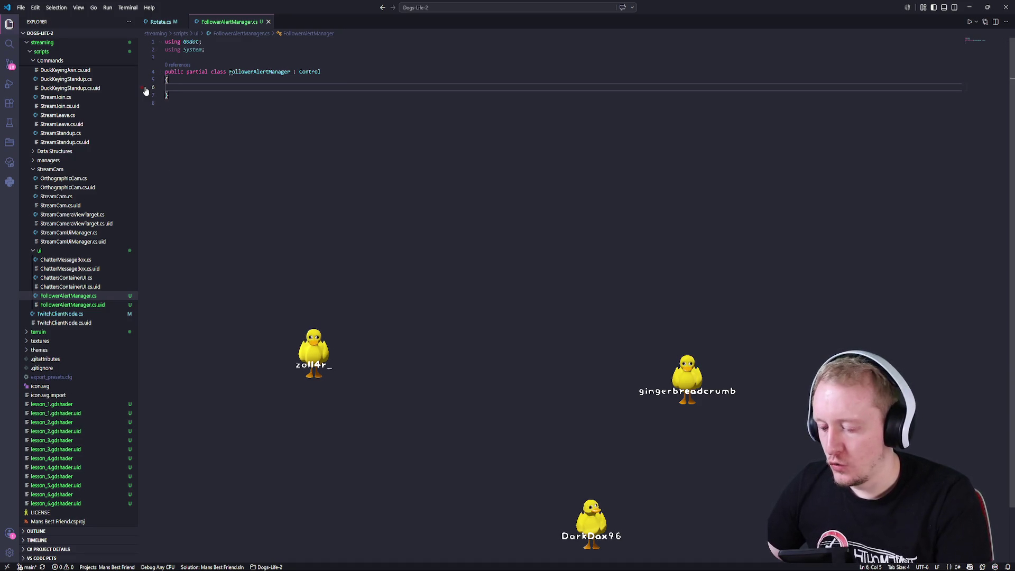
text(override _Ente)
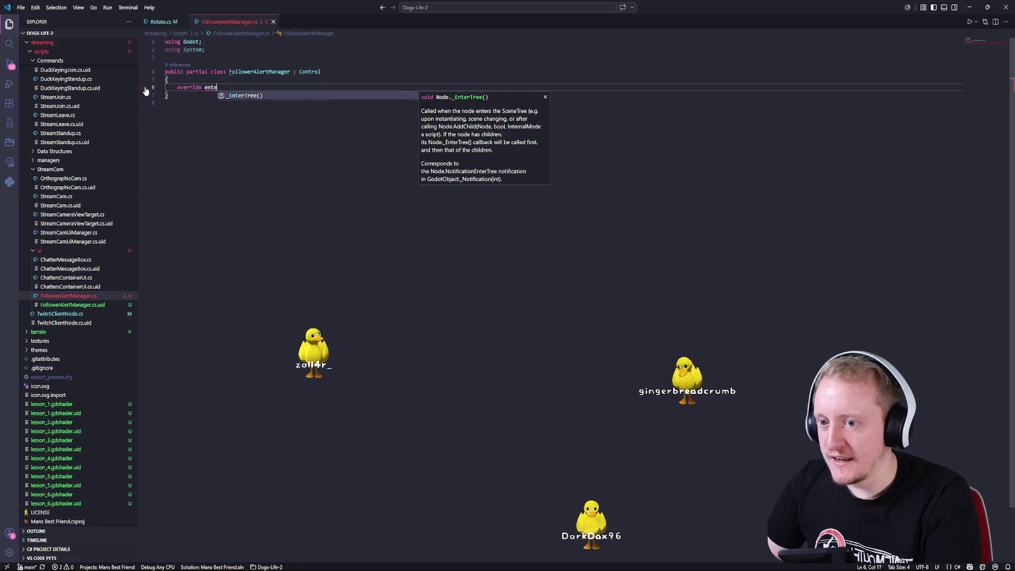
key(Return)
key(Down)
key(Return)
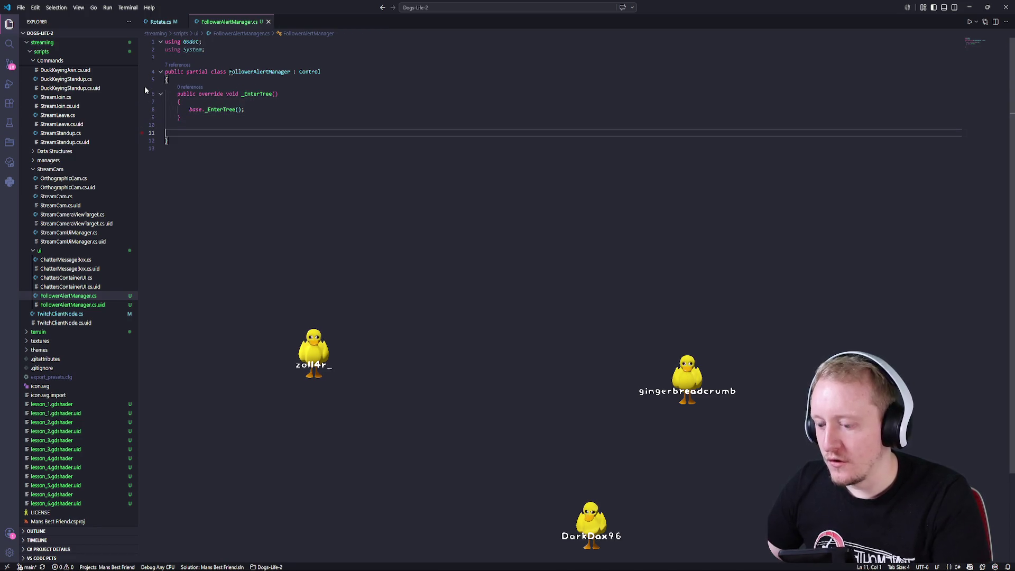
text(rride Exit)
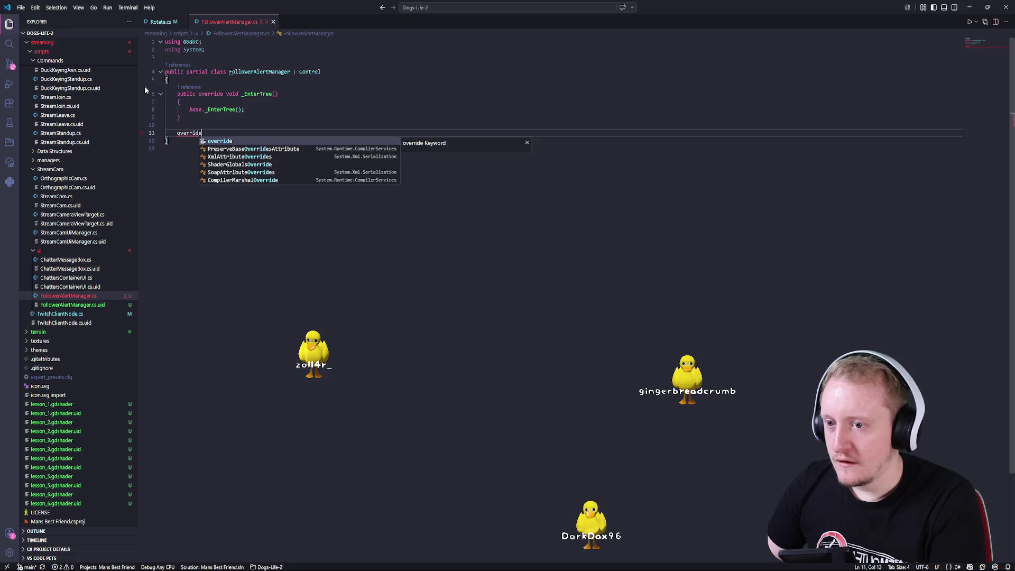
key(Return)
key(ctrl+s)
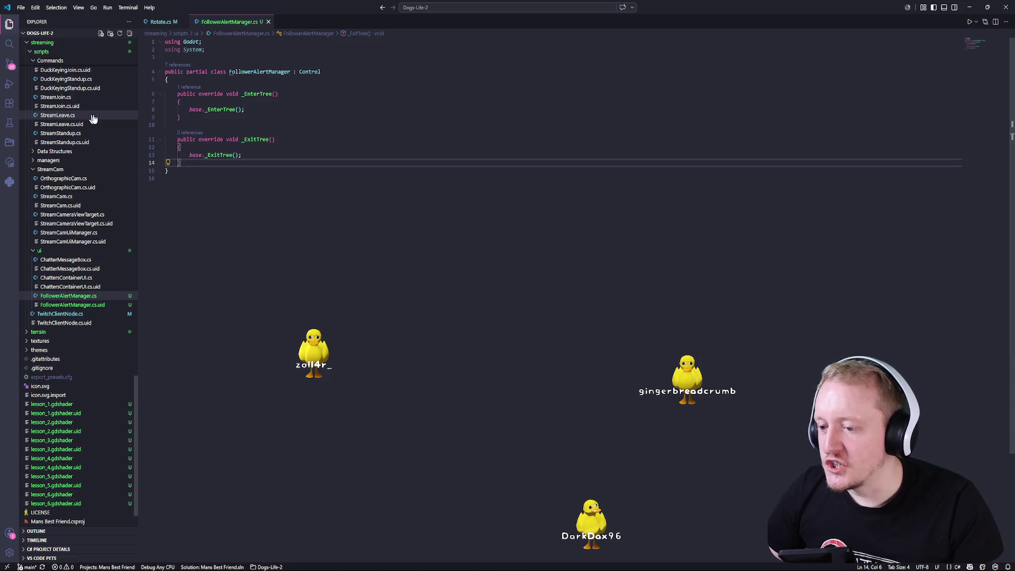
- Replace both base calls with EventRegistry.ChannelFollowReceived, using += in _EnterTree
click(257, 110)
alt+click(257, 155)
key(shift+Home)
key(BackSpace)
text(EventR)
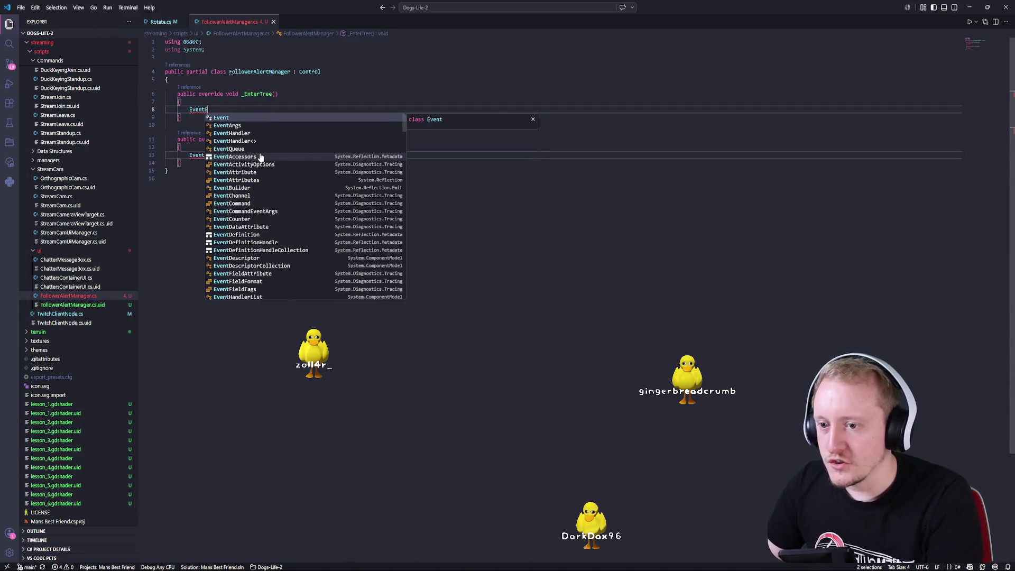
key(Tab)
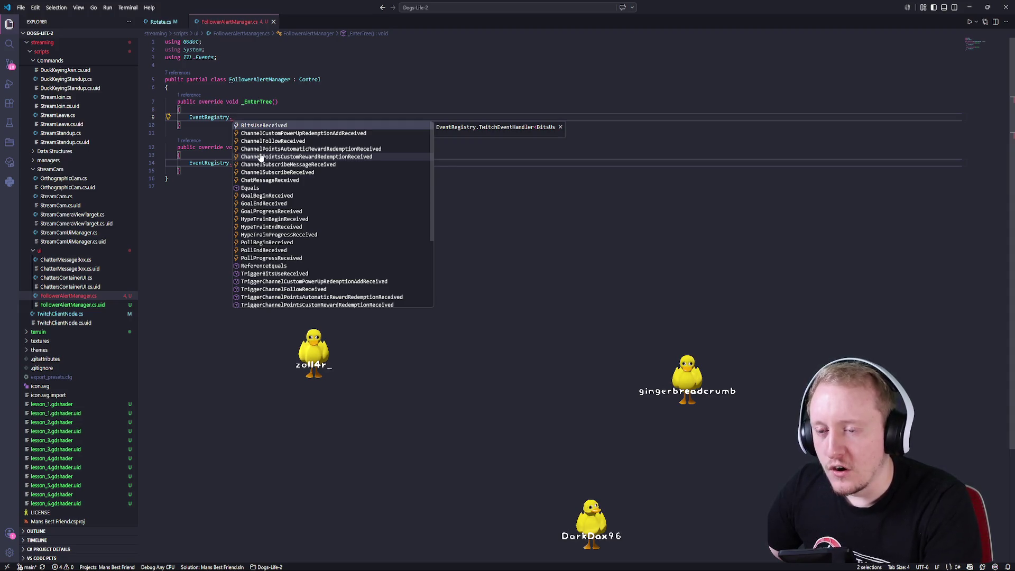
key(Down)
key(Down)
key(Down)
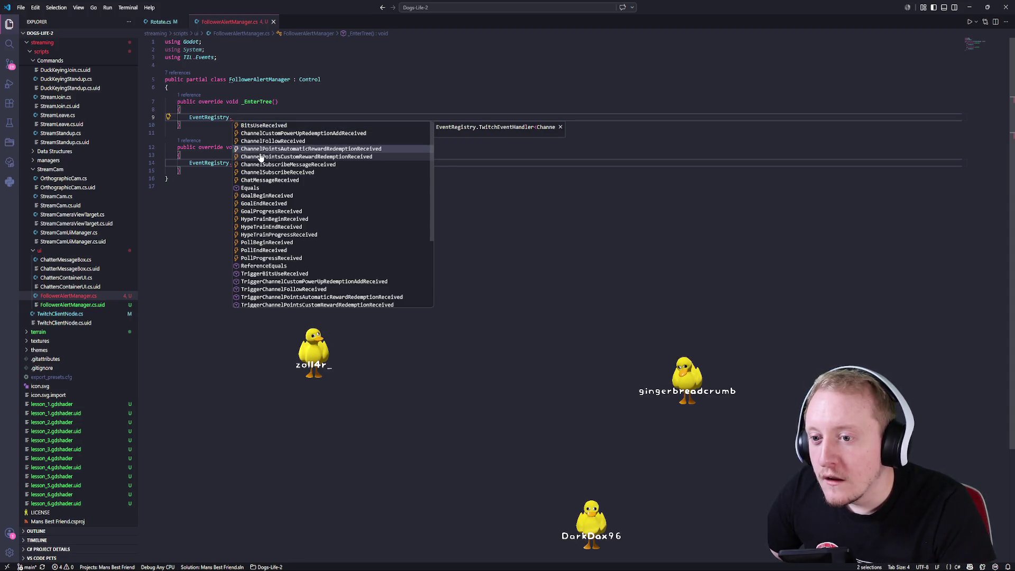
text(Follow)
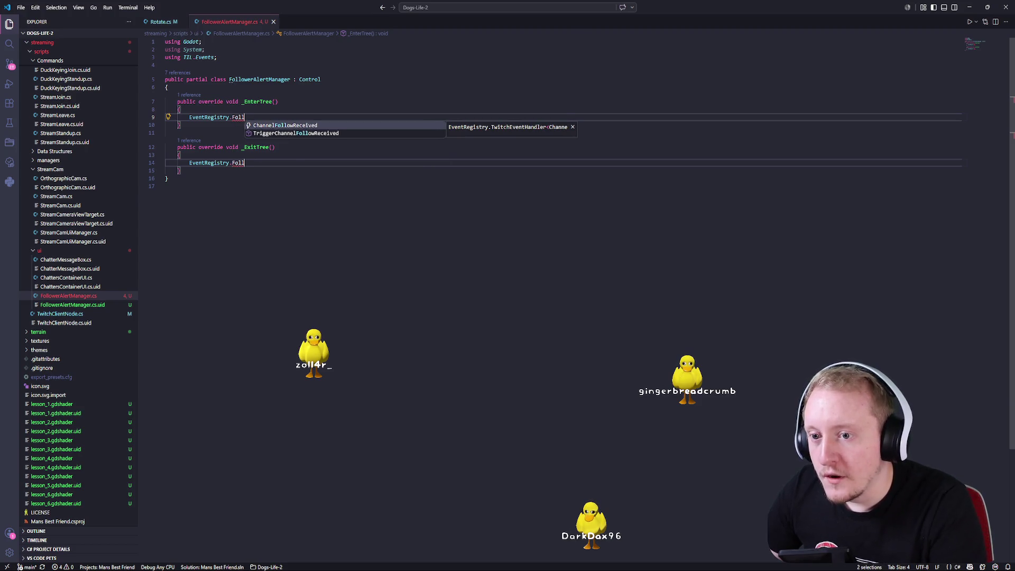
key(Tab)
text(=)
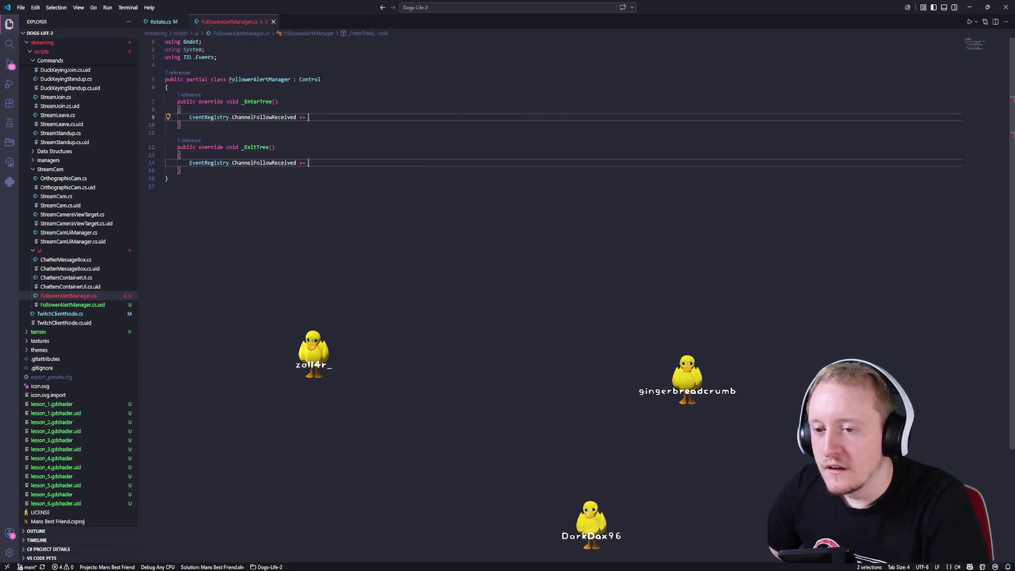
key(Escape)
key(Left)
key(BackSpace)
- Finish the -= unsubscribe in _ExitTree and begin a public void method below it
text(-)
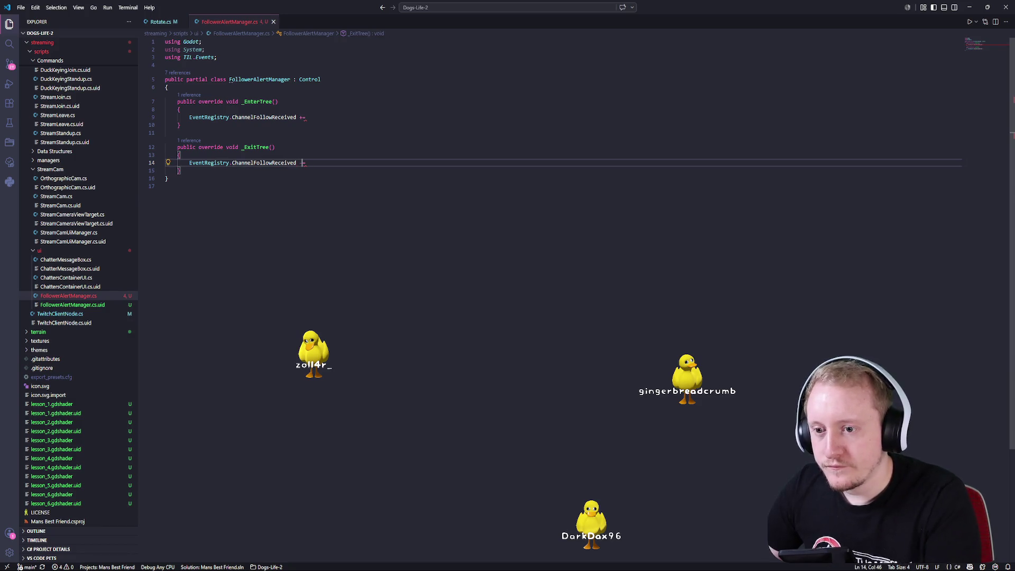
click(308, 117)
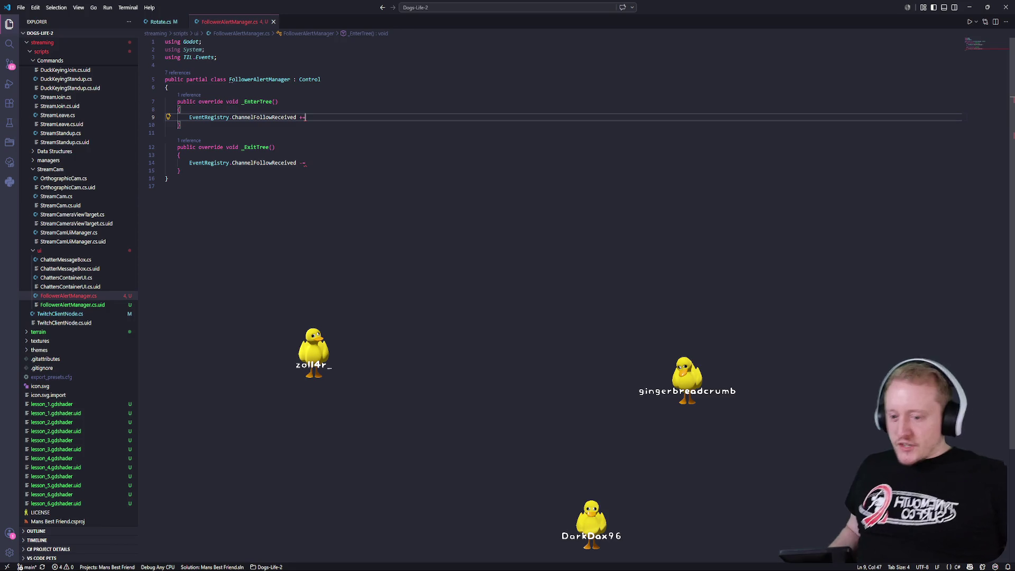
key(Down)
key(Down)
key(Down)
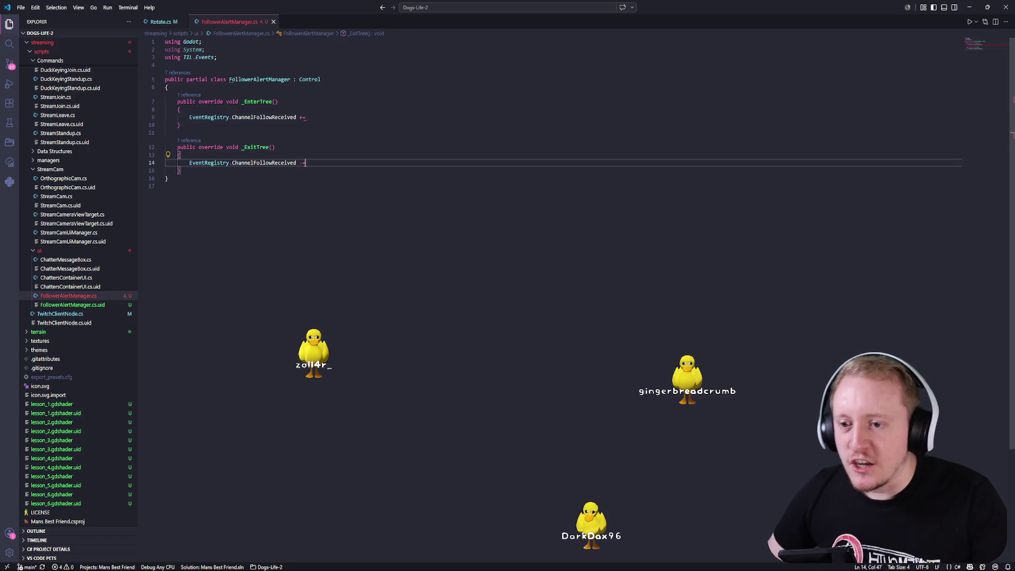
key(Down)
key(Return)
key(Return)
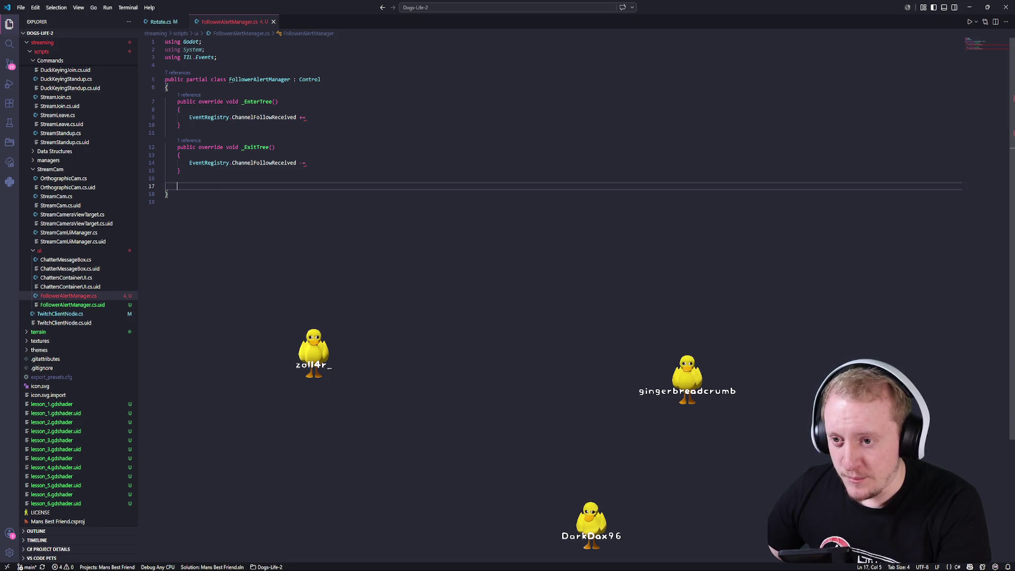
text(public void)
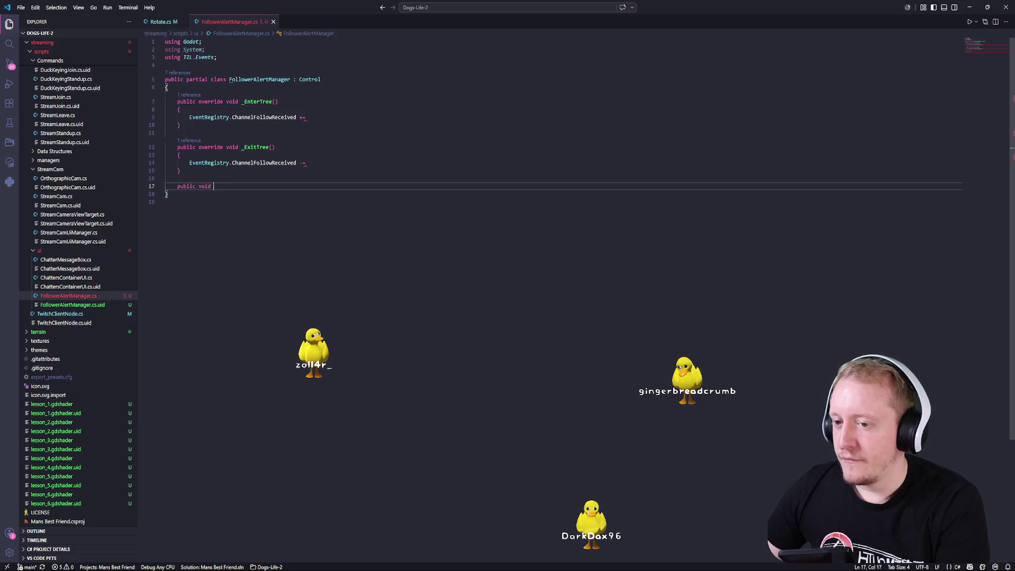
- Declare a private Queue<ChannelFollow> channelFollowQueue field at the top of the class
click(174, 87)
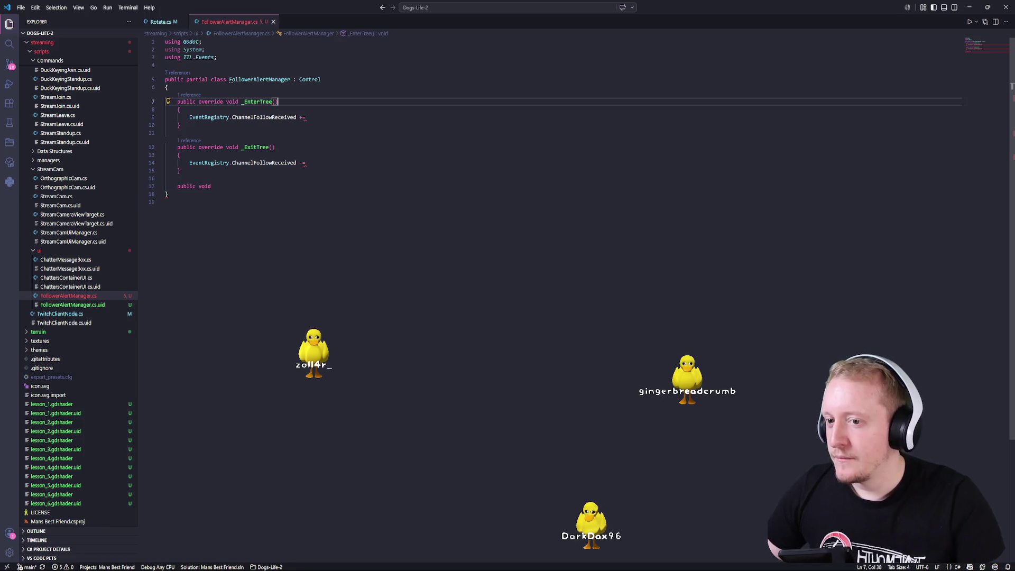
key(Return)
key(Return)
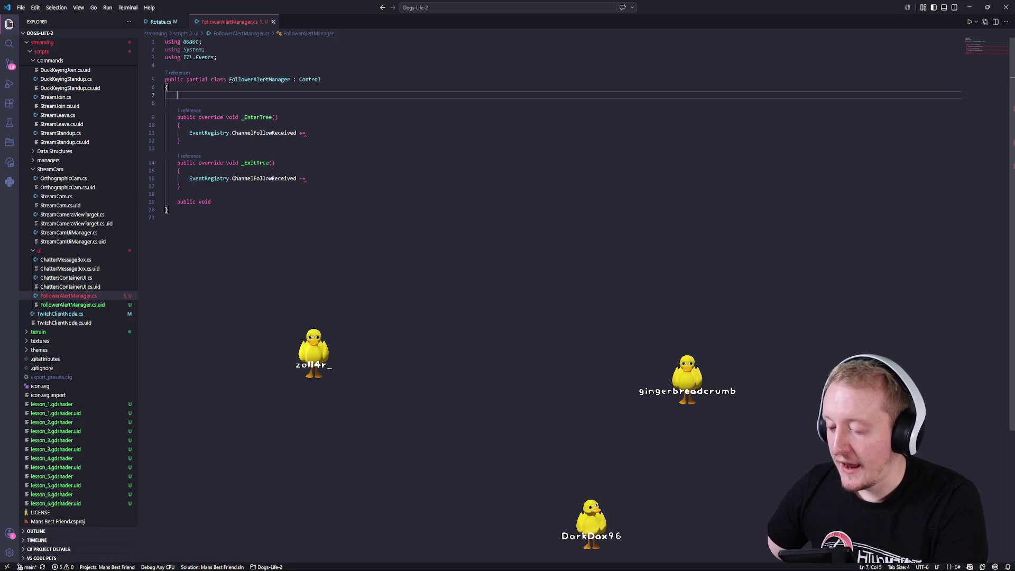
scroll(265, 112, down, 1)
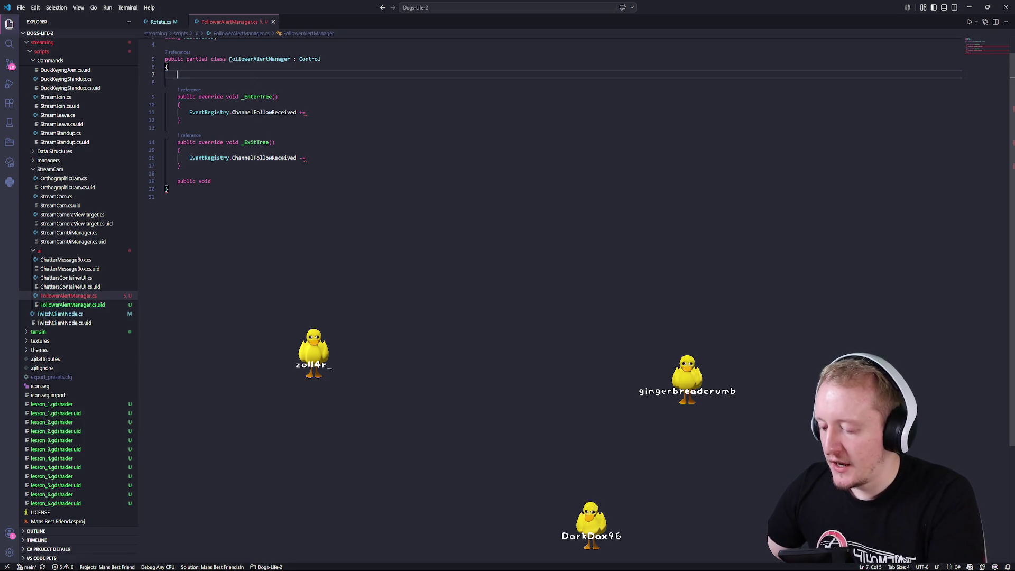
scroll(246, 79, up, 1)
text(priva)
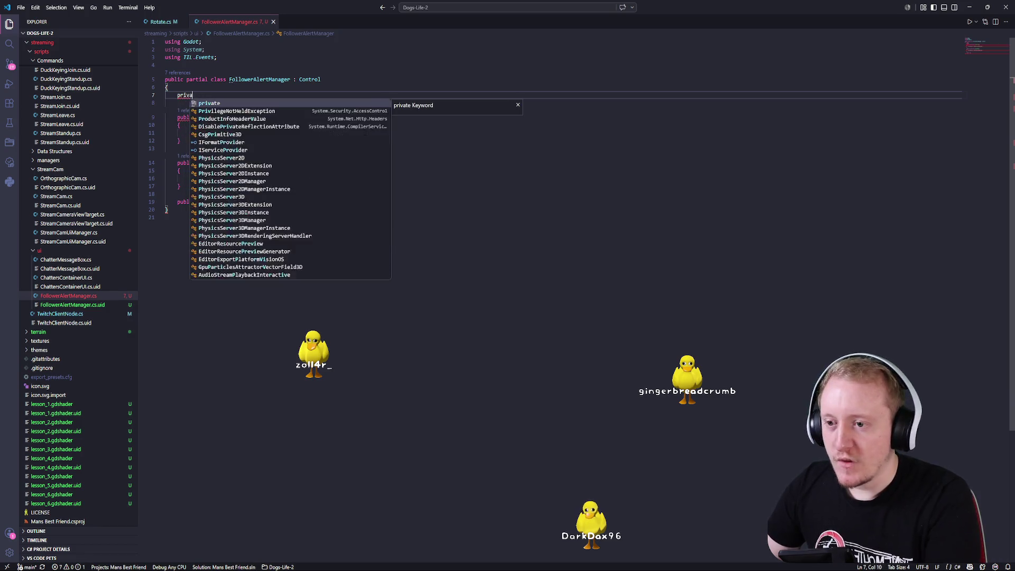
text(te List)
key(Tab)
text(<C)
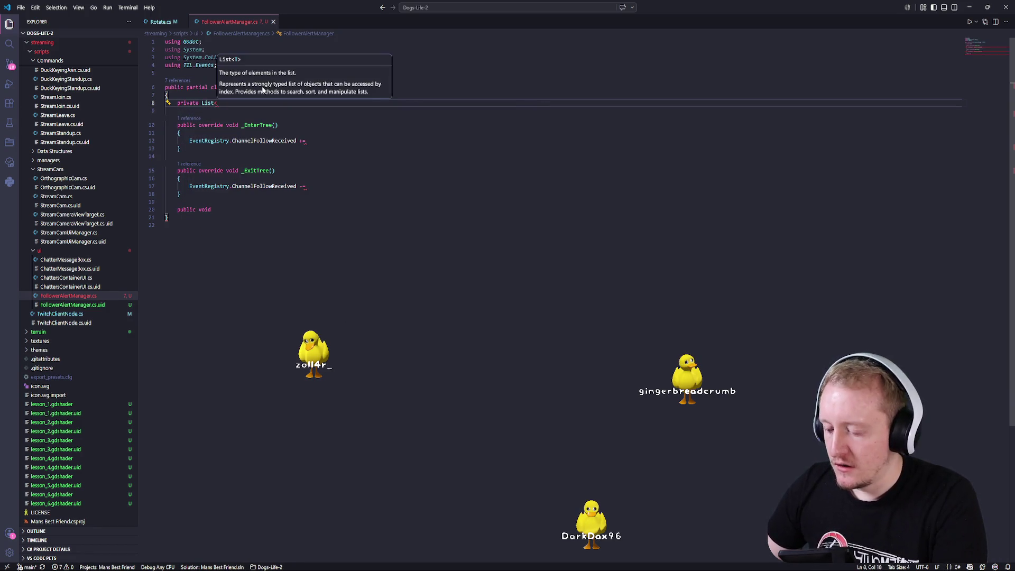
key(BackSpace)
key(BackSpace)
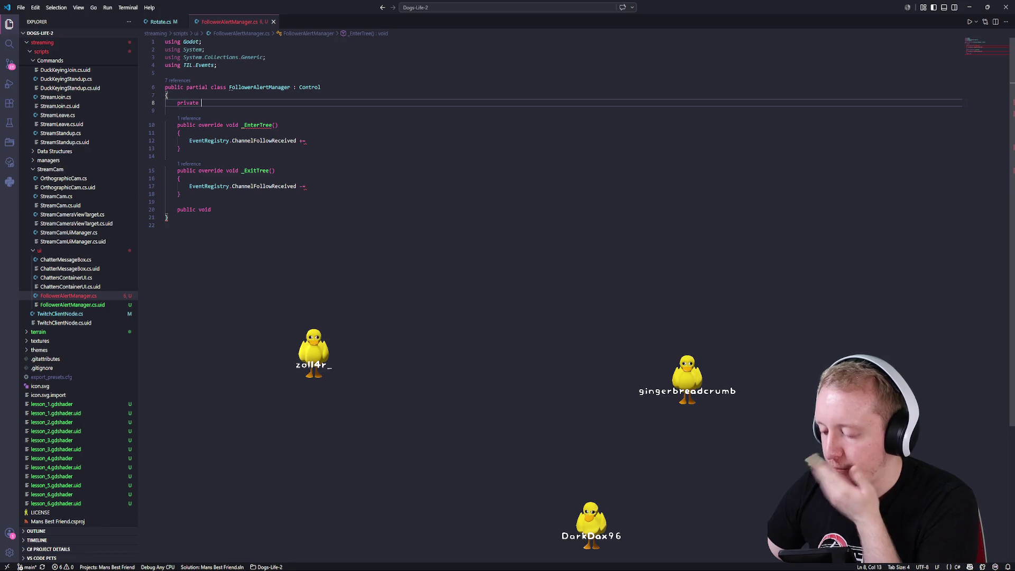
text(Queue<Ch)
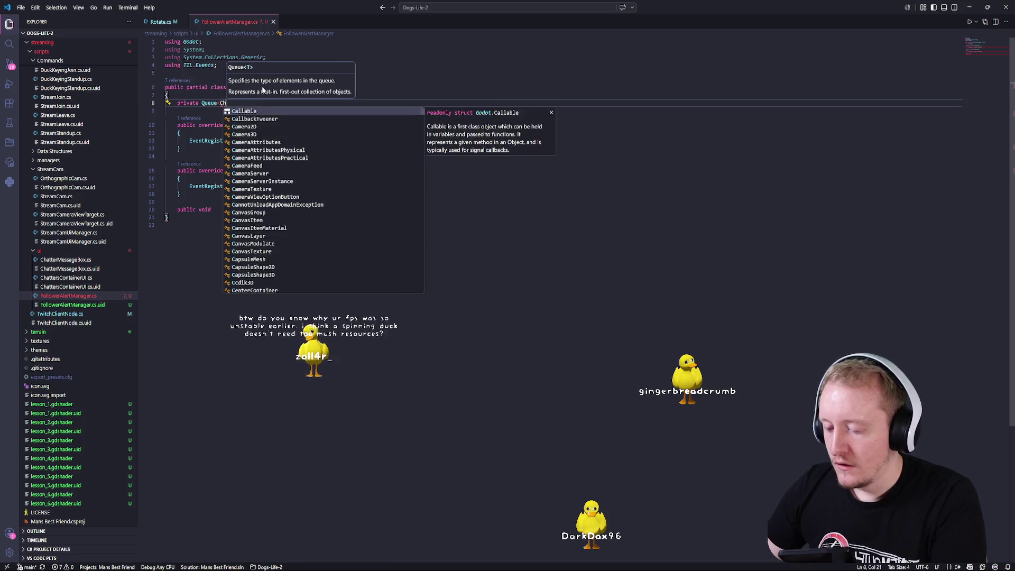
text(annelFollow>)
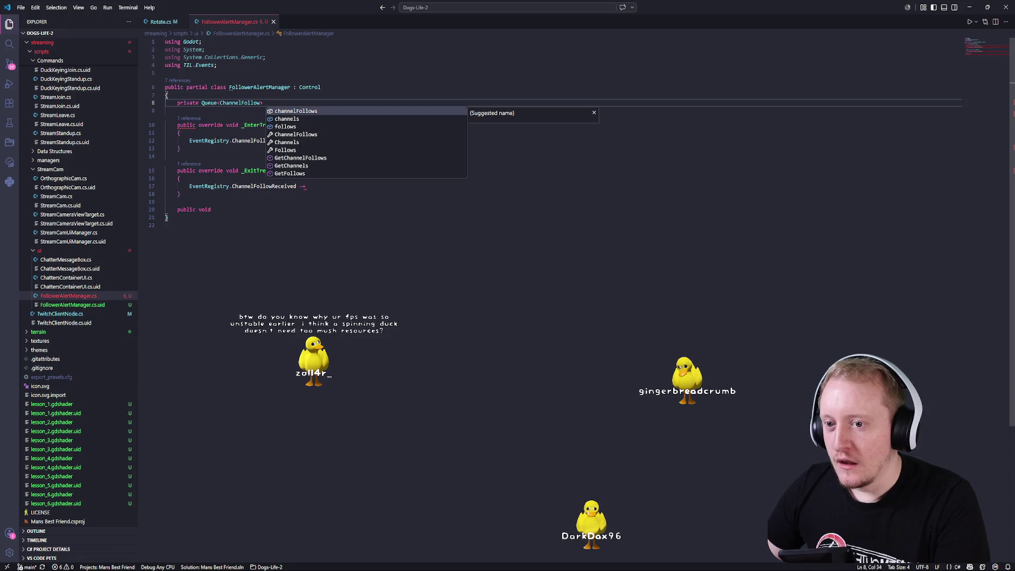
text( channelFollowQueue =)
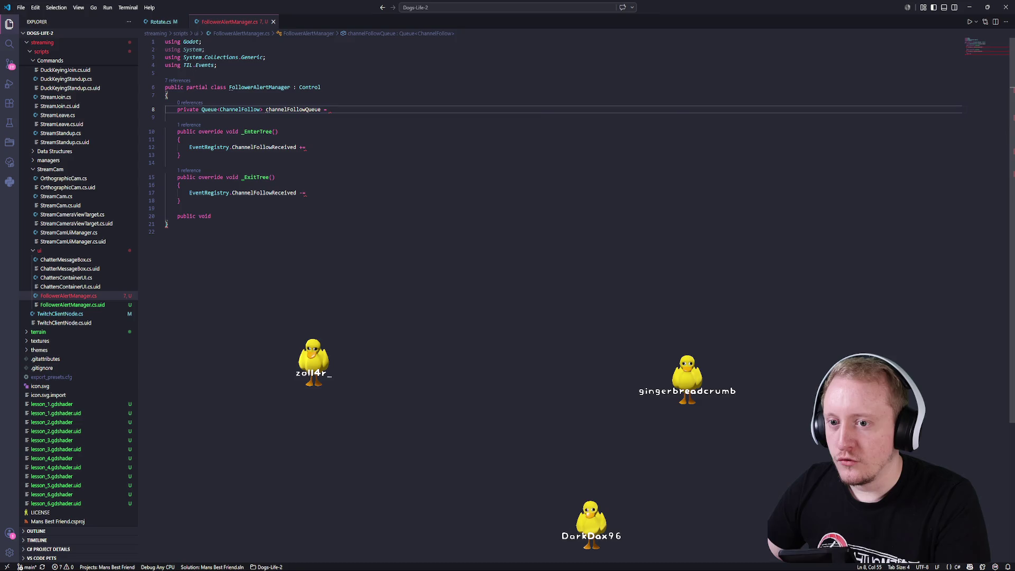
- Initialise channelFollowQueue with new Queue<ChannelFollow>() and end the line with a semicolon
key(ctrl+space)
key(Return)
key(BackSpace)
key(ctrl+BackSpace)
text(new();)
key(Left)
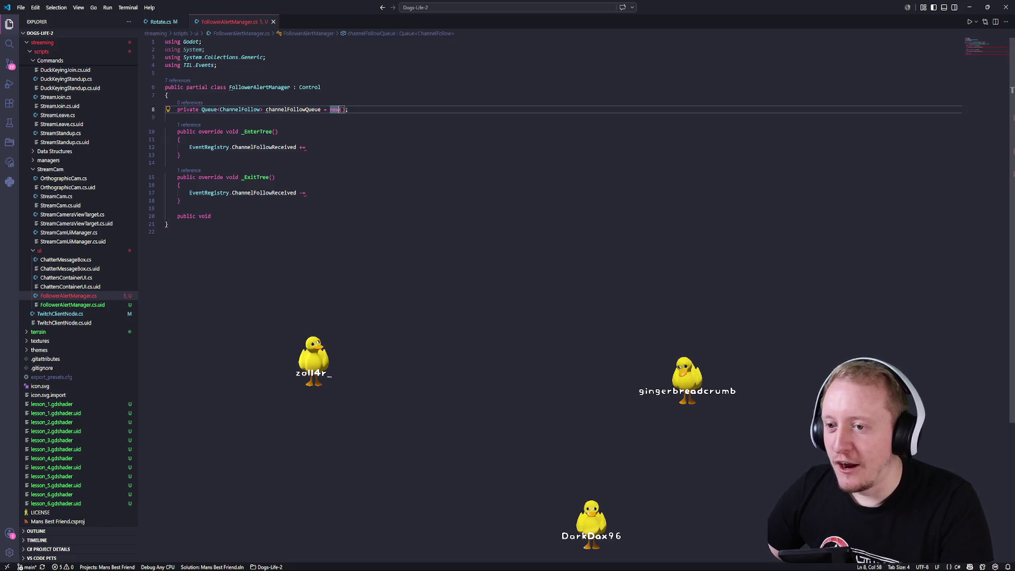
text(Que)
key(ctrl+BackSpace)
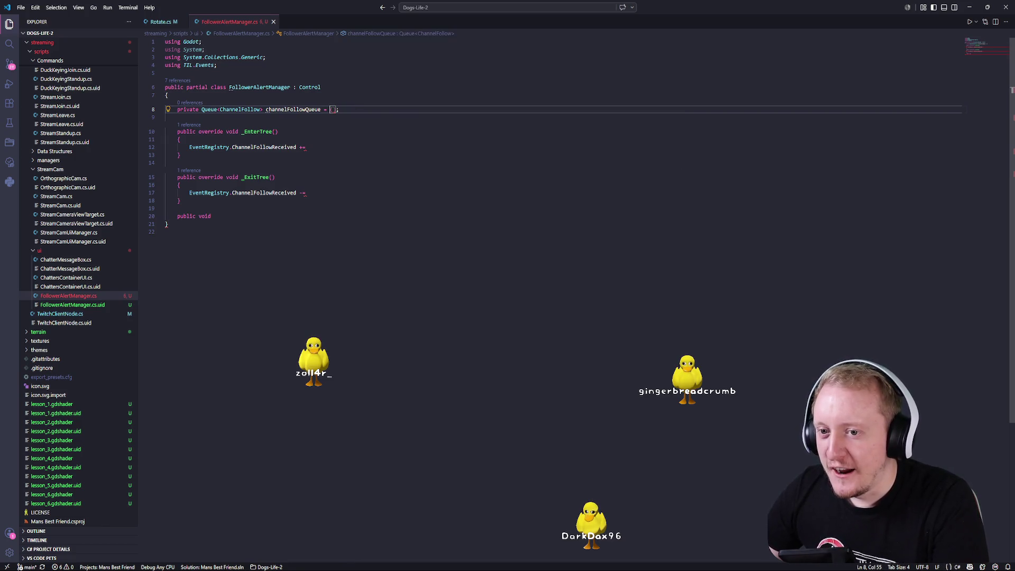
text(new)
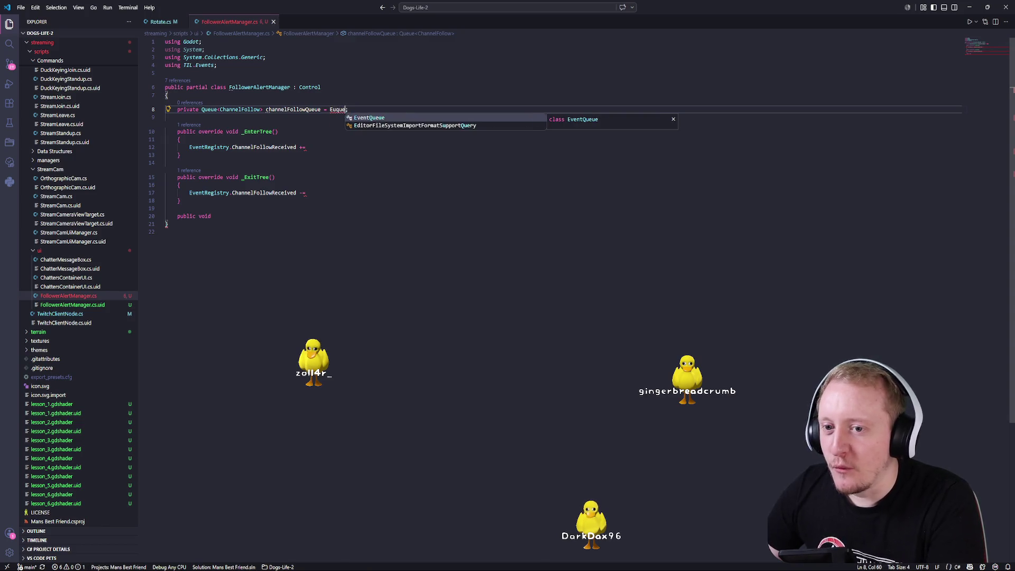
key(Tab)
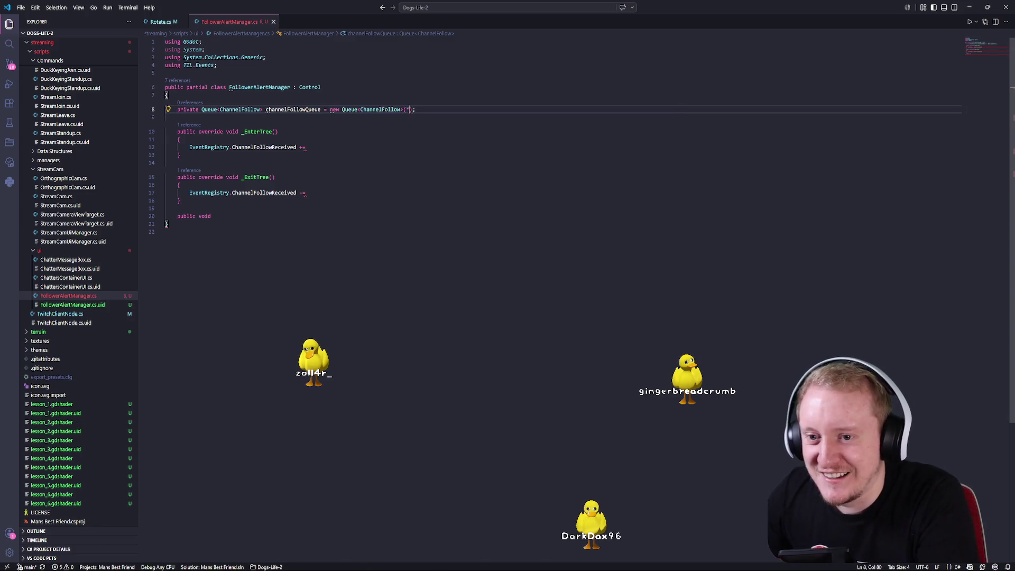
key(End)
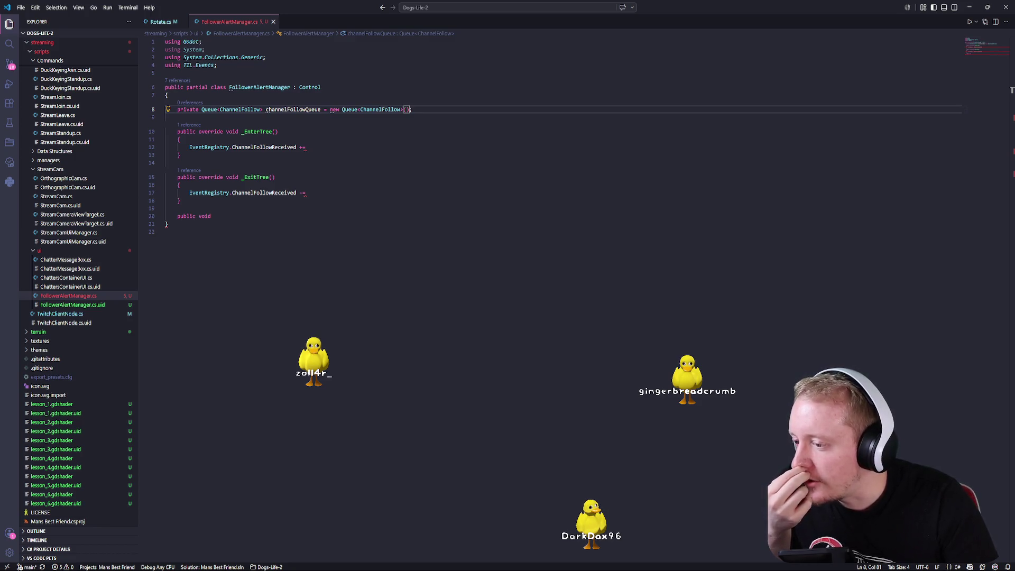
key(alt+Tab)
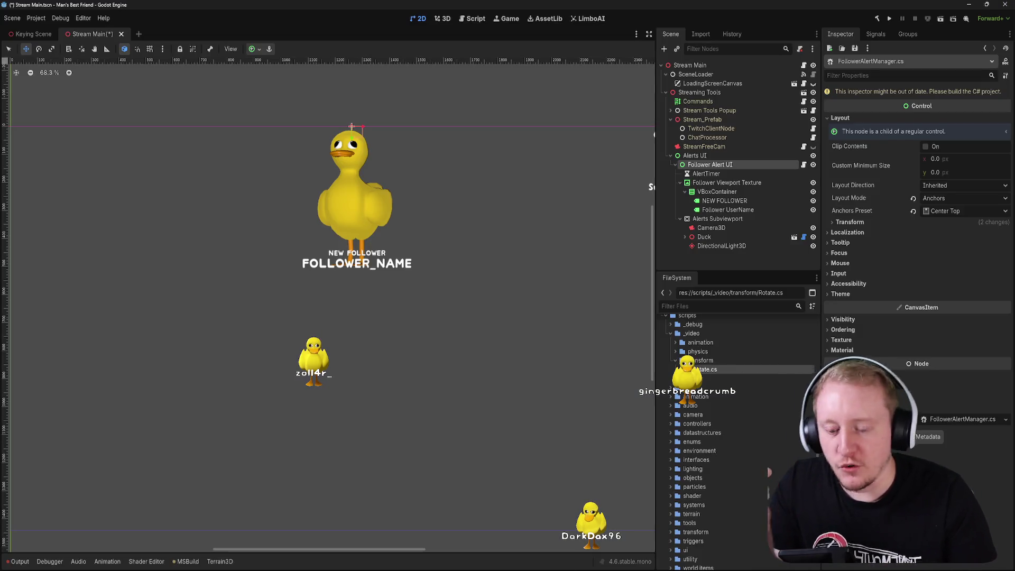
- Build the C# project, dismiss the errors, and comment out the unfinished FollowerAlertManager lines 8–20
key(alt+b)
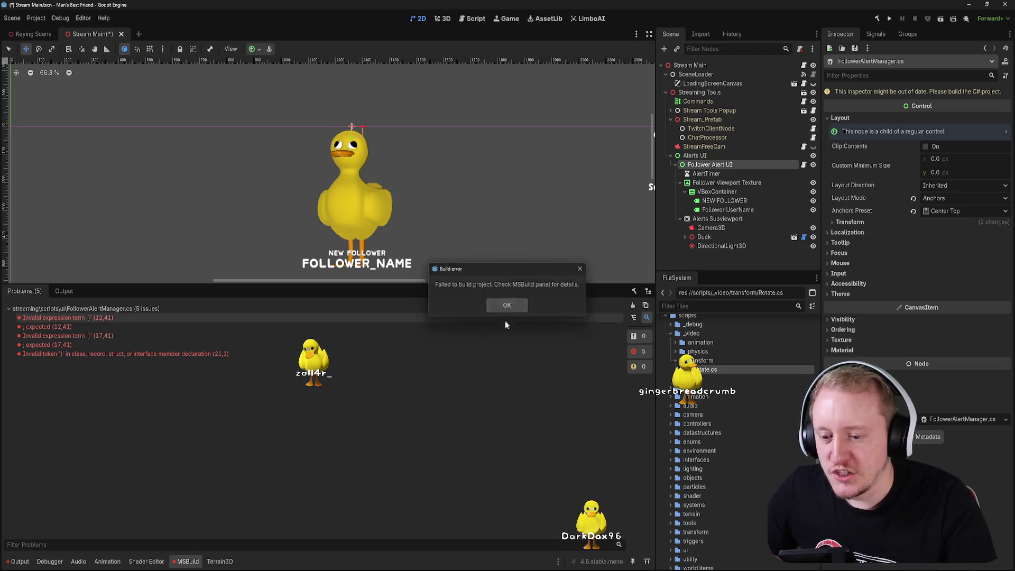
click(507, 306)
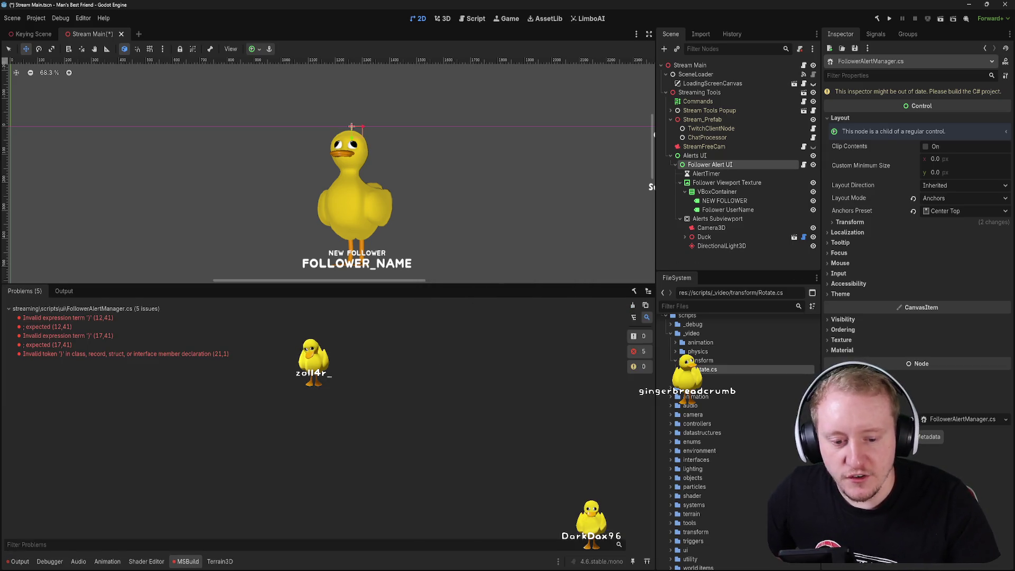
key(alt+Tab)
key(shift+Up)
key(shift+Up)
key(shift+Up)
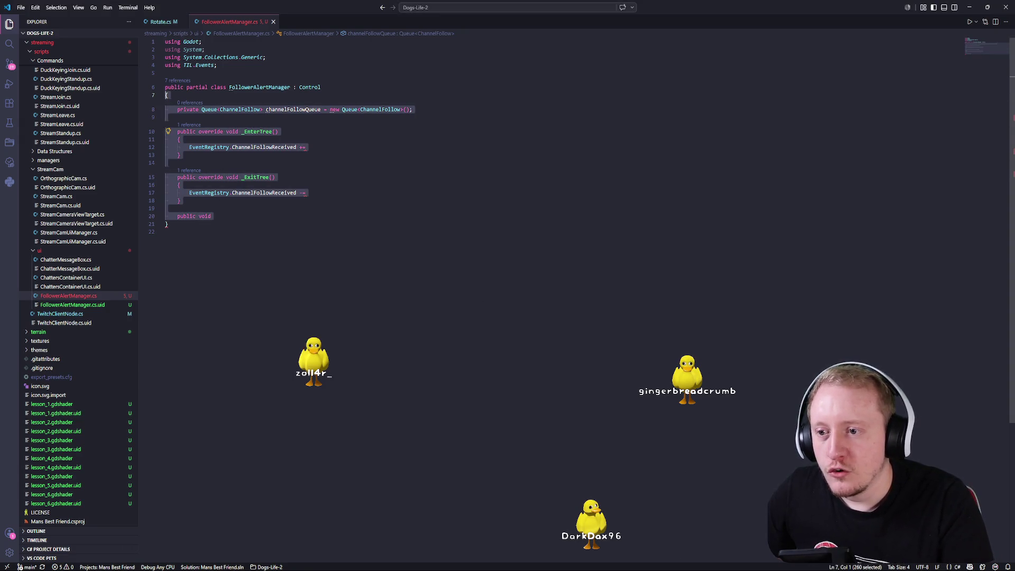
key(ctrl+slash)
key(Left)
key(ctrl+slash)
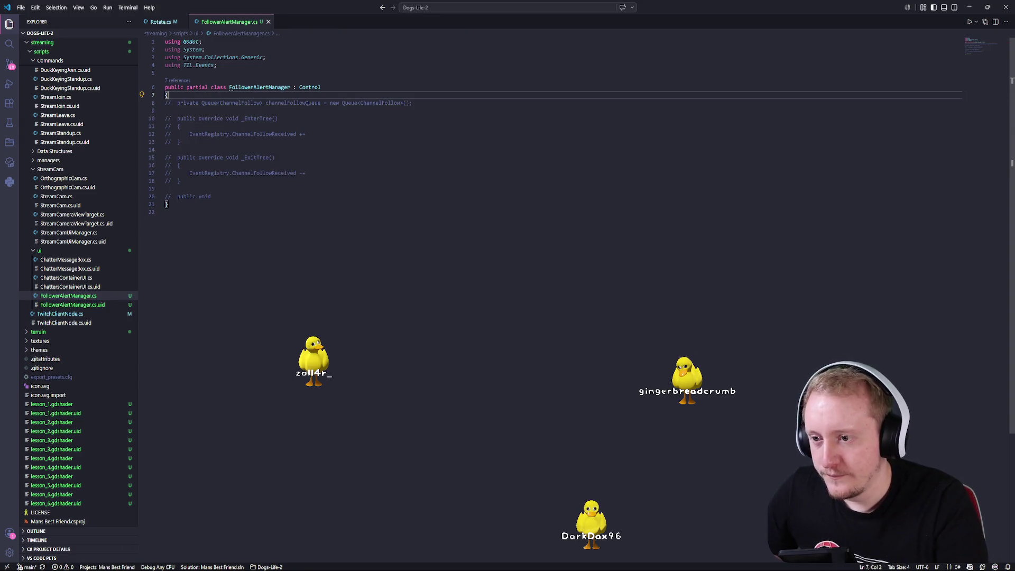
- Rebuild the C# project in Godot and save the Stream Main scene
key(alt+Tab)
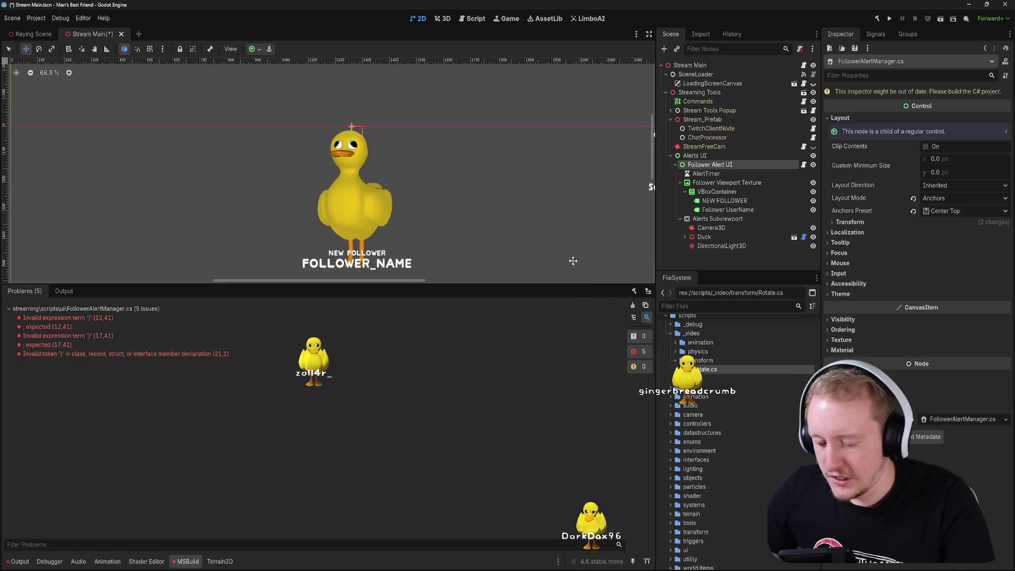
key(alt+b)
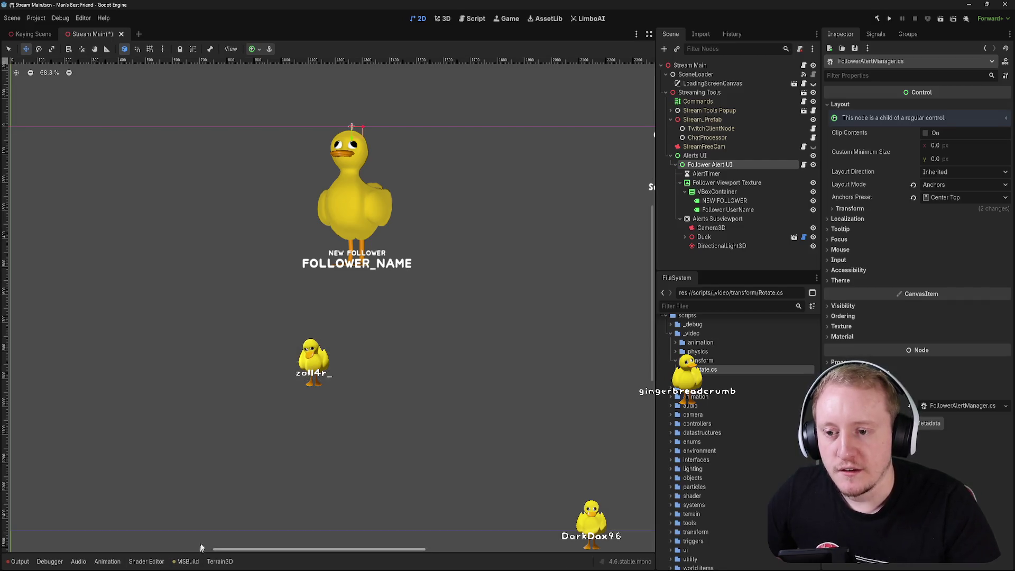
key(ctrl+s)
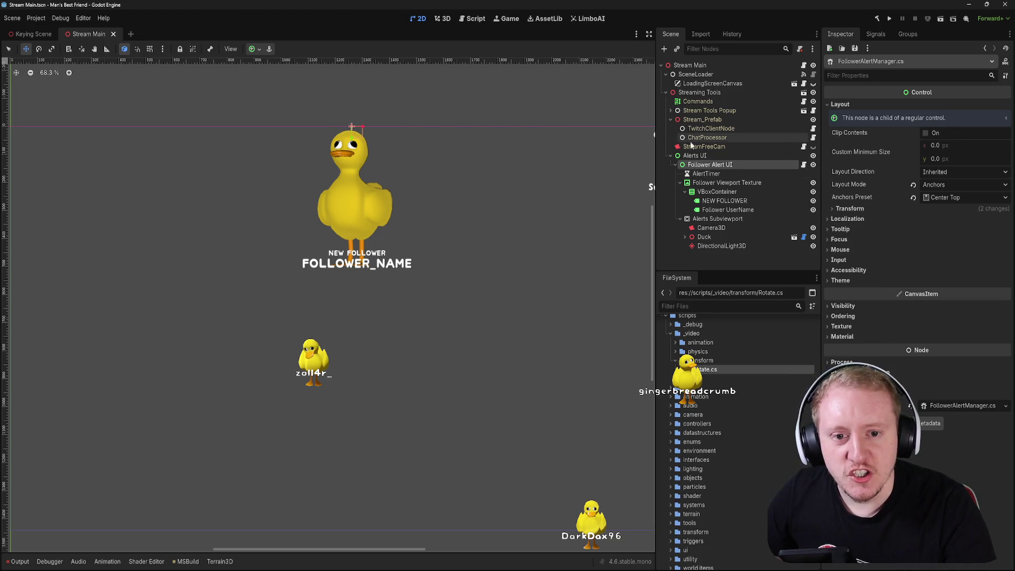
click(751, 155)
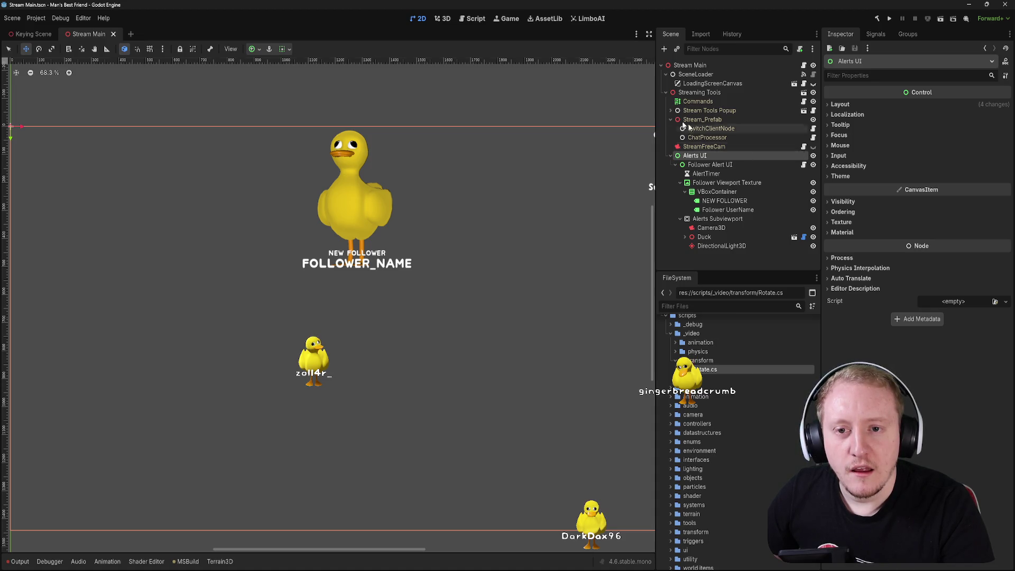
key(F5)
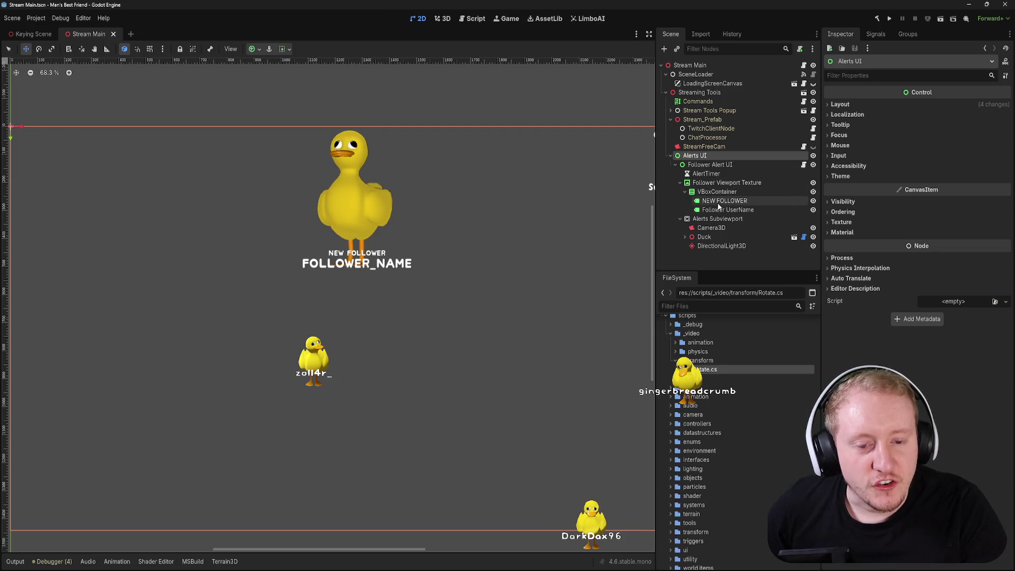
click(712, 228)
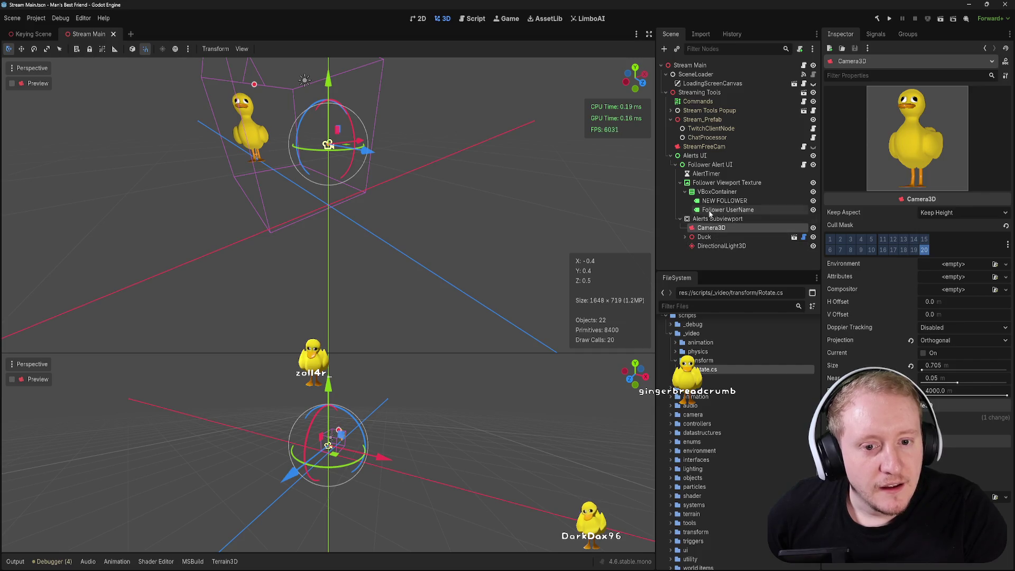
- Turn on Transparent BG for the Alerts Subviewport and save the scene
click(718, 218)
click(921, 354)
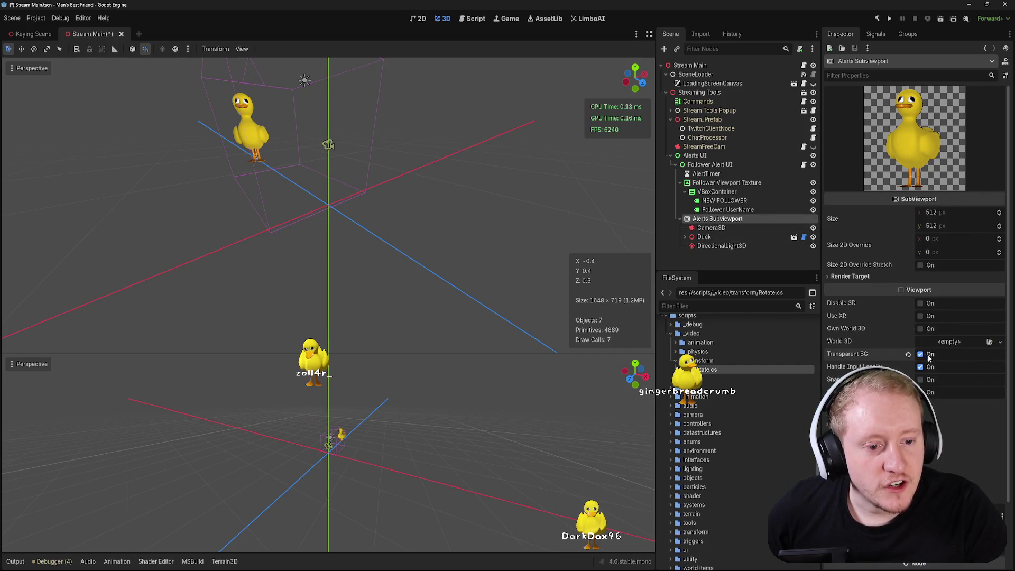
key(ctrl+s)
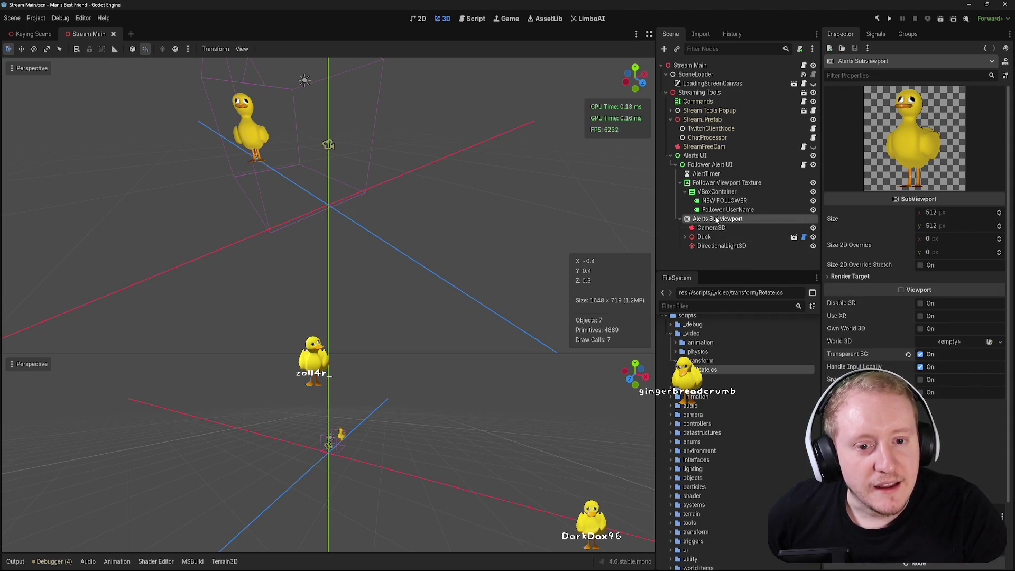
- Enable Rotate > Active on the Duck node so it spins, and save
click(741, 237)
click(923, 106)
key(ctrl+s)
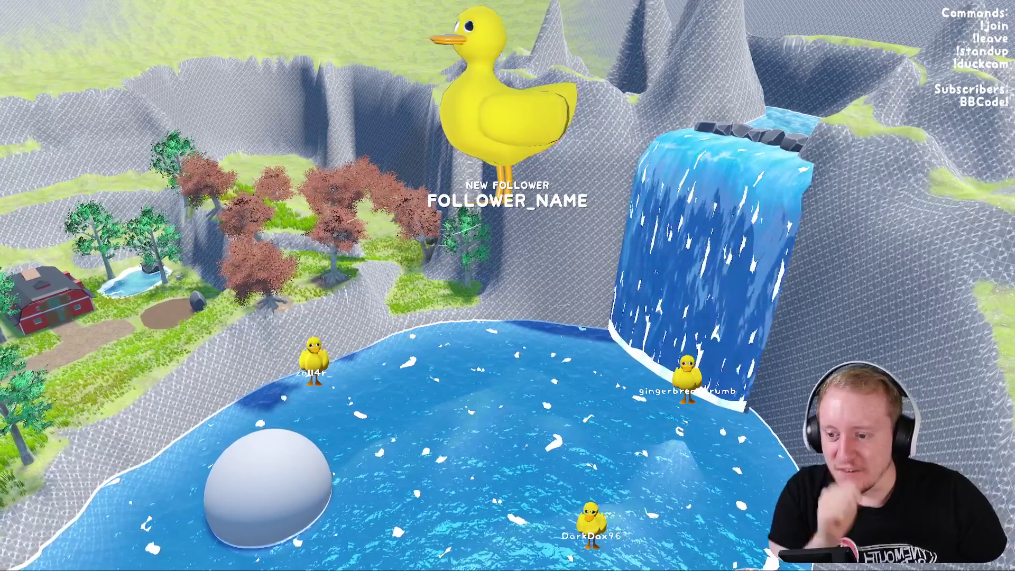
- Move the stream camera to Farm - Outside Barn in Stream Tools, then stop the game with F8
key(alt+Tab)
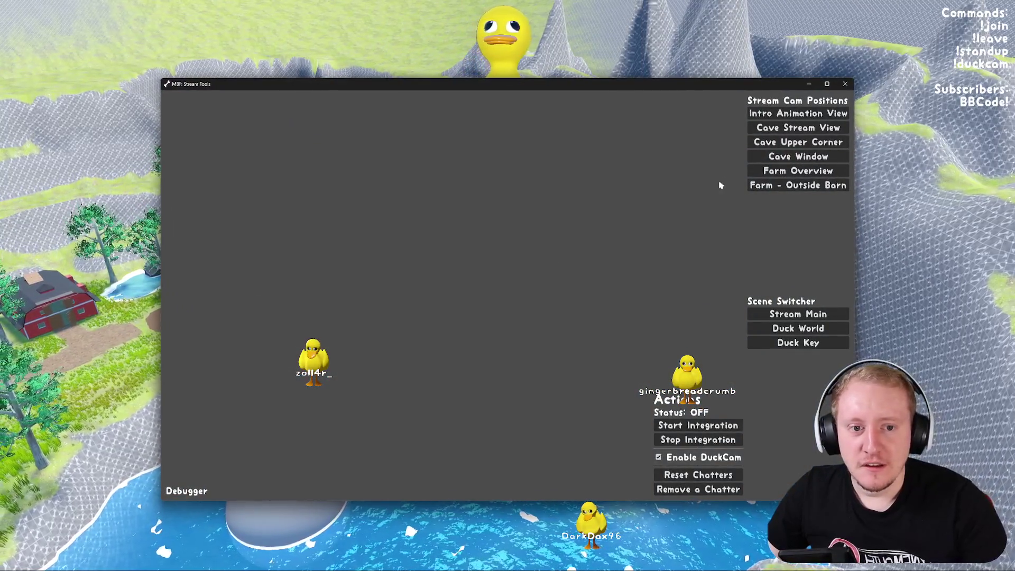
click(799, 185)
click(845, 84)
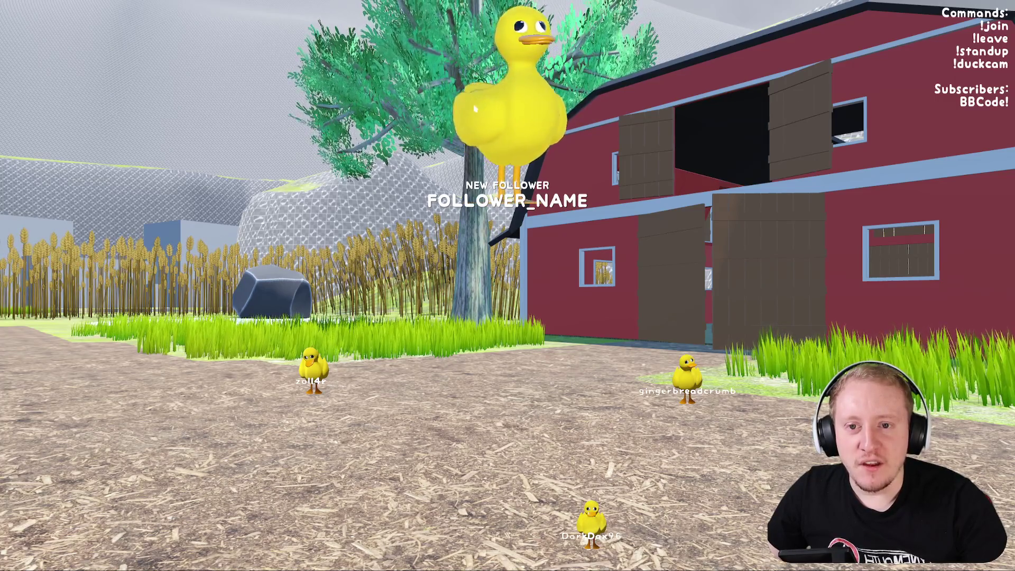
key(F8)
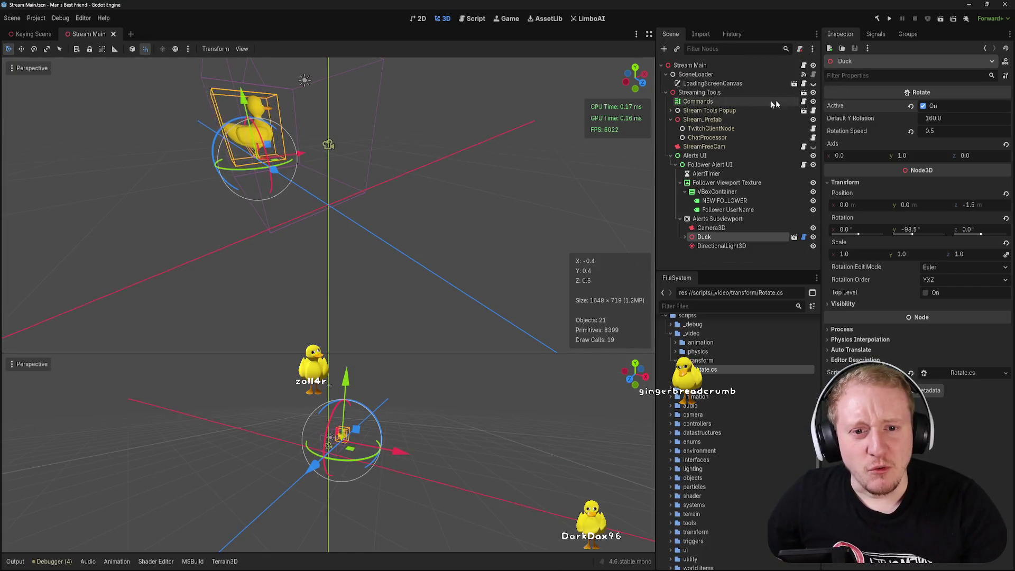
- Turn off the Duck's rotation and set its Transform Rotation Y to 160, saving the scene
click(914, 107)
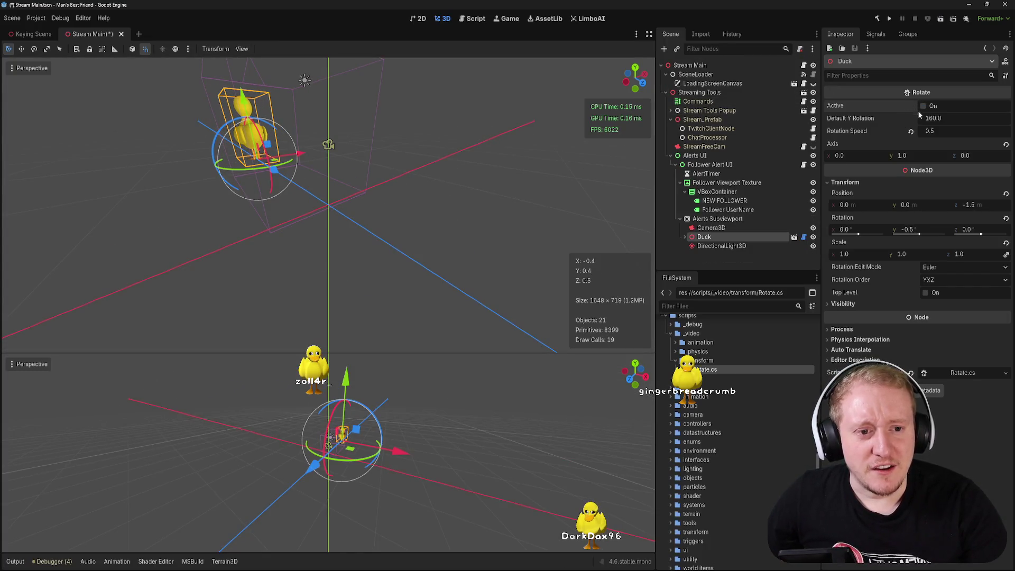
key(ctrl+s)
click(919, 231)
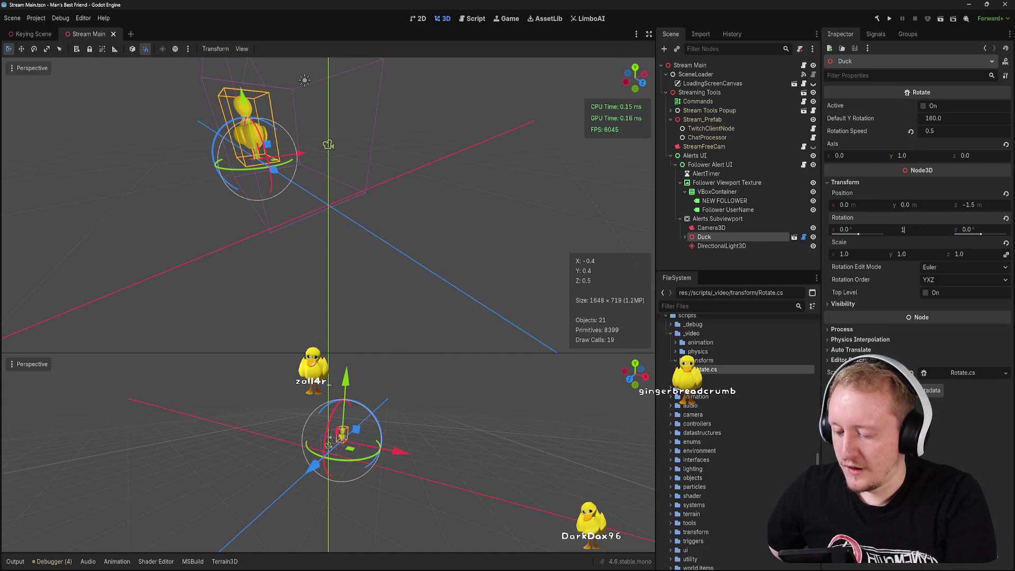
text(60)
key(Return)
key(ctrl+s)
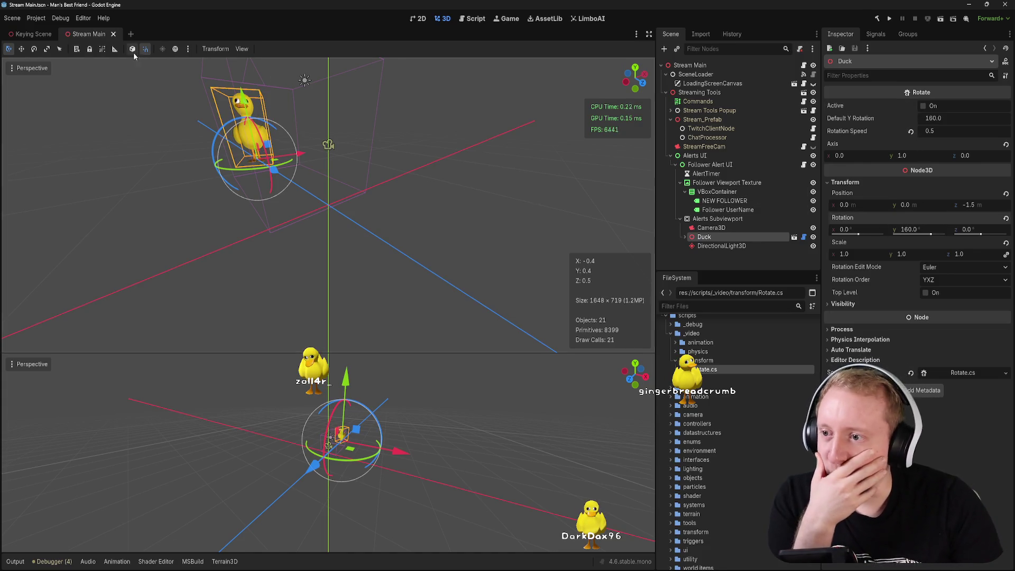
- Switch to the 2D workspace and select the DirectionalLight3D node
click(422, 21)
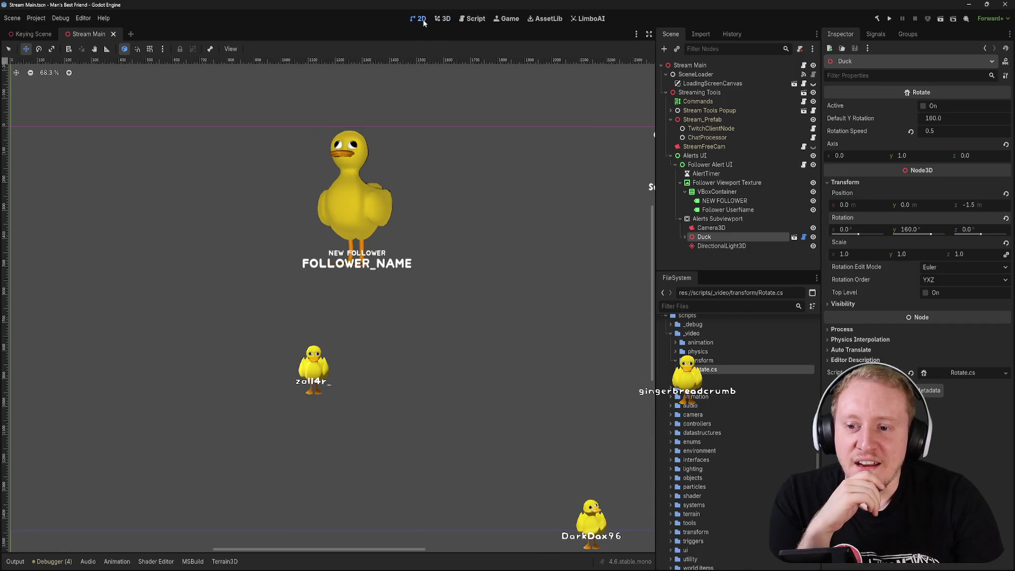
click(735, 247)
key(w)
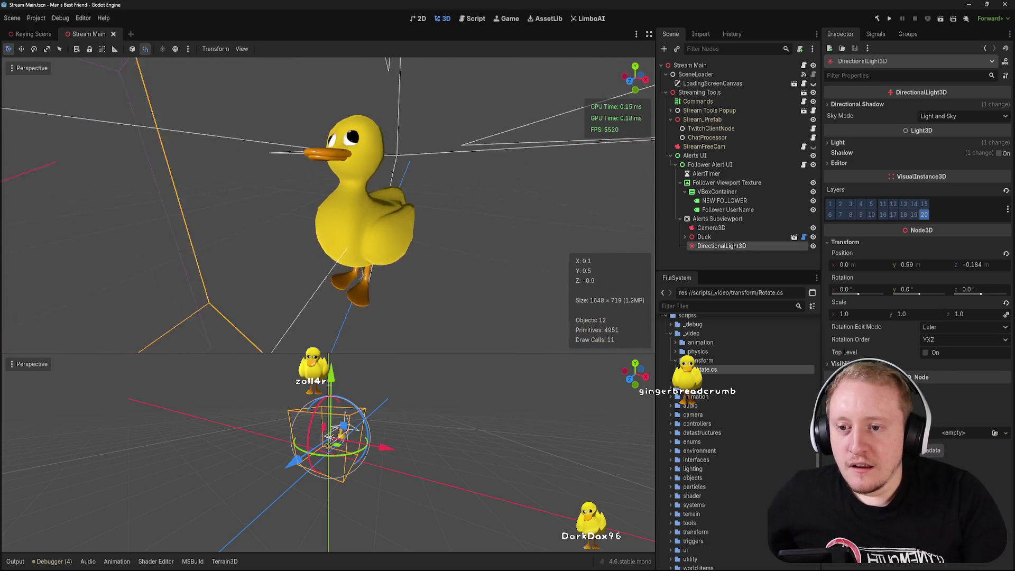
- Lower the light's specular to 0.05, leaving Negative off and bake mode Dynamic, and save
click(838, 143)
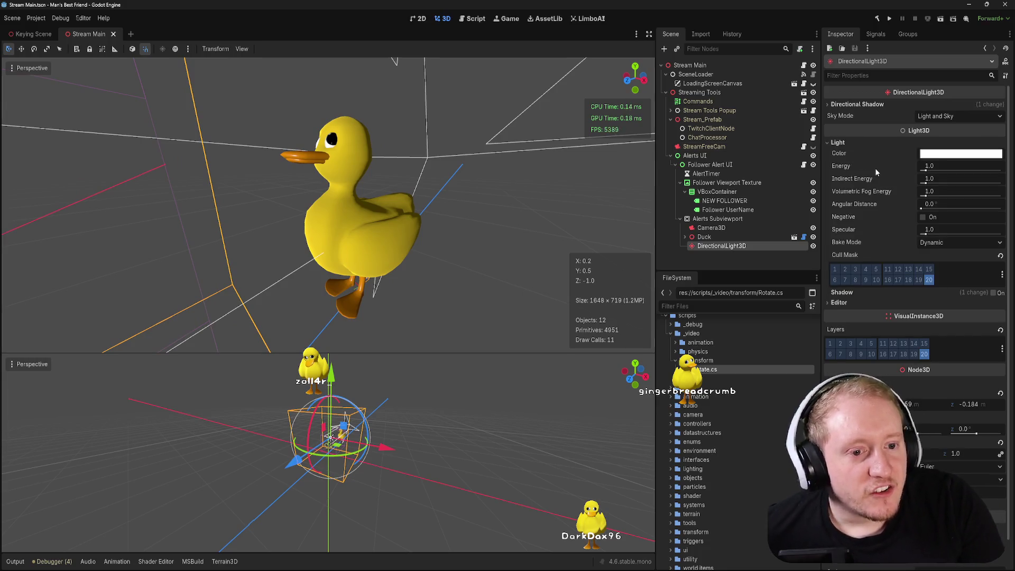
drag(927, 233, 908, 234)
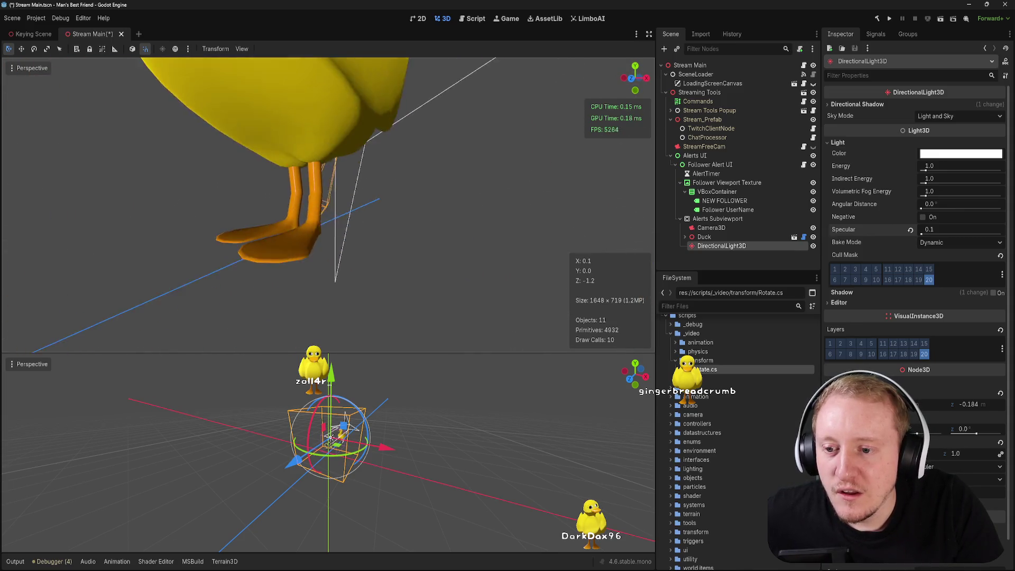
click(944, 233)
text(0.05)
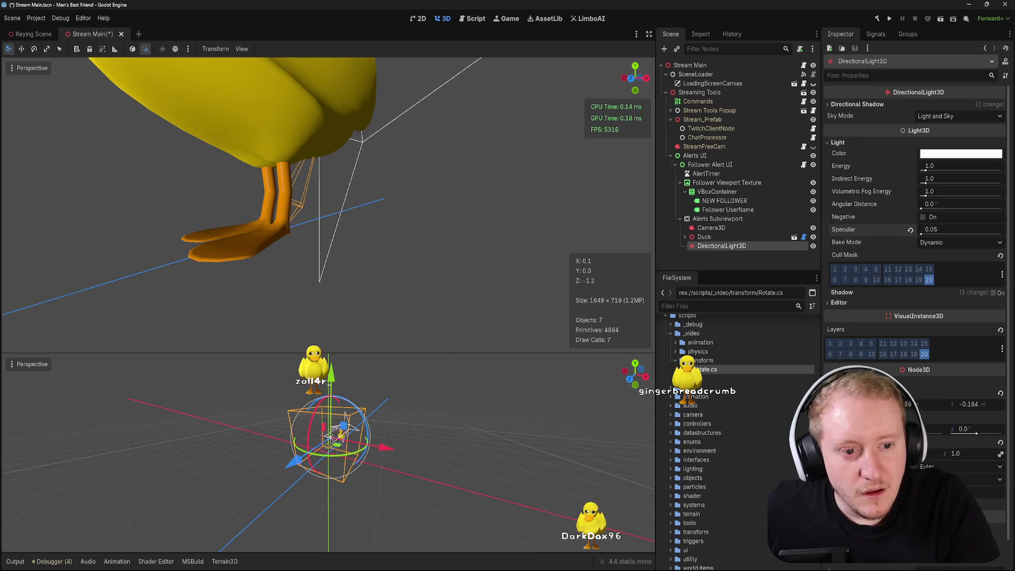
click(923, 218)
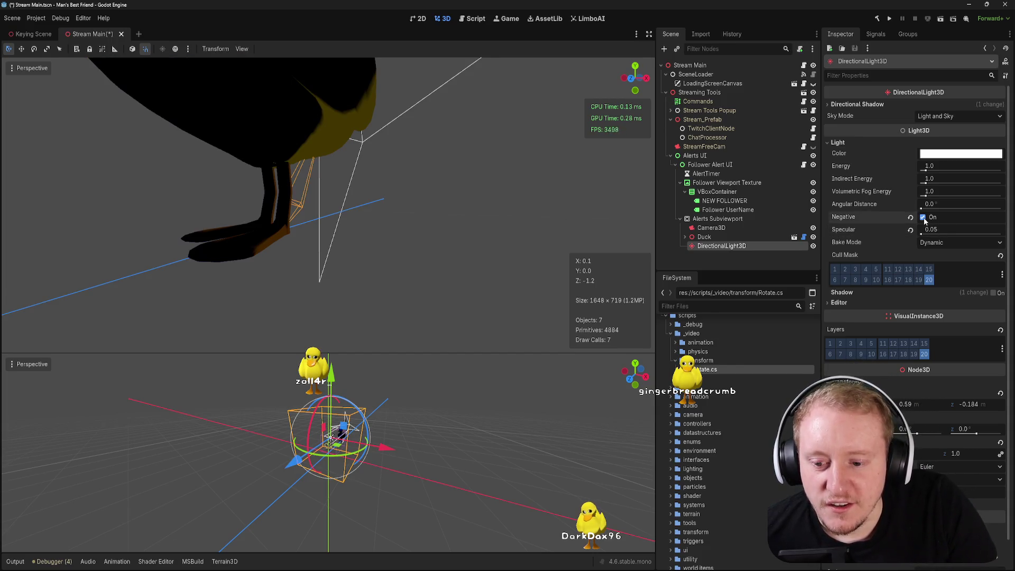
click(923, 218)
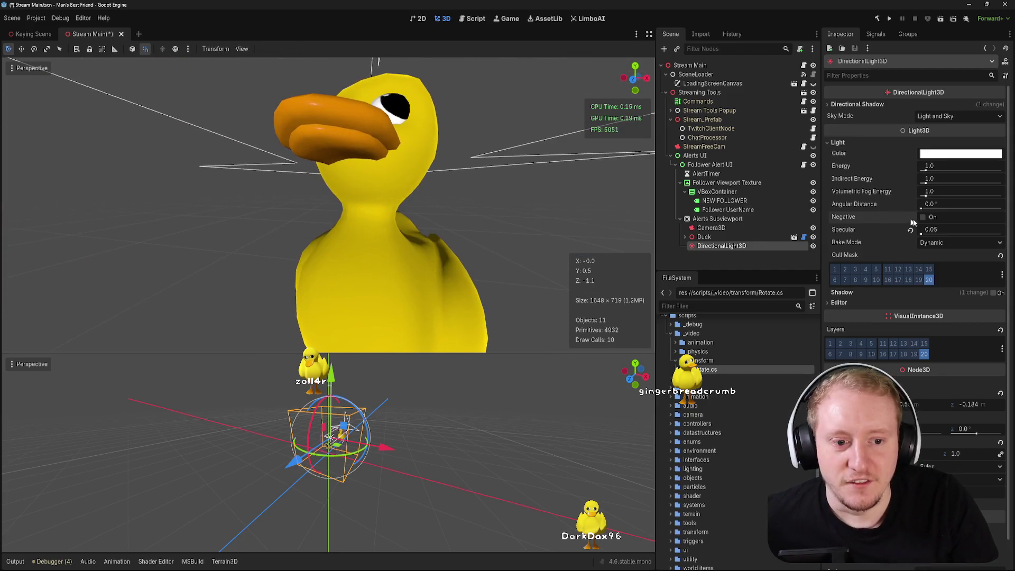
click(923, 218)
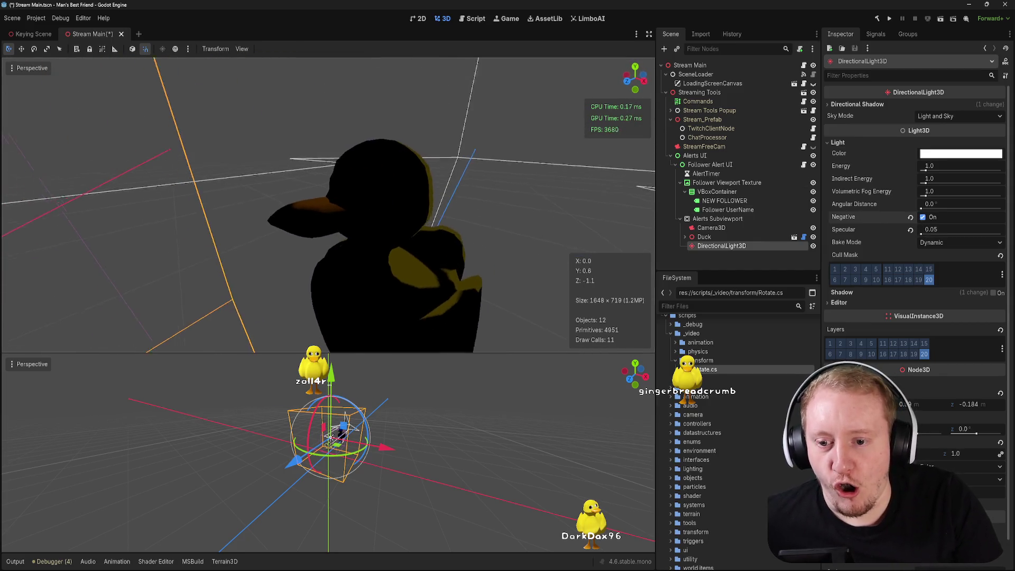
click(923, 217)
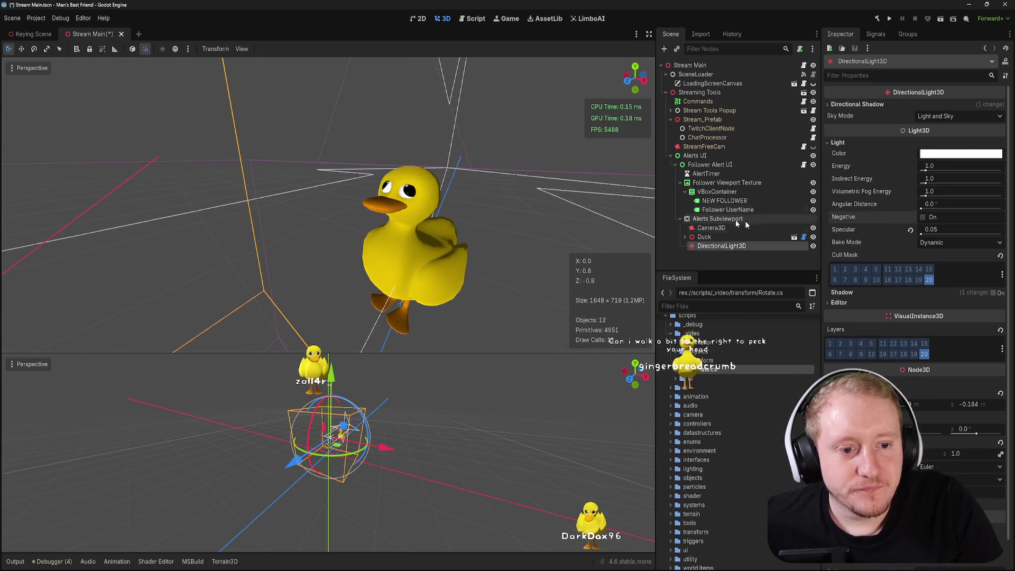
click(936, 242)
click(943, 243)
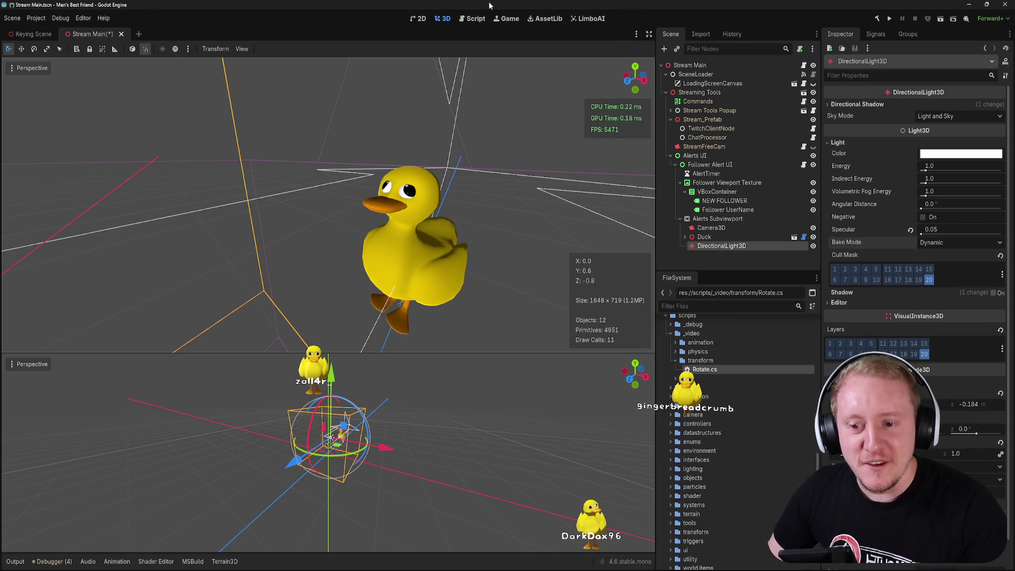
key(ctrl+s)
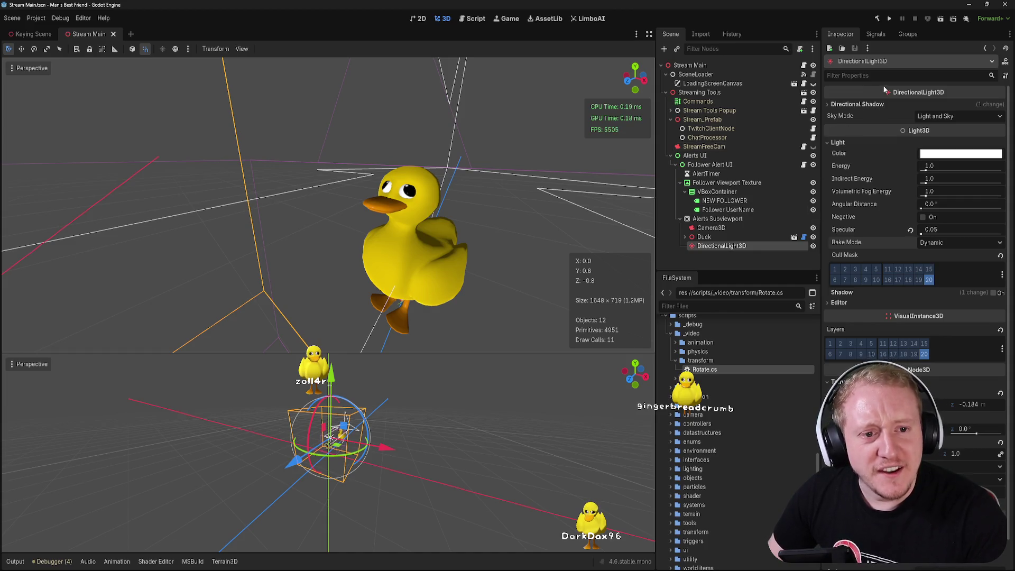
- Try the light's sky mode options, leaving it at Light and Sky
click(870, 105)
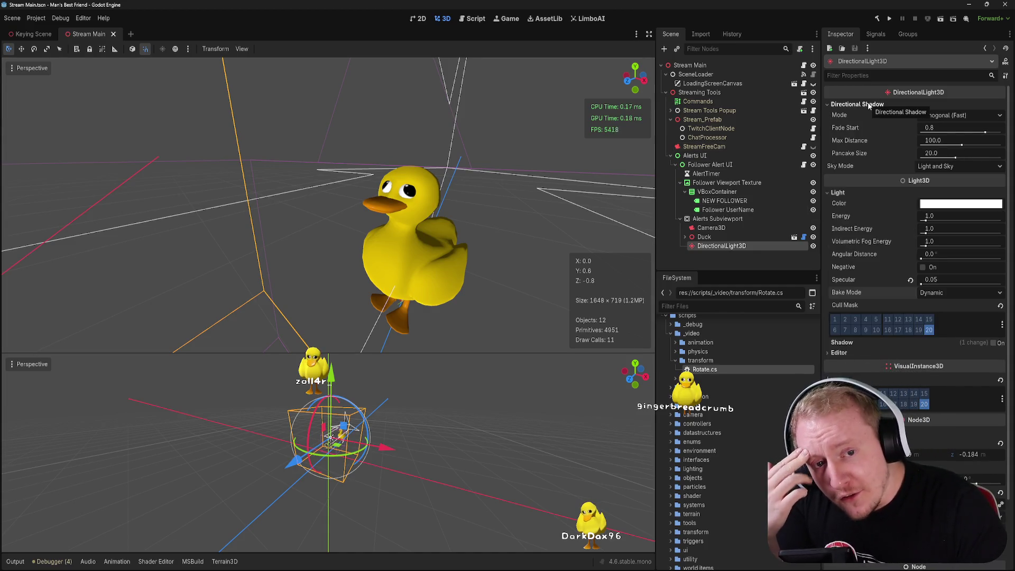
click(871, 106)
click(872, 105)
click(934, 167)
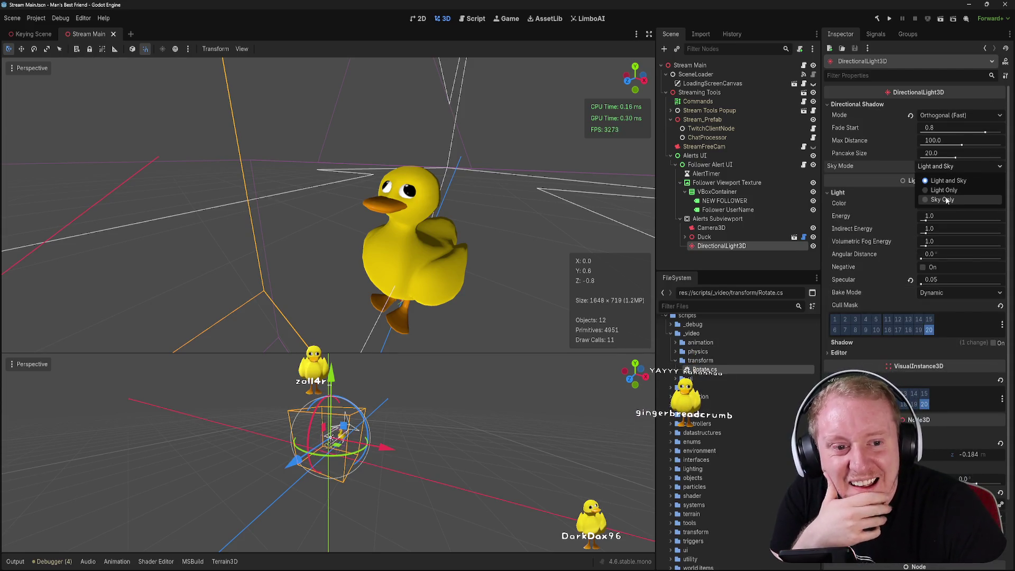
click(946, 200)
click(944, 166)
click(944, 192)
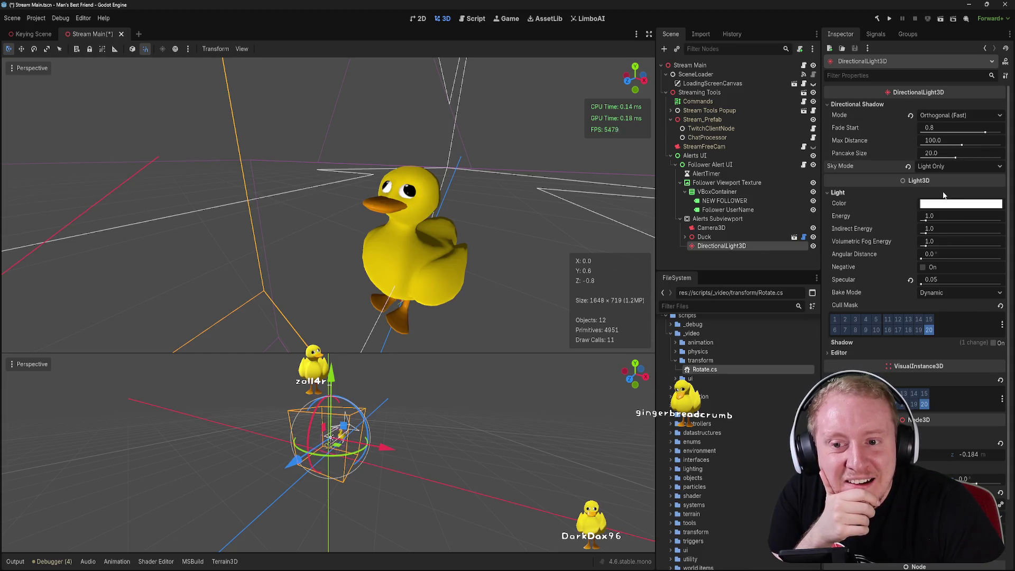
click(943, 167)
click(943, 179)
click(941, 167)
click(940, 176)
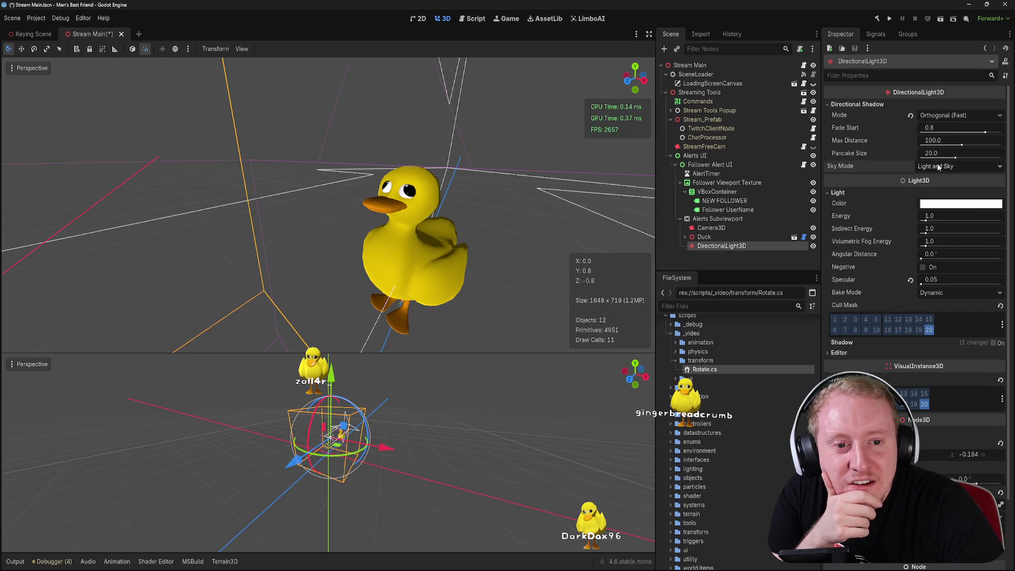
click(859, 105)
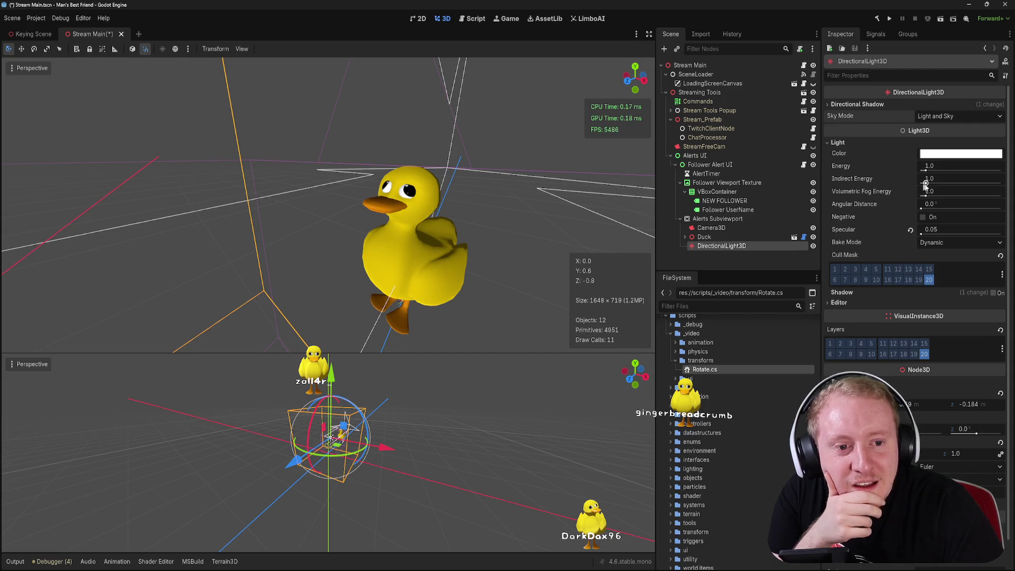
- Reset the light's indirect and volumetric fog energy to 1.0 and save the scene
scroll(570, 173, up, 3)
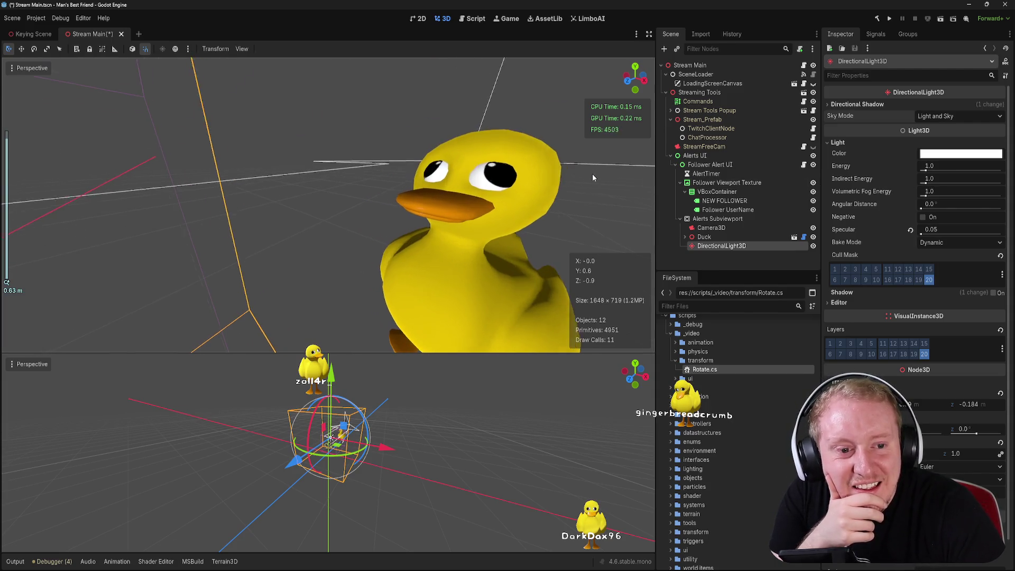
drag(926, 195, 906, 182)
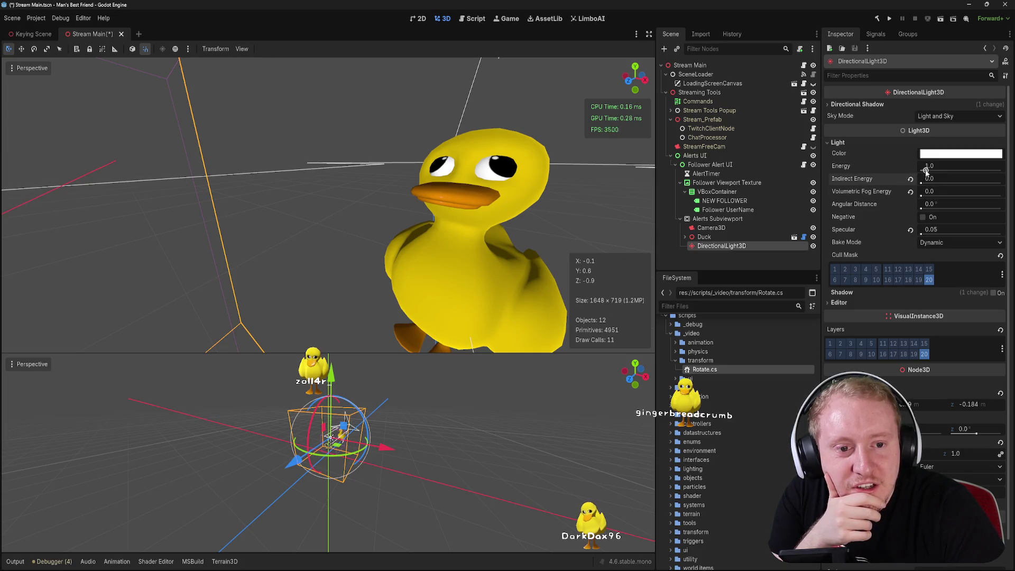
click(911, 178)
click(911, 191)
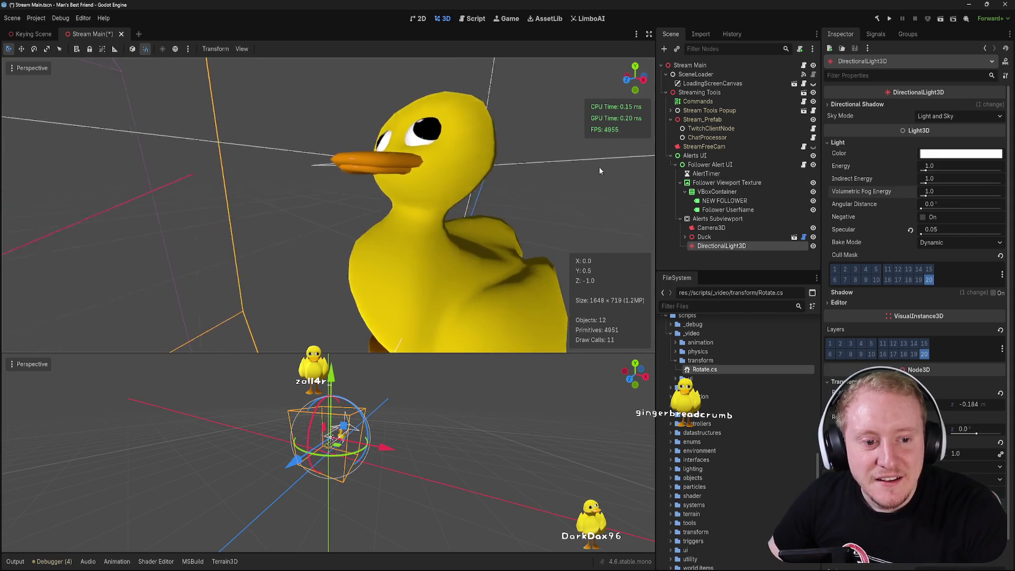
scroll(586, 136, down, 3)
scroll(586, 135, up, 3)
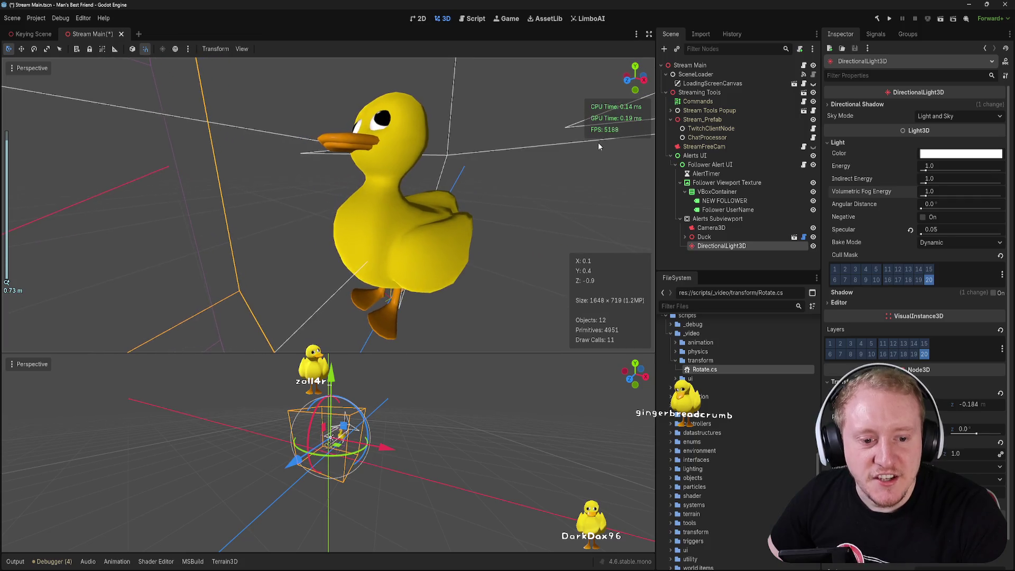
click(840, 143)
key(ctrl+s)
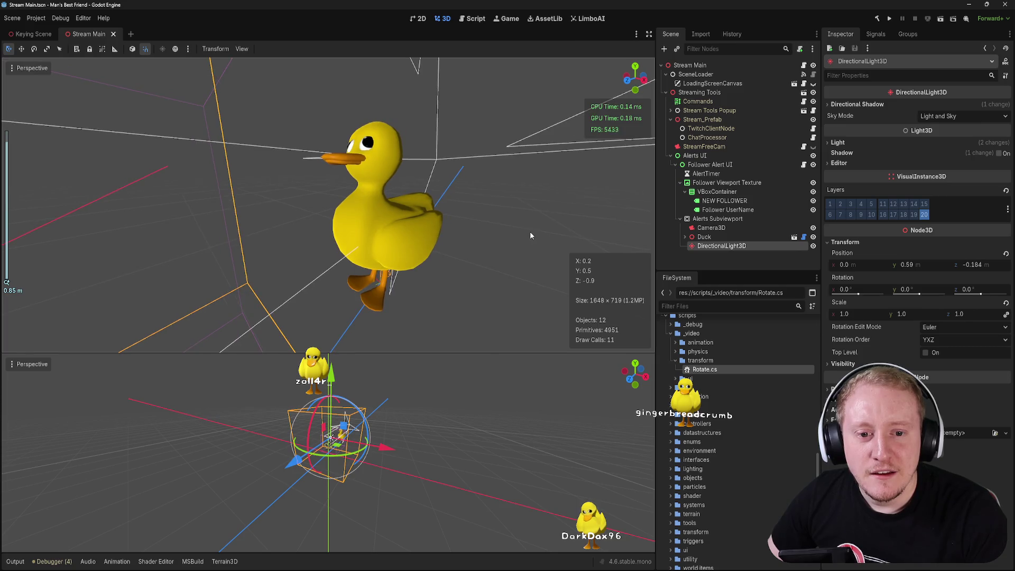
- Orbit the view to see the duck side-on and expand the Duck node
scroll(544, 237, up, 2)
drag(548, 236, 496, 228)
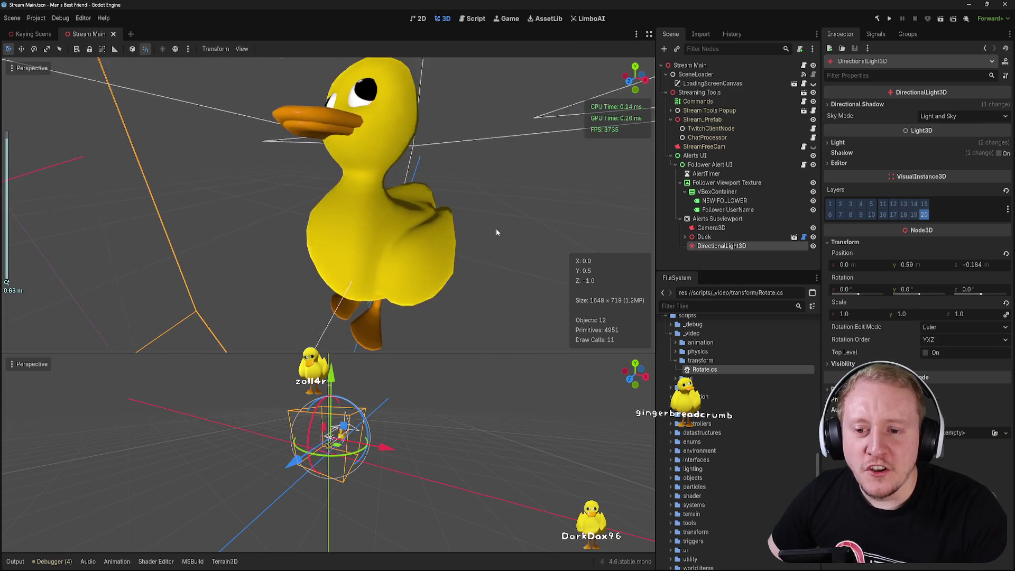
scroll(497, 227, down, 1)
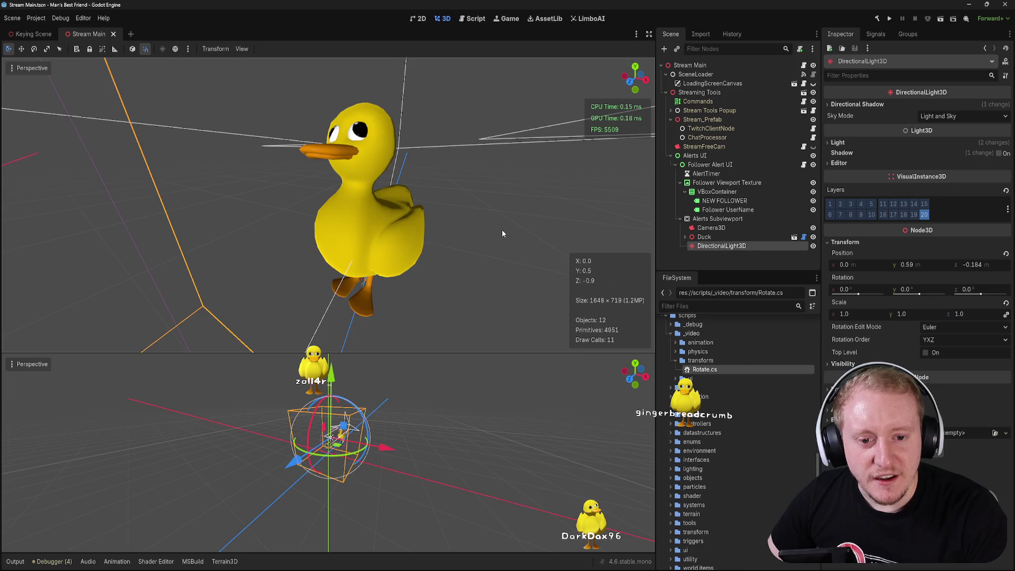
click(685, 237)
- Inspect the Duck mesh resource and locate the Duck.glb model among the project files
click(714, 254)
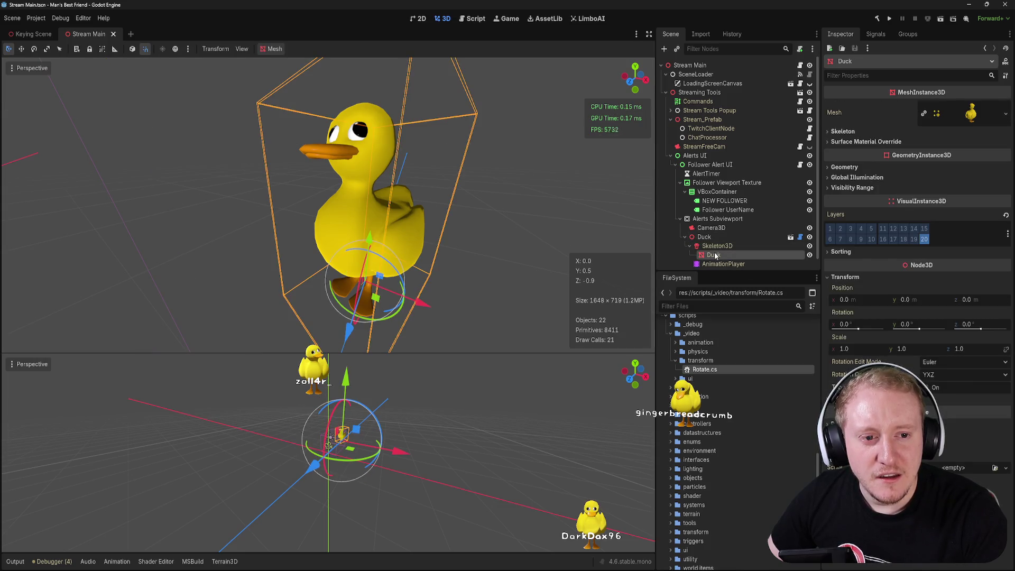
click(957, 108)
click(958, 110)
right_click(966, 112)
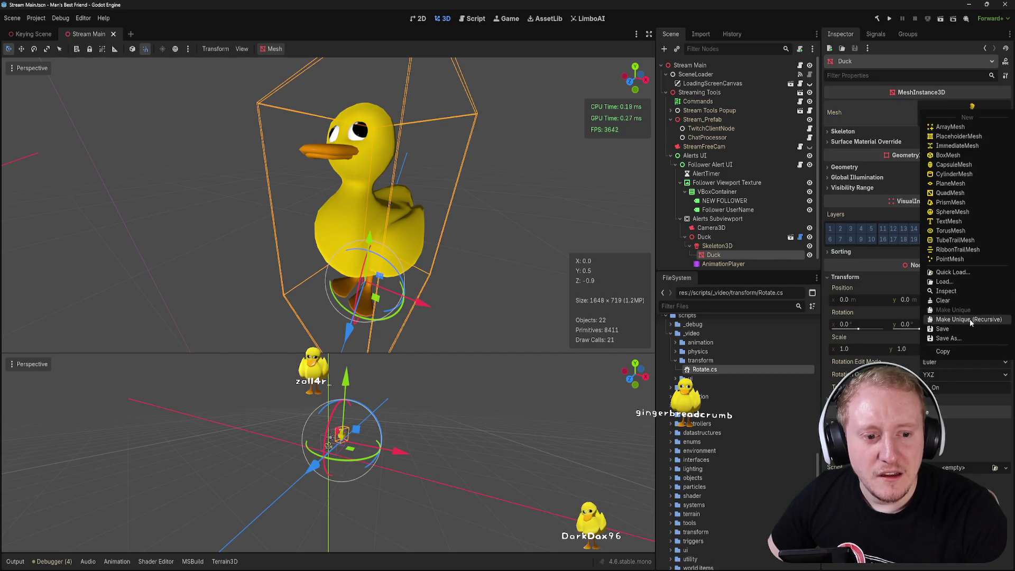
click(710, 236)
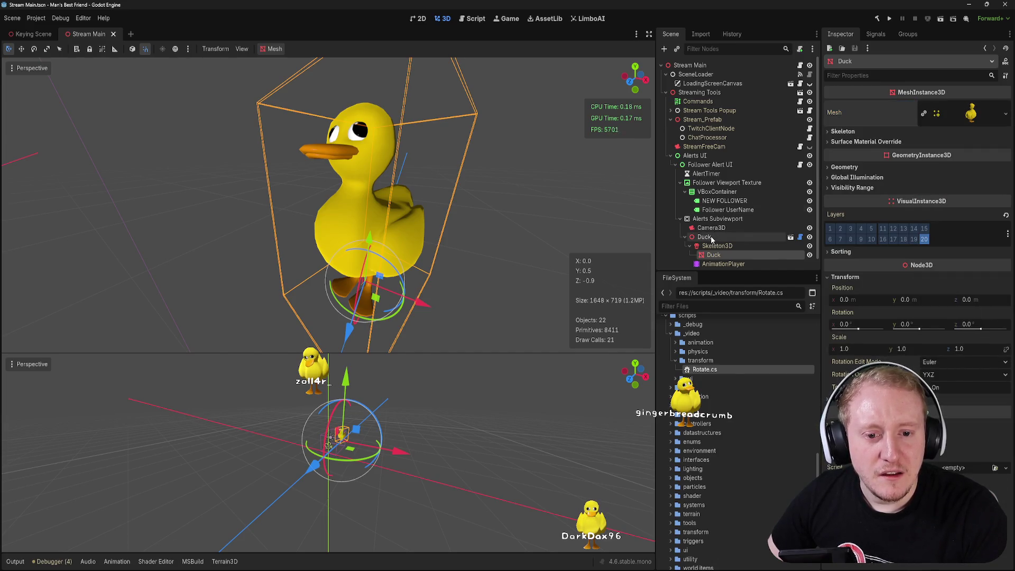
right_click(711, 236)
click(753, 483)
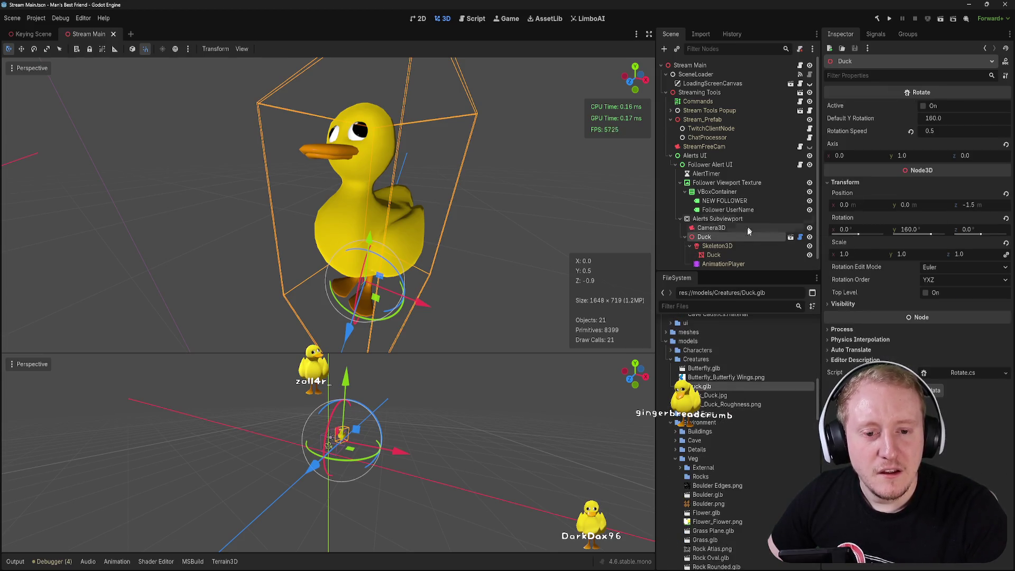
click(717, 255)
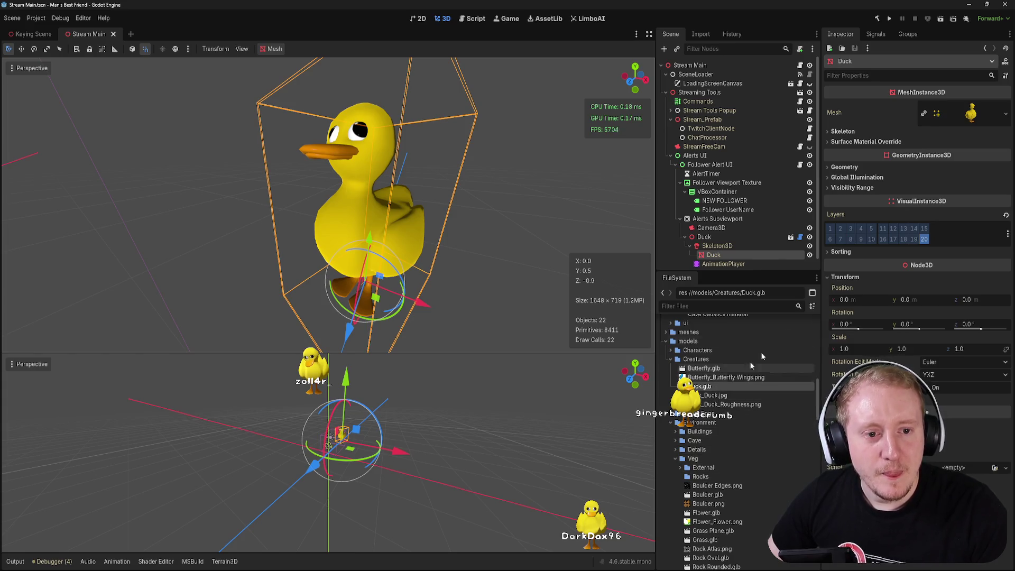
- Try a new StandardMaterial3D in surface material slot 0, then clear it to restore the original
click(867, 142)
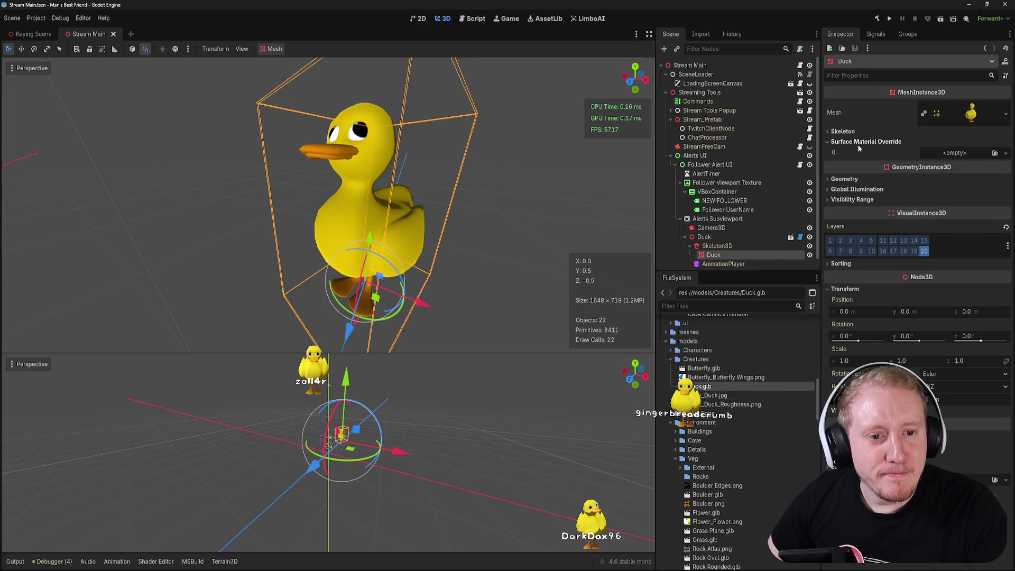
click(1005, 153)
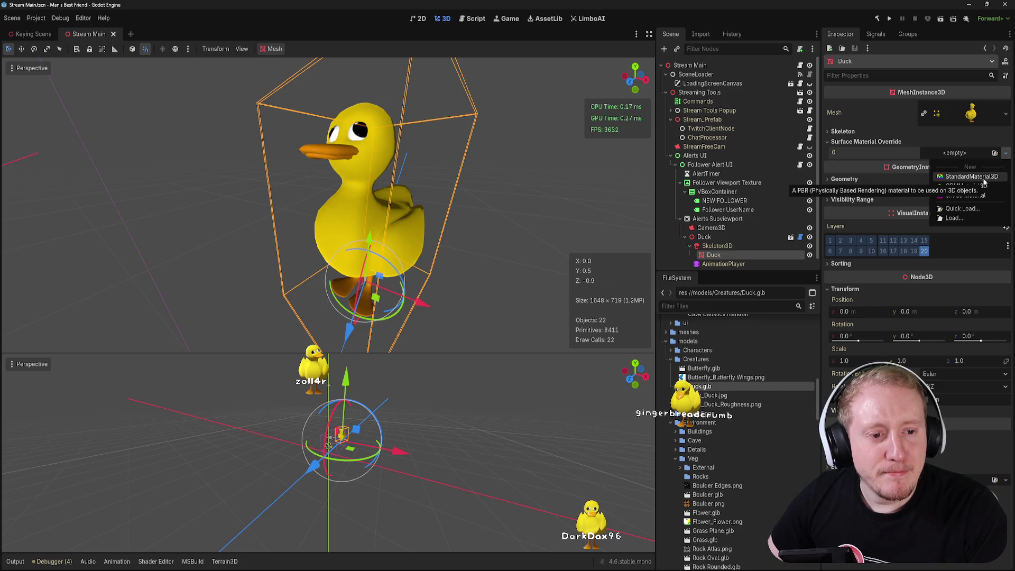
click(968, 177)
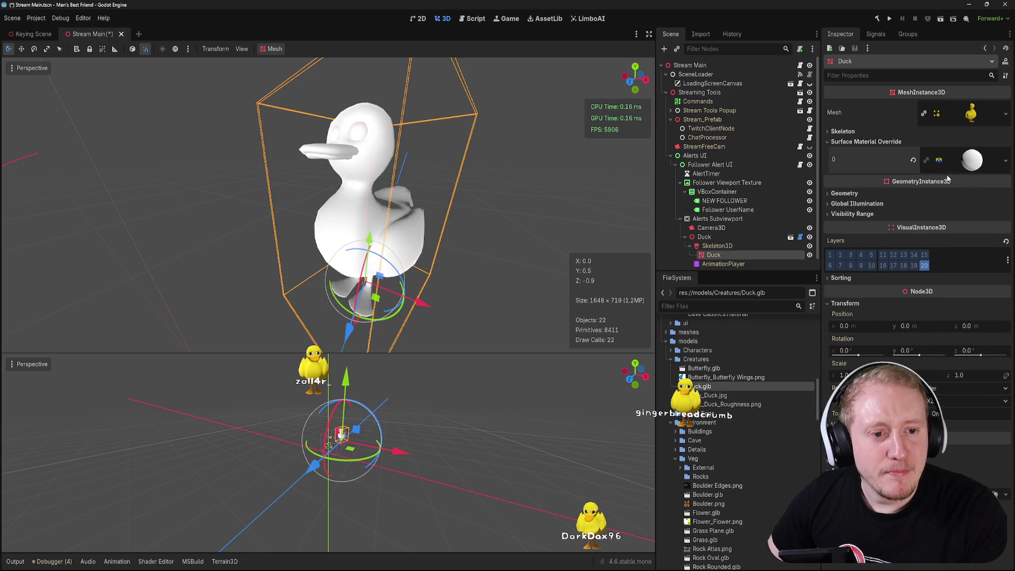
click(968, 159)
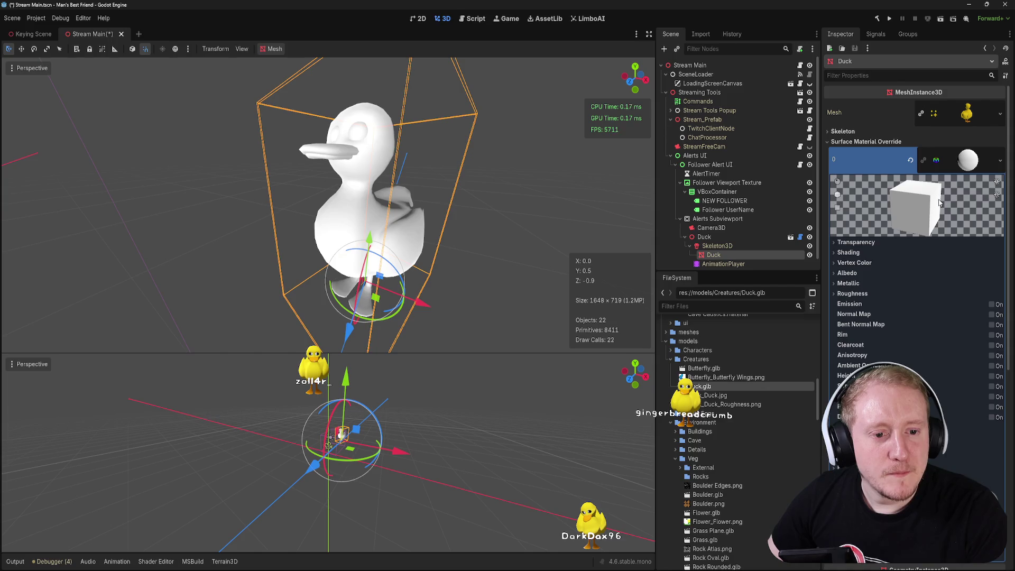
click(855, 274)
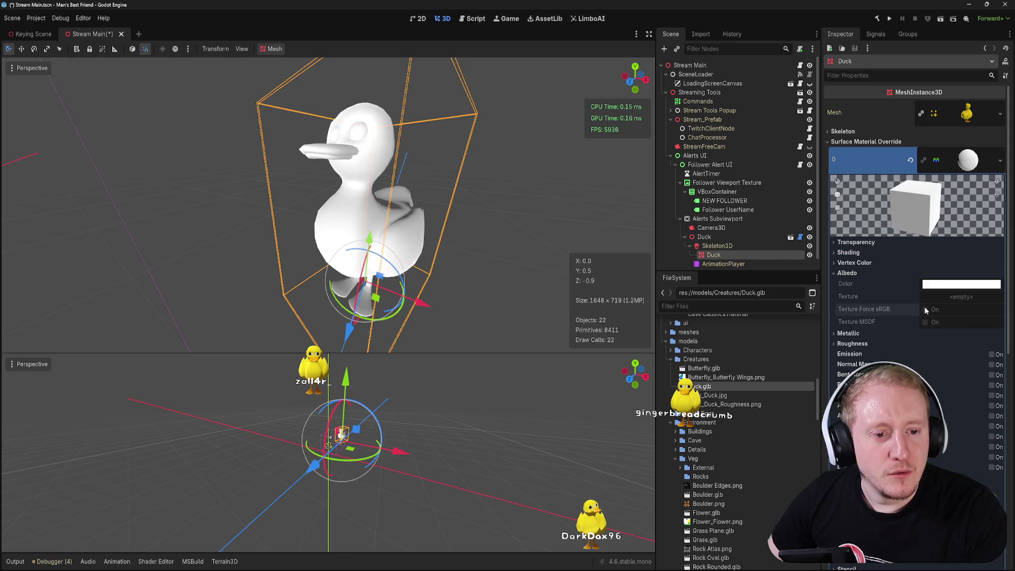
click(999, 160)
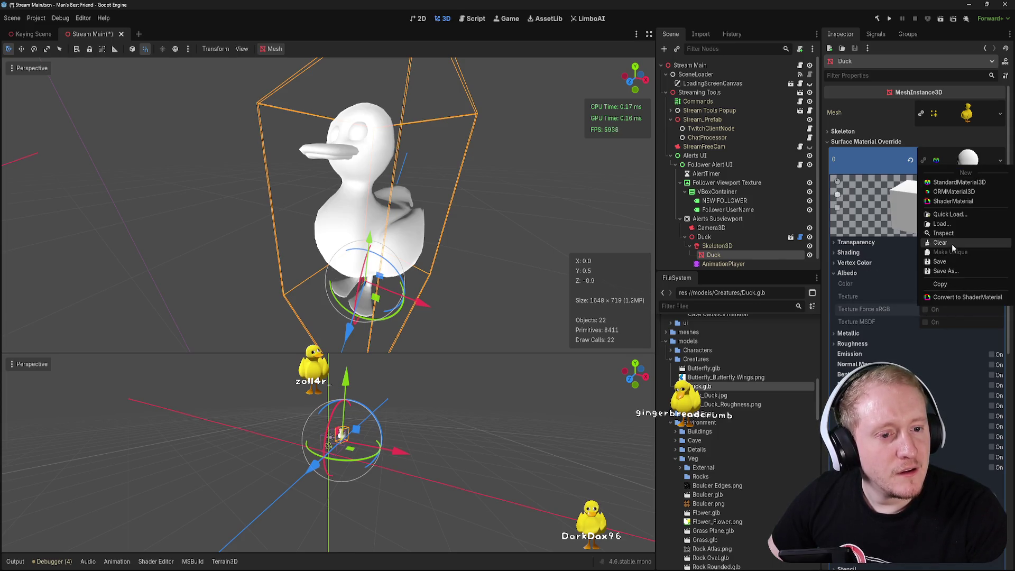
click(873, 164)
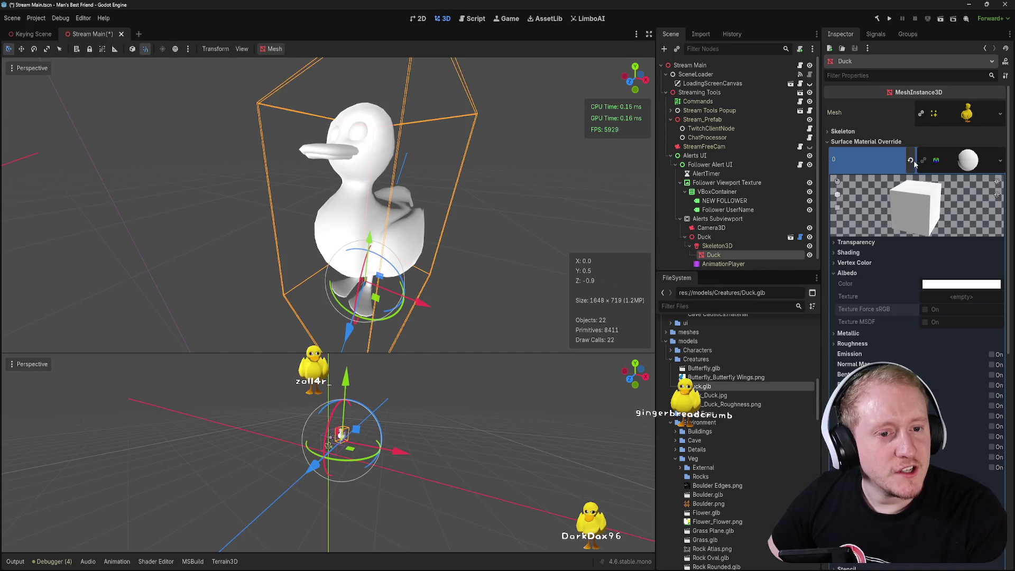
click(910, 160)
- Try a new StandardMaterial3D as Material Override, then clear it and reselect the Duck mesh
click(844, 167)
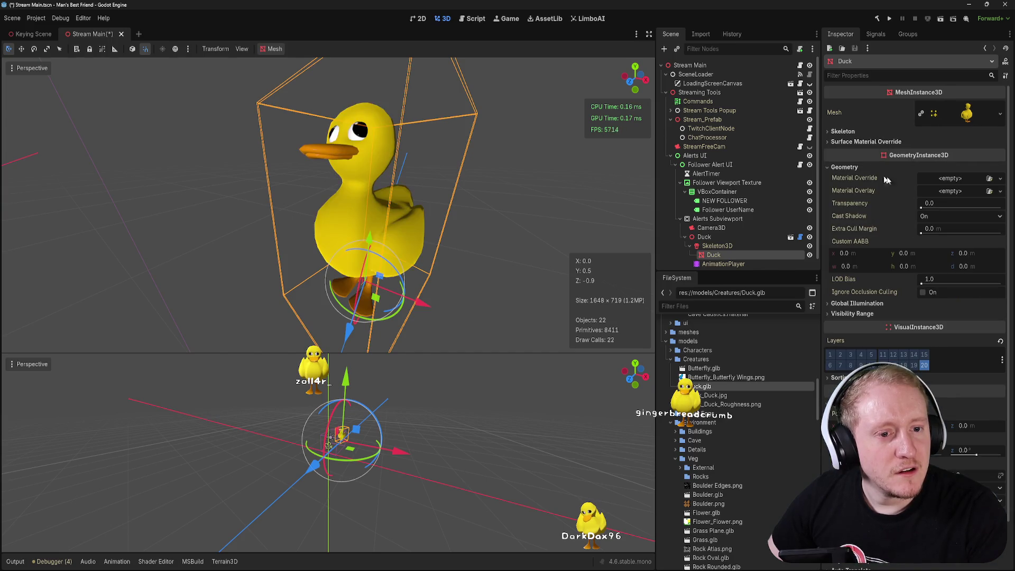
click(1001, 179)
click(966, 202)
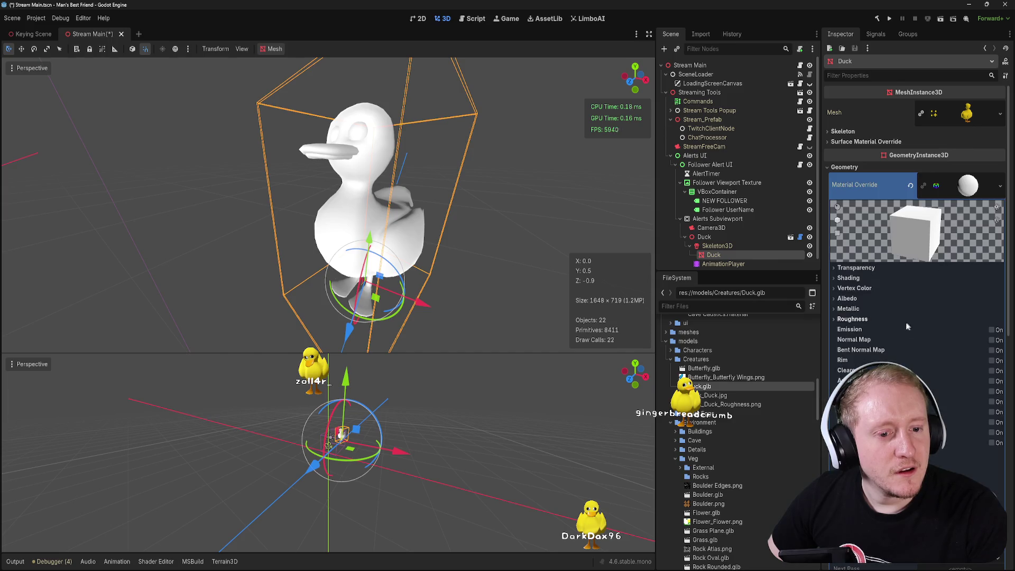
click(848, 299)
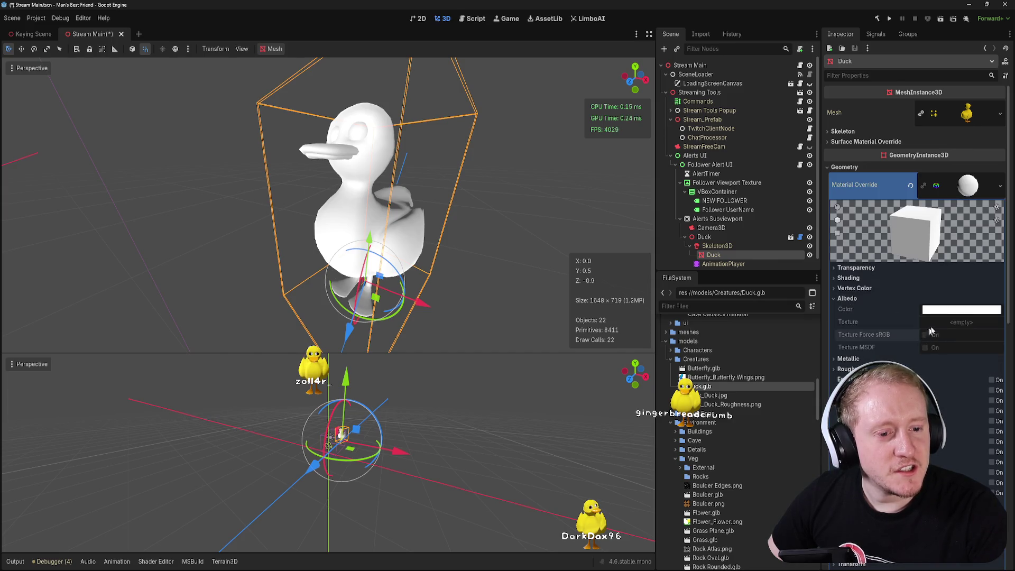
click(910, 185)
right_click(704, 237)
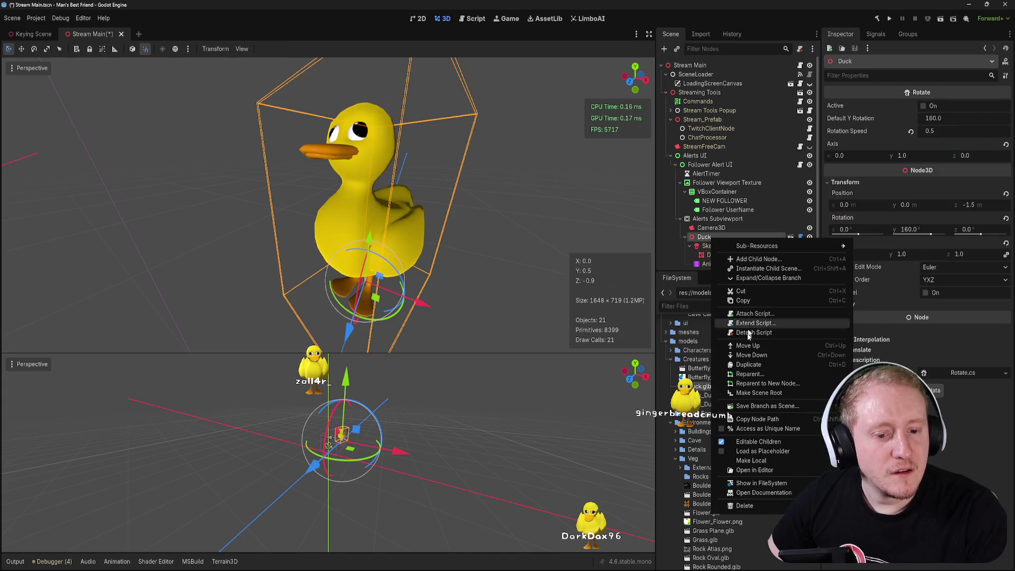
click(745, 456)
click(714, 255)
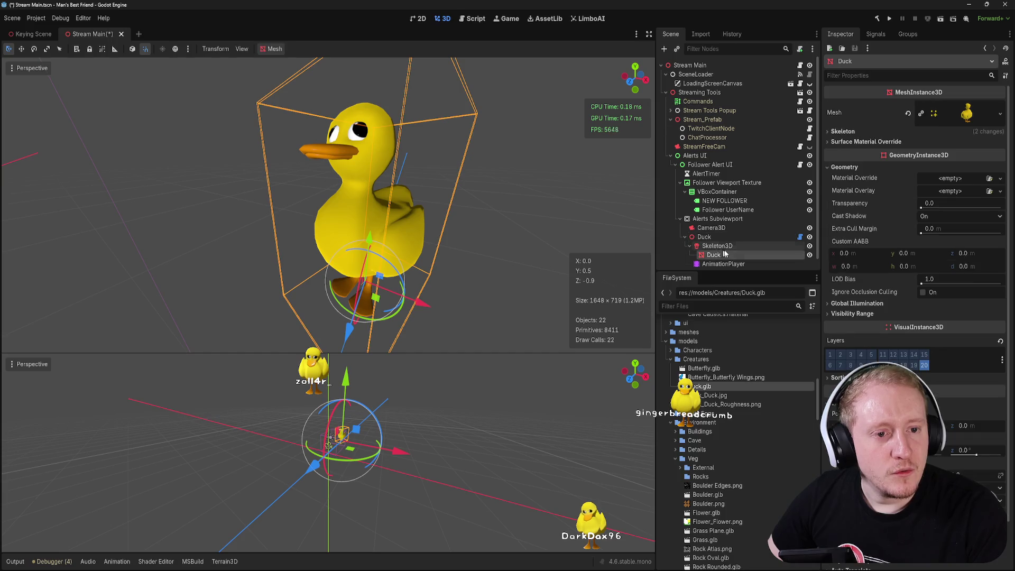
click(887, 142)
click(951, 179)
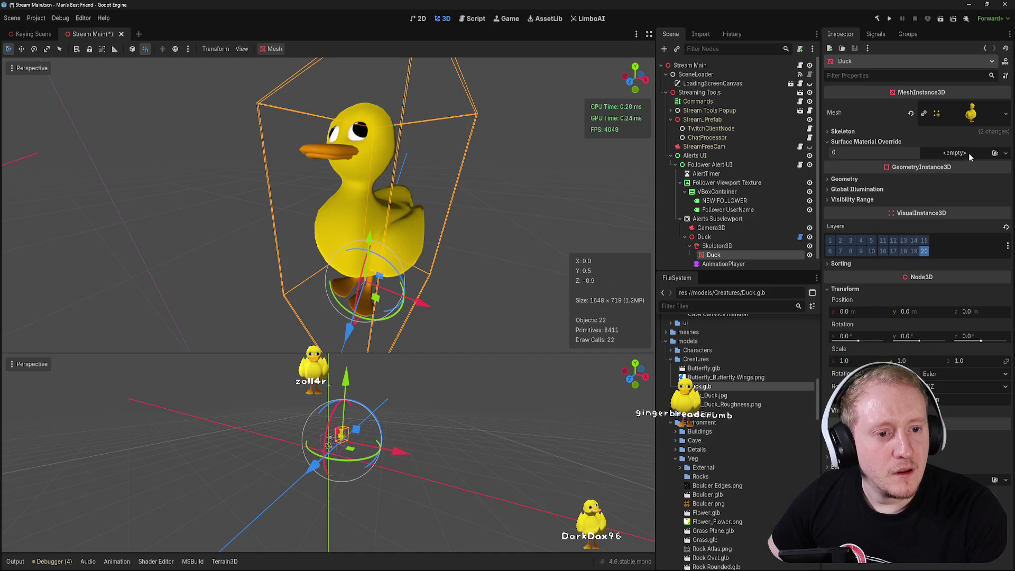
- Create a new StandardMaterial3D in slot 0 with Duck_Duck.jpg as its albedo texture
click(969, 153)
click(983, 179)
click(849, 273)
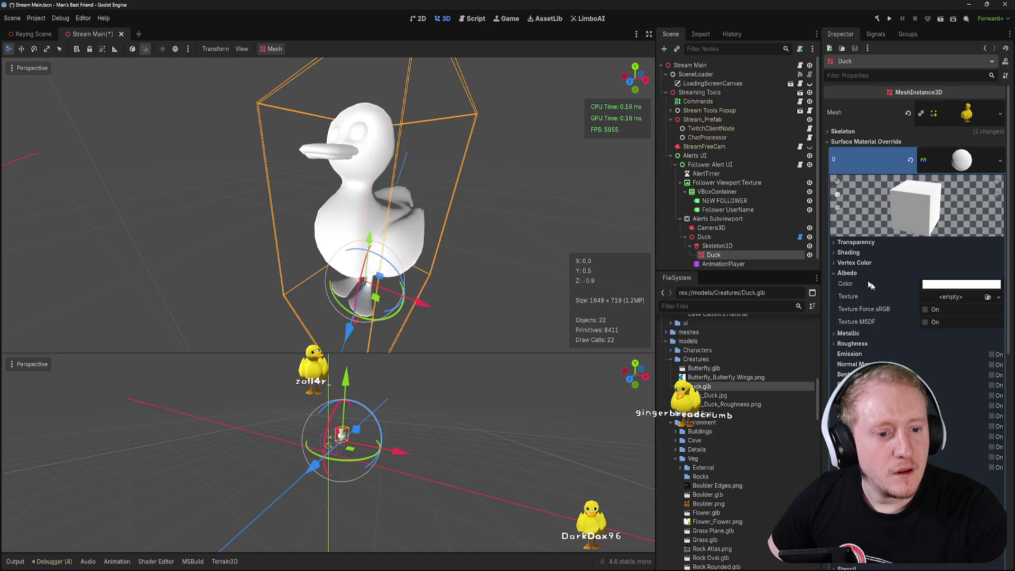
drag(714, 395, 941, 299)
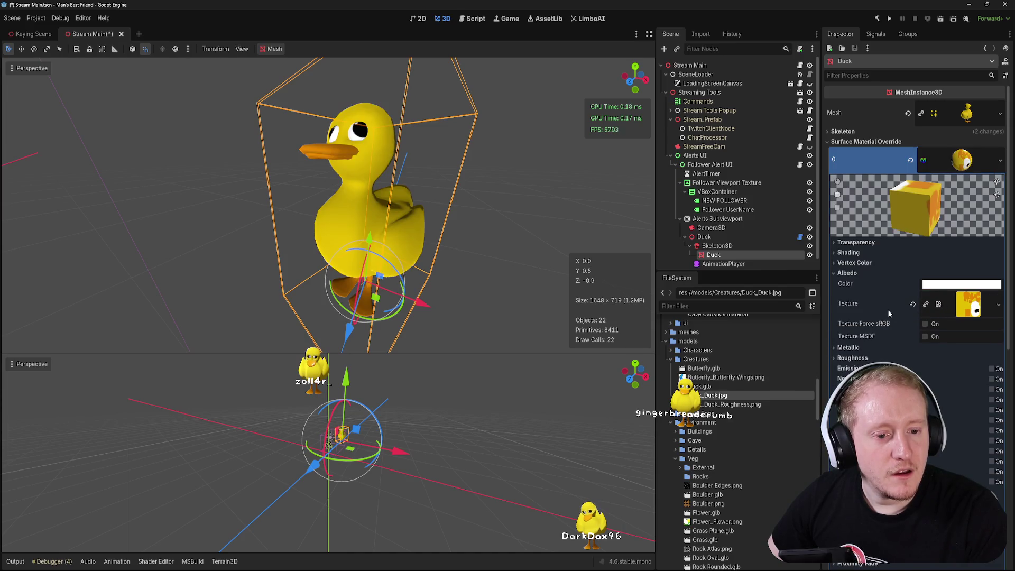
click(849, 273)
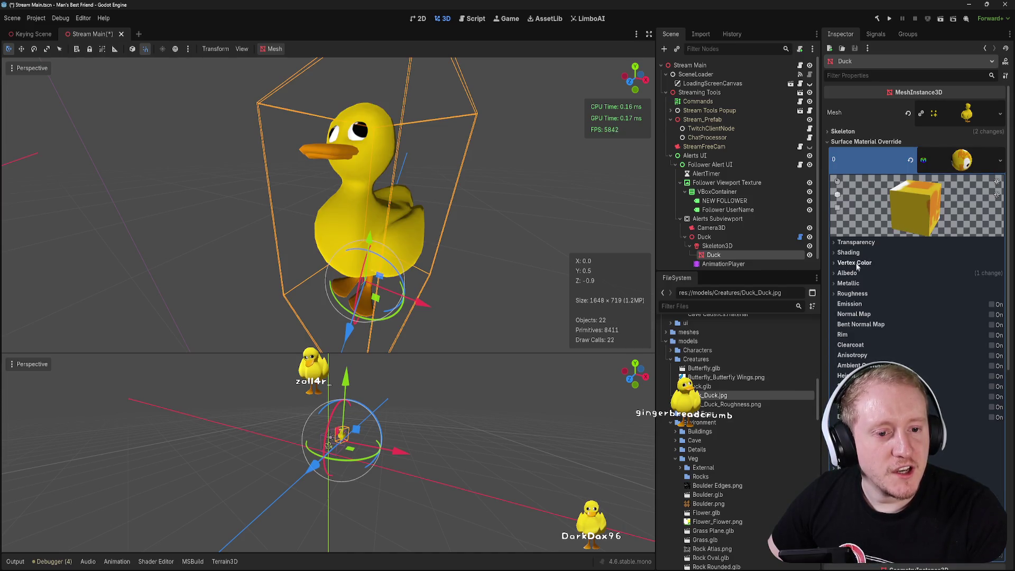
- Set the material's diffuse and specular modes to Toon, keeping Per-Pixel shading
click(858, 254)
click(858, 254)
click(861, 243)
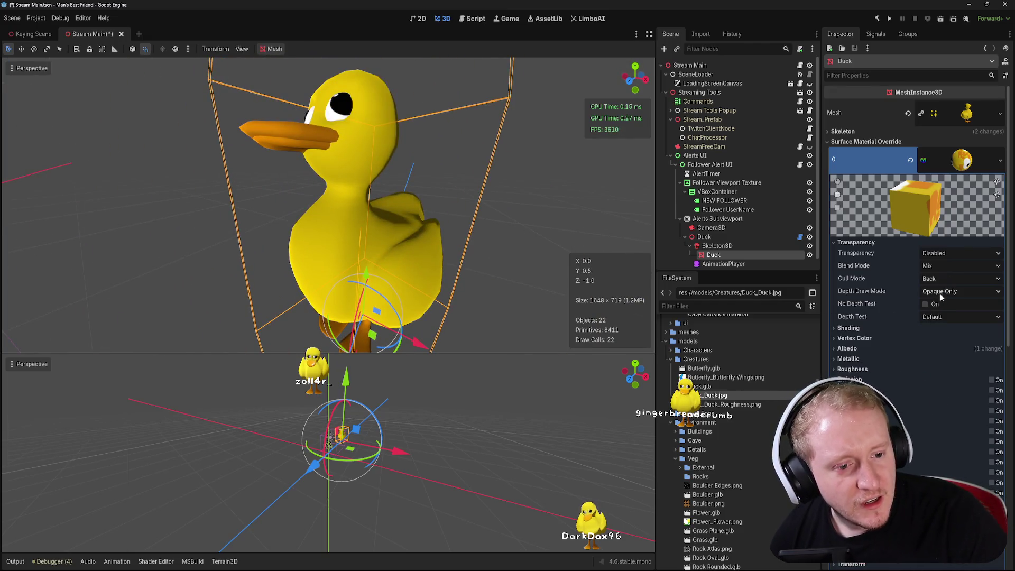
click(872, 244)
click(867, 252)
click(956, 265)
click(956, 262)
click(957, 275)
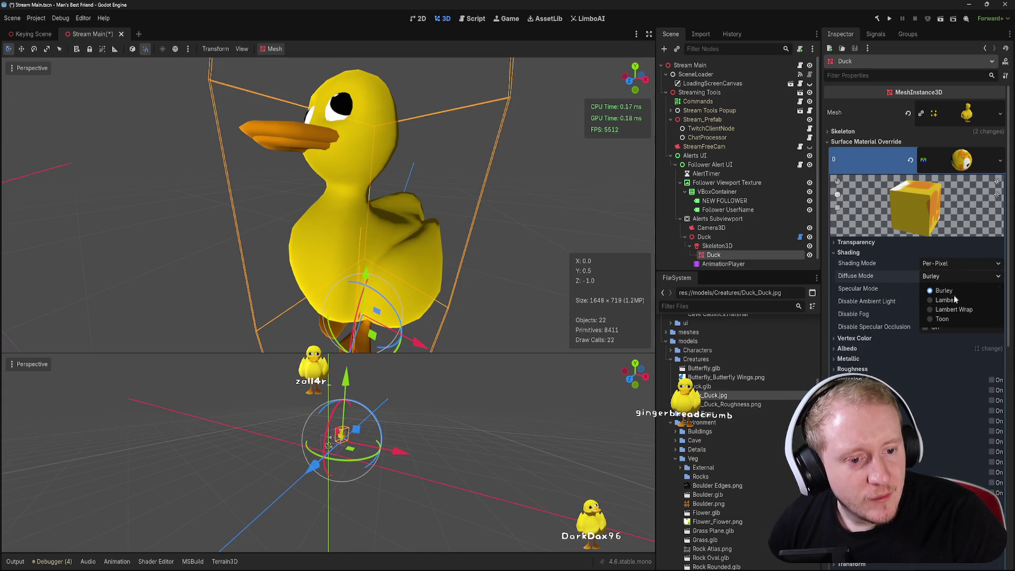
click(944, 320)
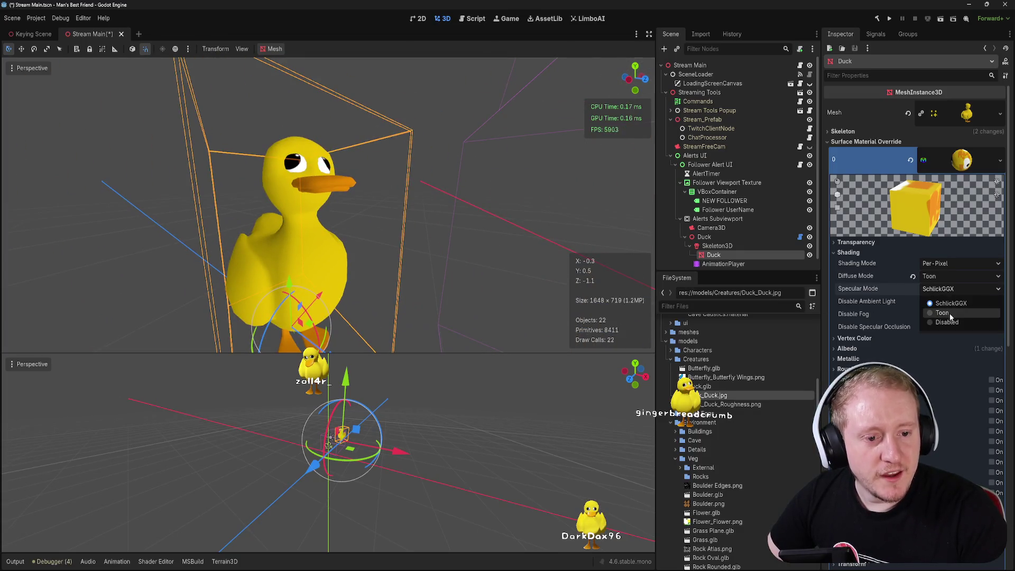
click(960, 289)
click(947, 313)
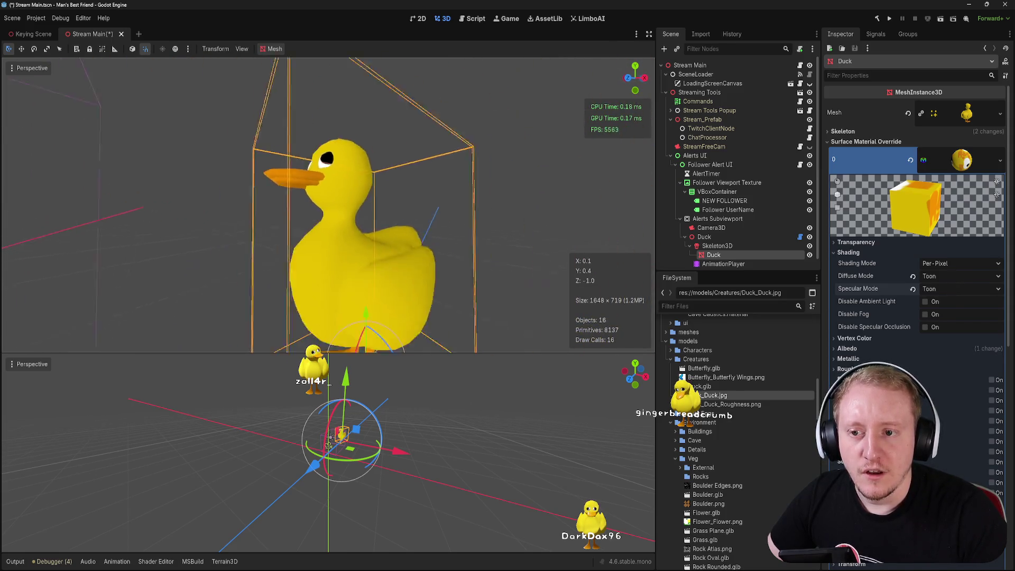
click(851, 141)
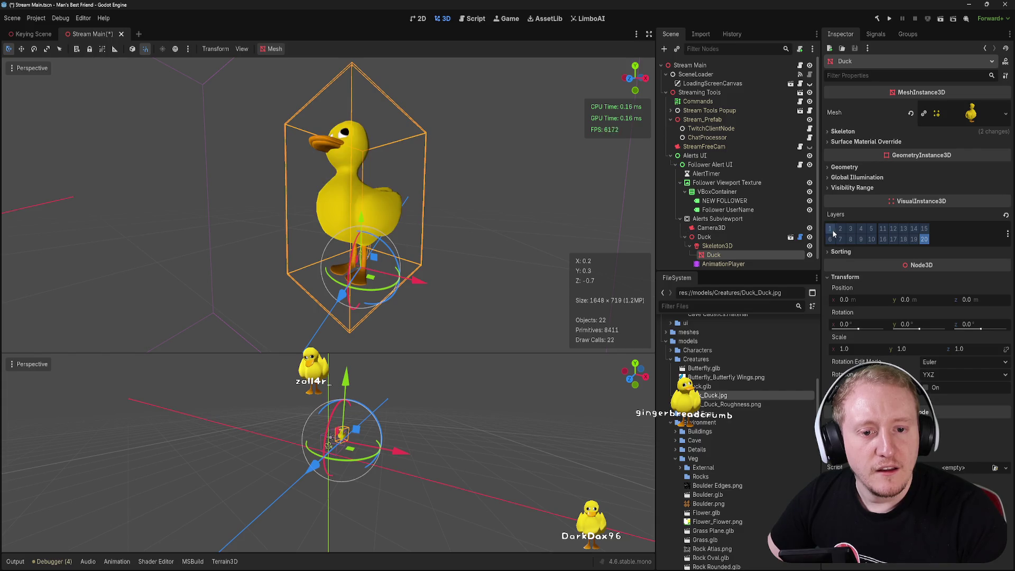
- Save Stream Main with the Duck node collapsed, then switch to FollowerAlertManager.cs in VS Code
key(ctrl+s)
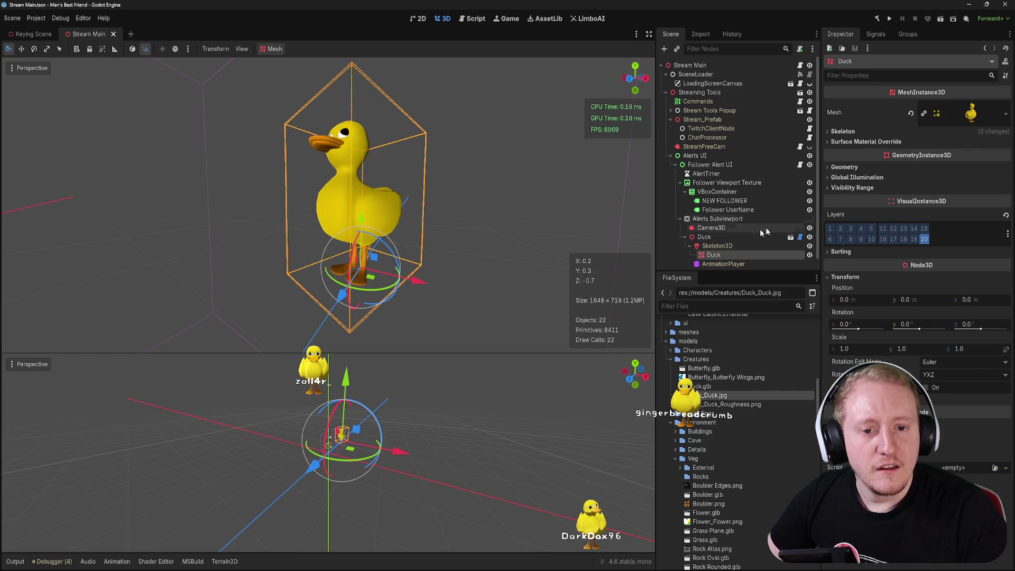
click(686, 237)
key(ctrl+s)
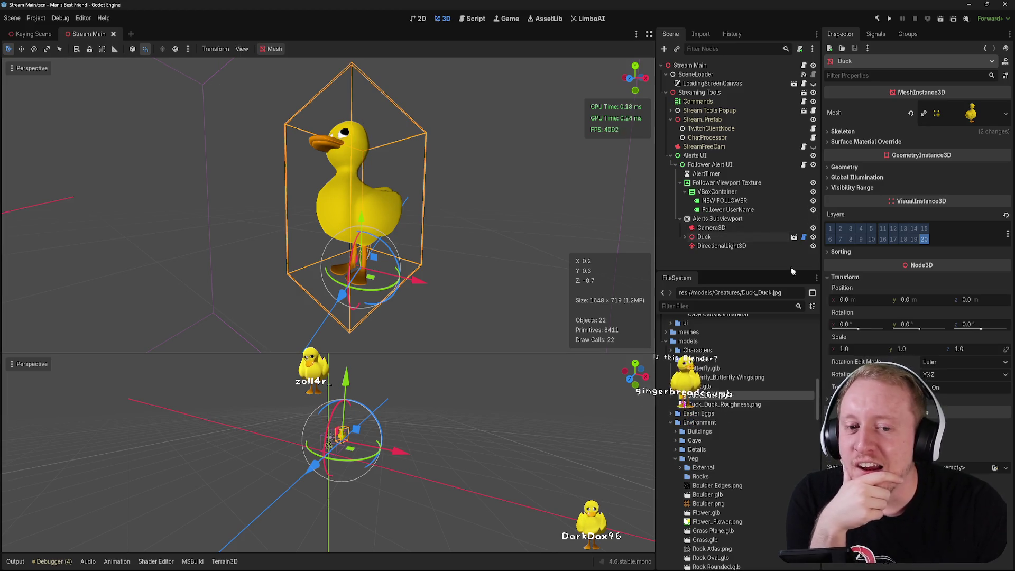
key(alt+Tab)
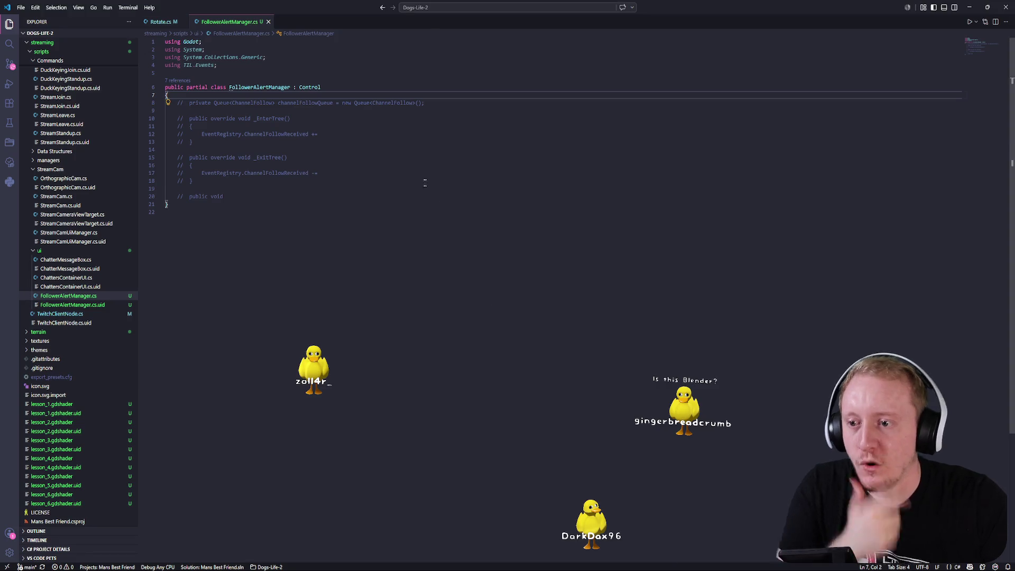
- Uncomment the FollowerAlertManager code and type 'RegisterFollow' after public void on line 20
key(ctrl+z)
click(280, 132)
click(180, 208)
click(175, 224)
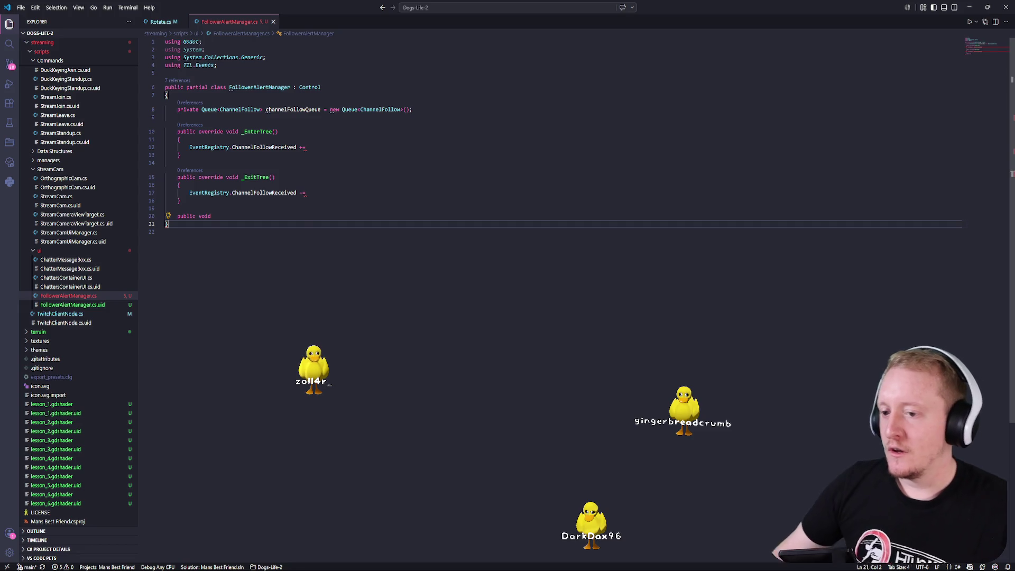
click(301, 216)
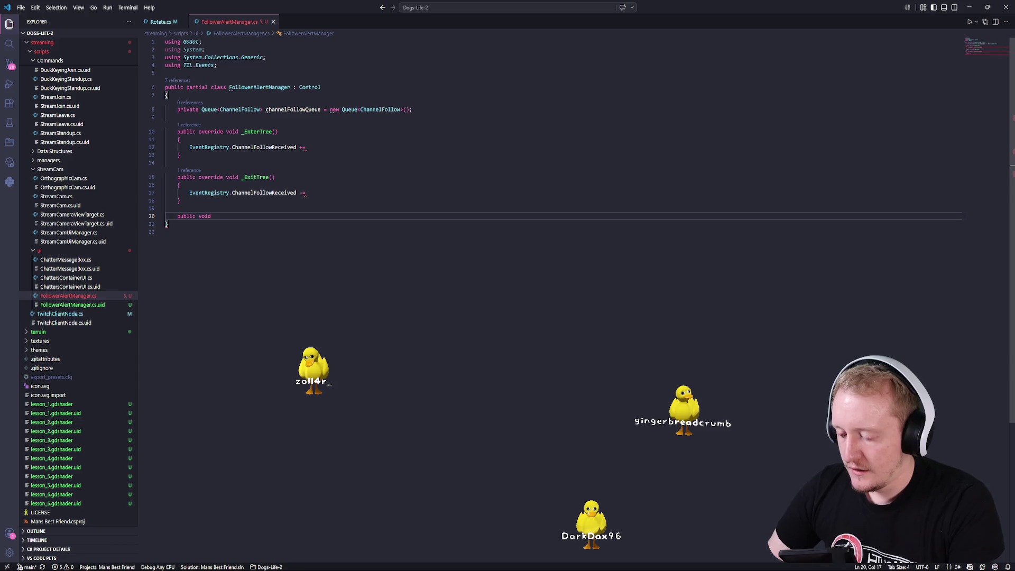
text(RegisterFollow)
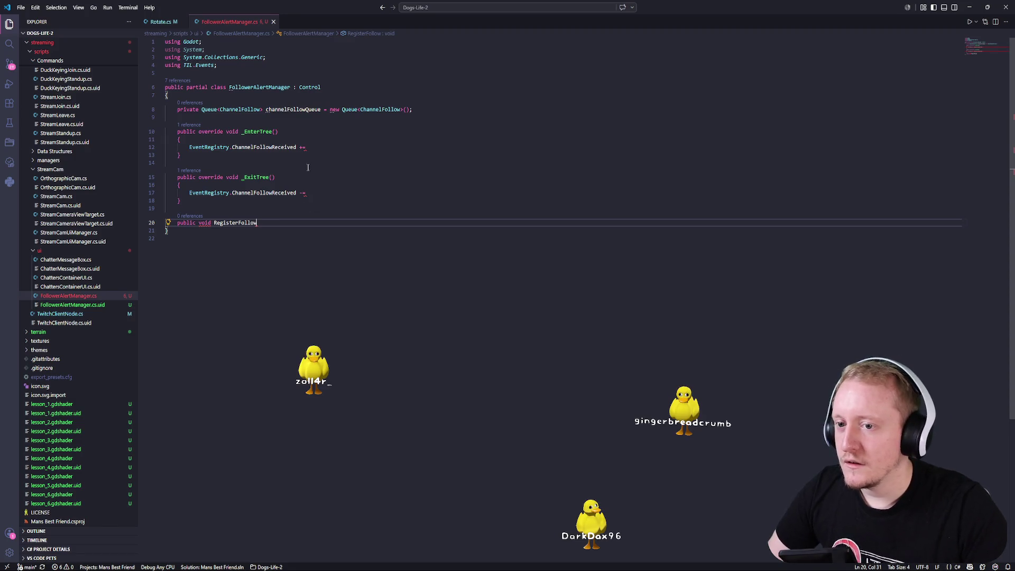
- Add a 'private bool isProcessingQueue = false;' field at the top of the class
click(436, 111)
key(ctrl+shift+Return)
text(rivate bool)
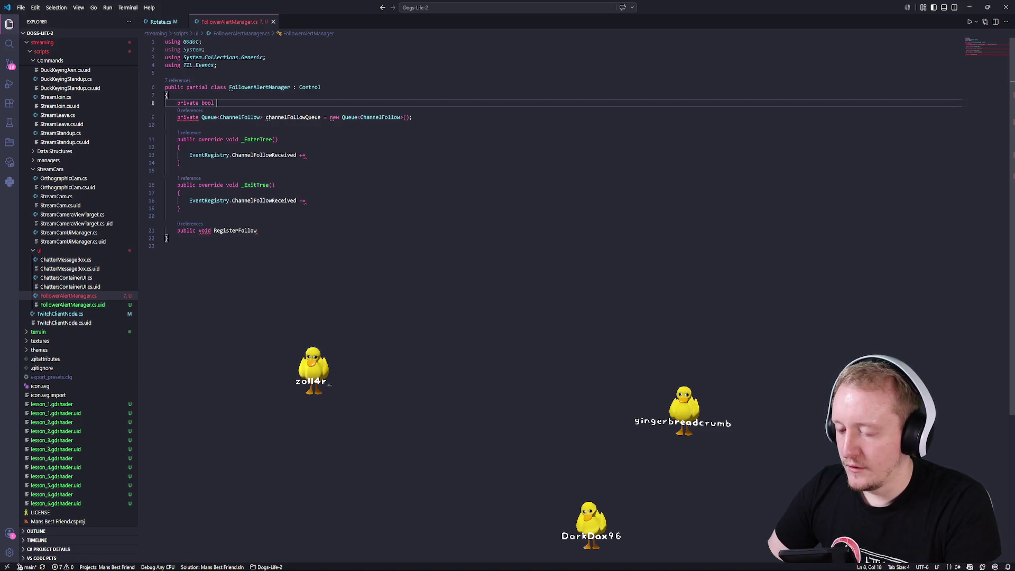
text(p)
key(BackSpace)
text(isPor)
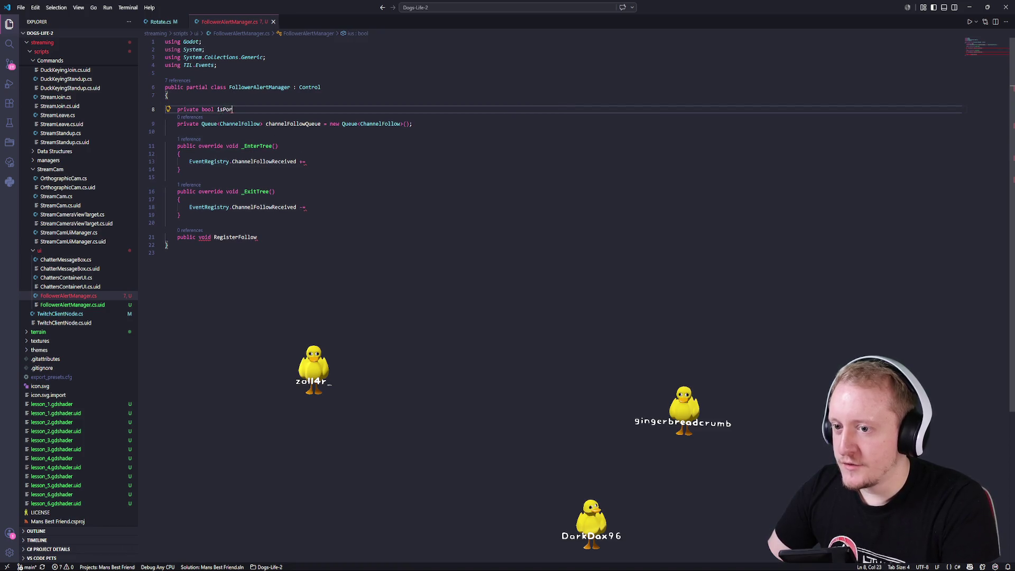
key(BackSpace)
key(BackSpace)
text(rocess)
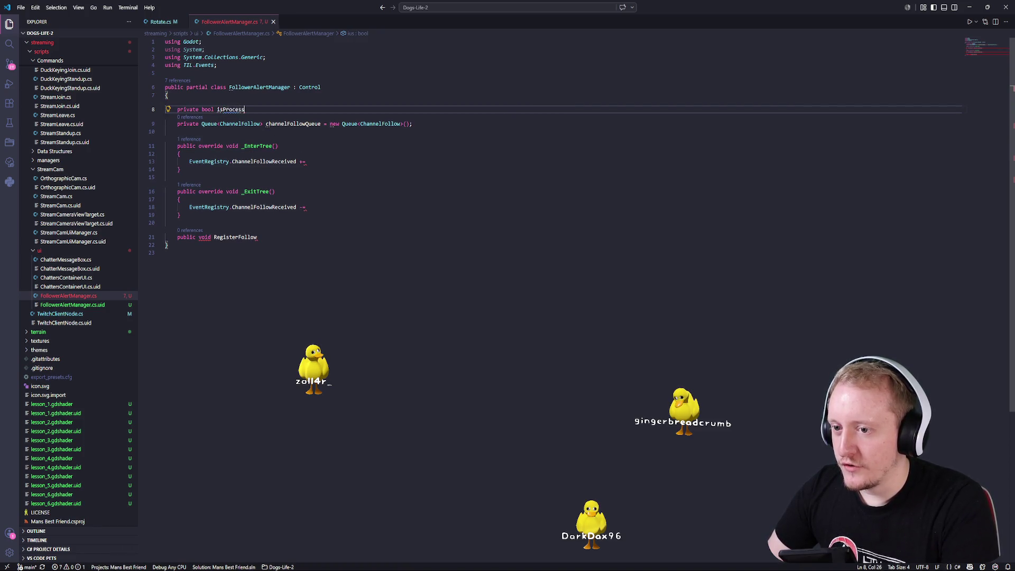
text(ingQuey)
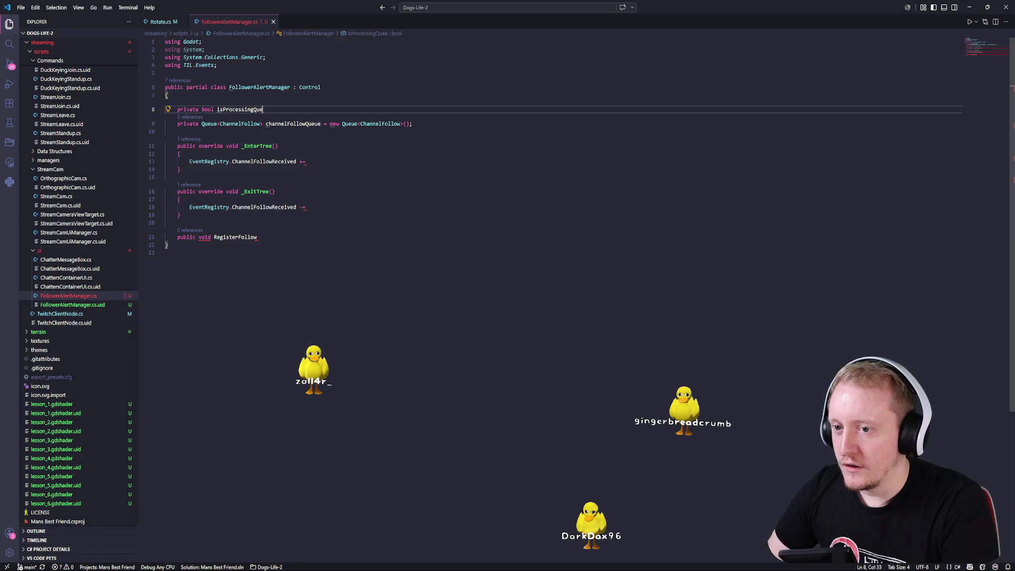
key(BackSpace)
key(BackSpace)
key(BackSpace)
text(false;)
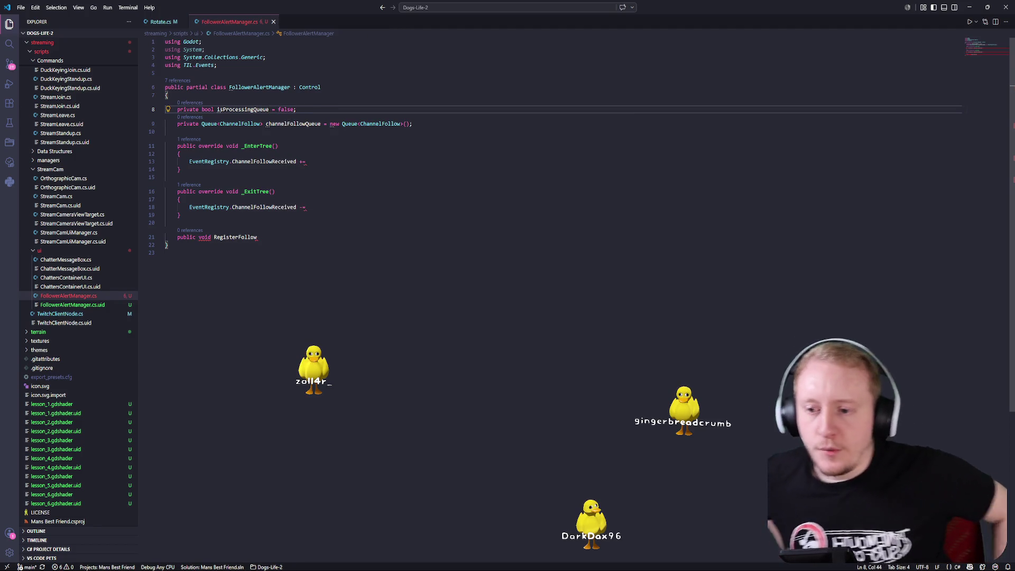
- Give RegisterFollow parentheses, braces, and a ChannelFollow channelFollow parameter
click(257, 237)
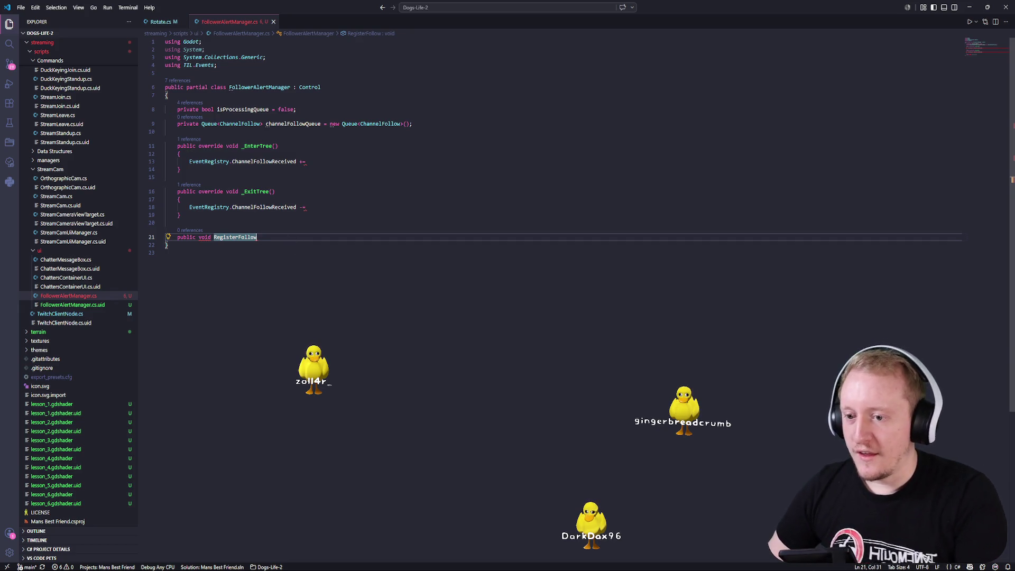
text(())
key(Return)
text({)
key(Return)
key(Return)
click(260, 237)
text(Cahnnelf)
key(Tab)
key(Tab)
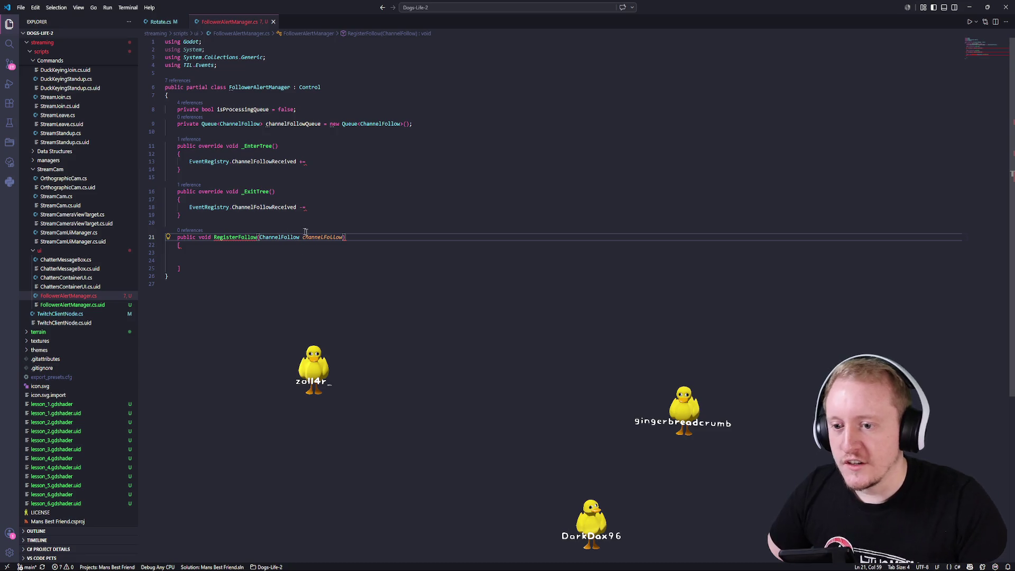
- Check the ChannelFollow class definition, then rebuild RegisterFollow's empty body braces
ctrl+click(286, 237)
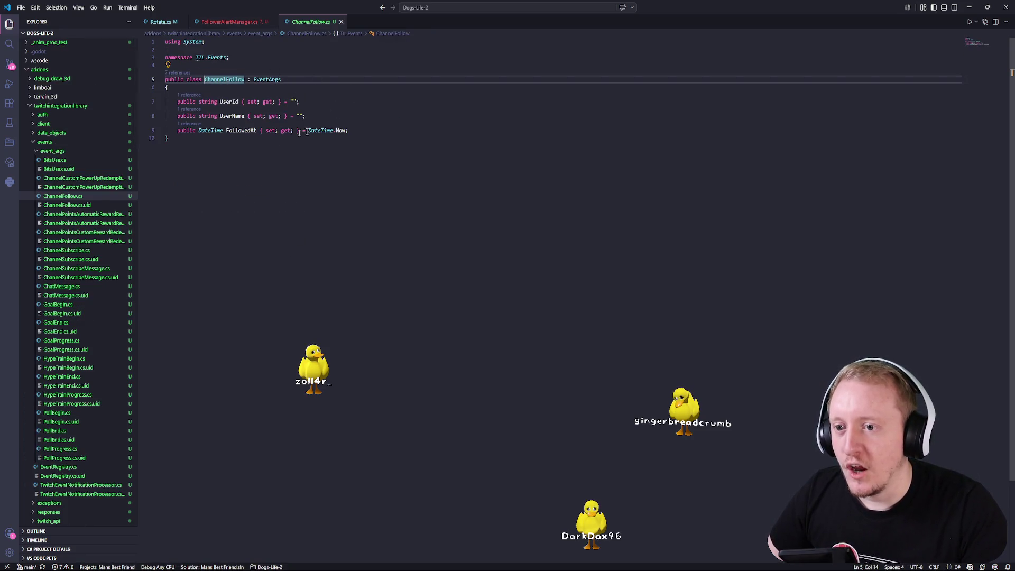
middle_click(322, 26)
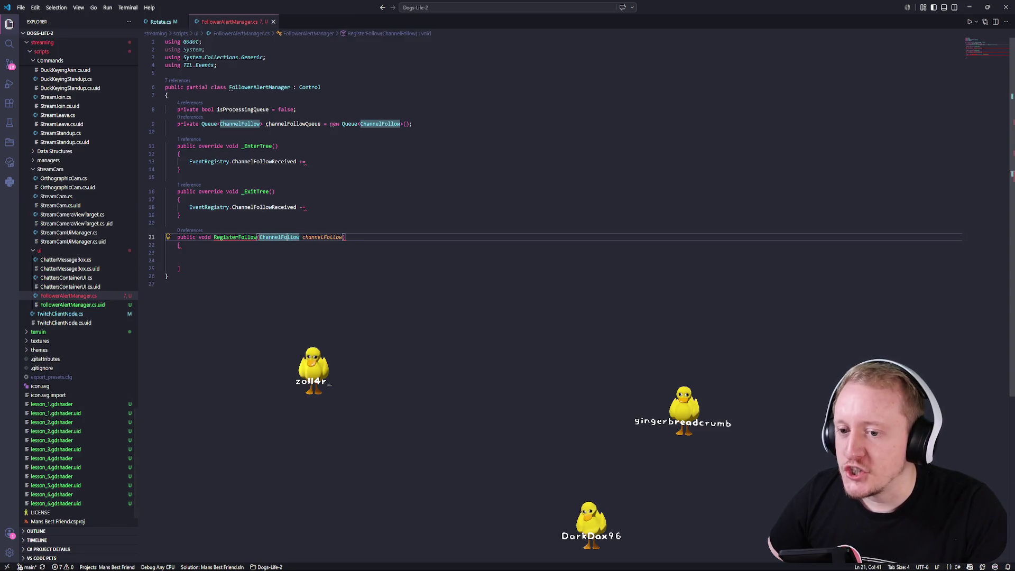
key(Down)
key(Down)
key(ctrl+z)
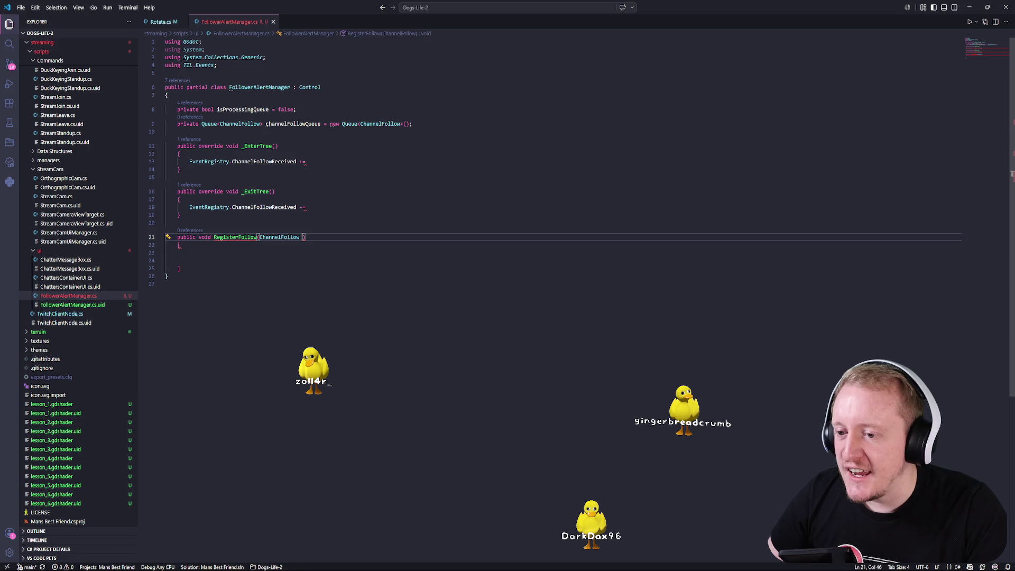
key(ctrl+z)
key(ctrl+z)
key(ctrl+z)
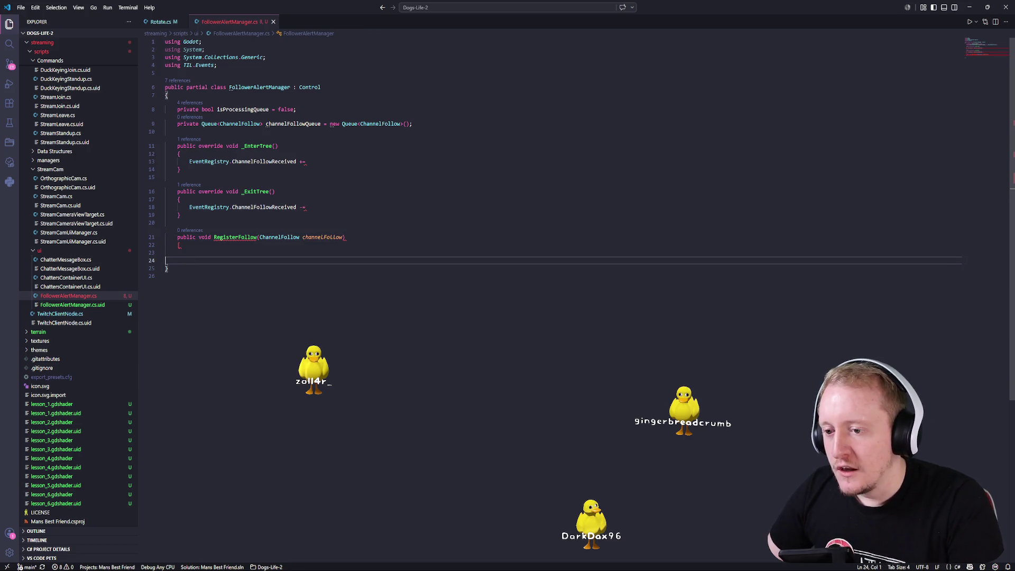
text({)
key(Return)
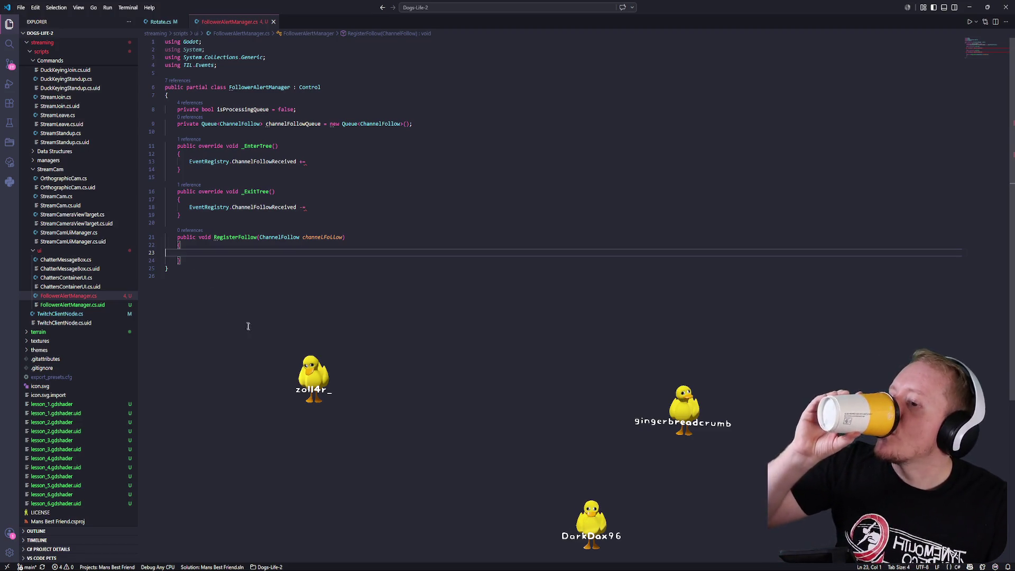
- Open events/event_args/ChannelFollow.cs and look over its class definition and FollowedAt property
scroll(60, 199, up, 5)
scroll(59, 199, up, 15)
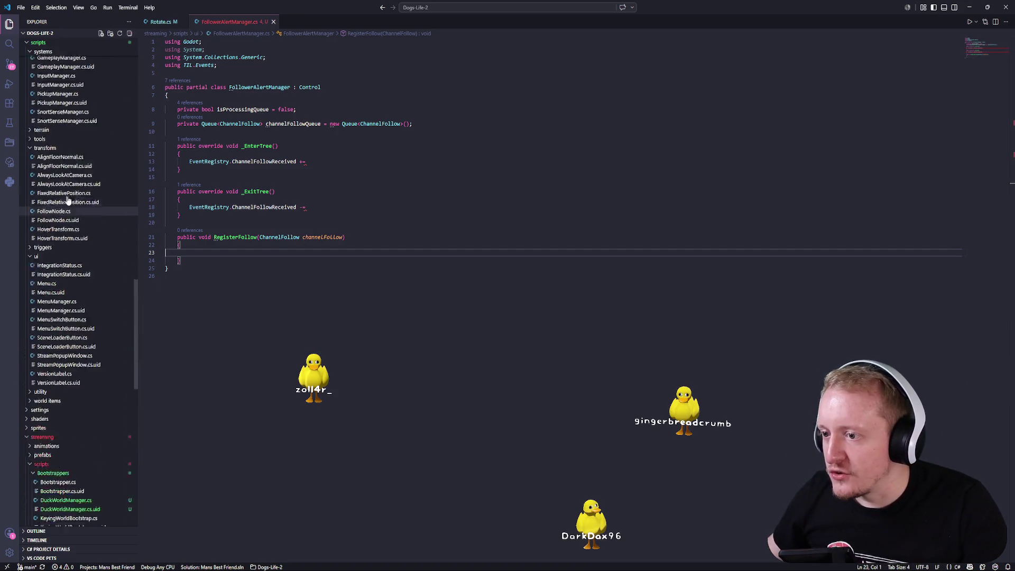
drag(134, 63, 134, 62)
scroll(64, 135, up, 1)
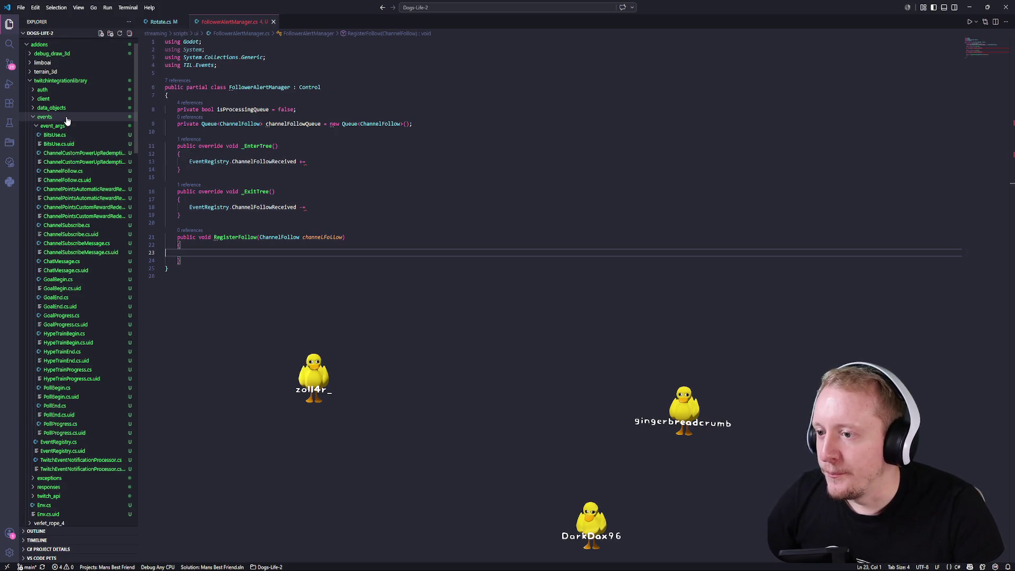
click(63, 172)
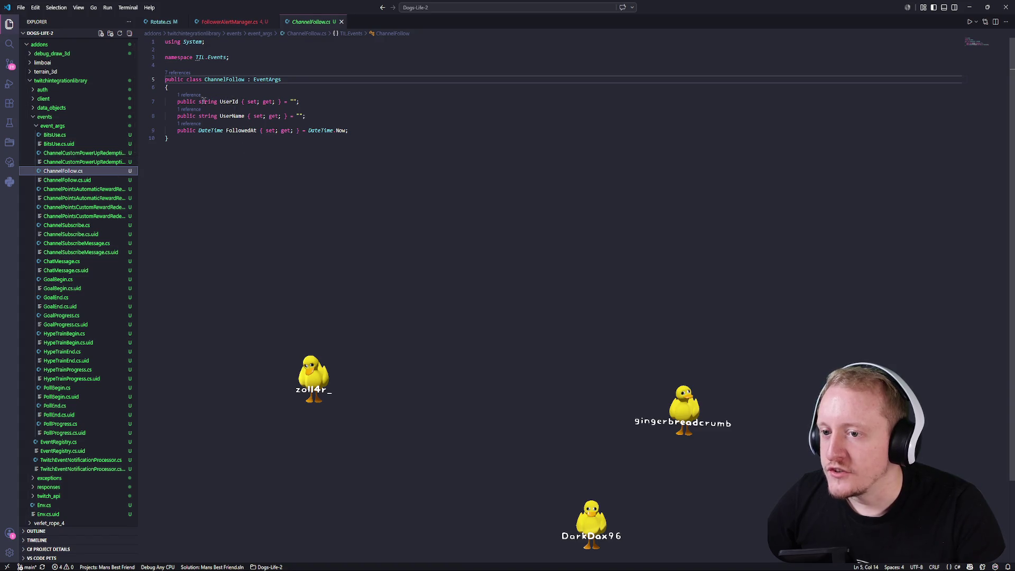
drag(183, 154, 165, 80)
click(206, 136)
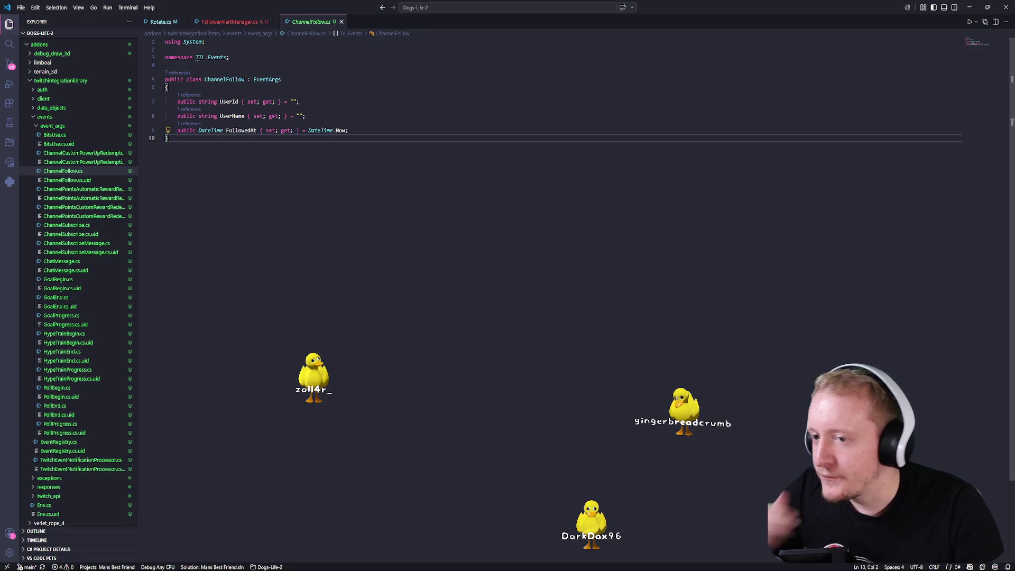
click(243, 131)
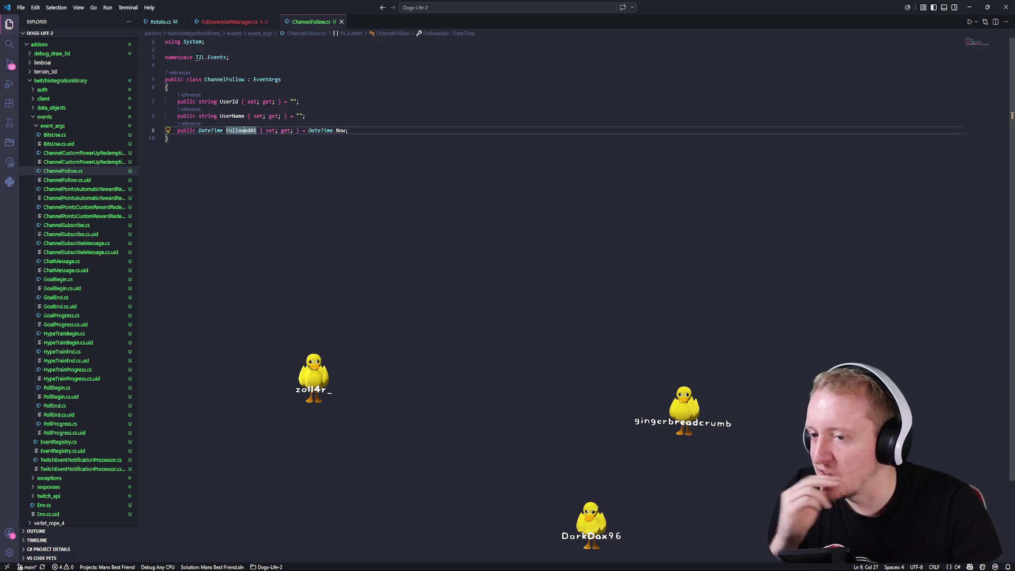
- Expand twitch_api > event_subs and open ChannelFollowEventSub.cs
scroll(74, 455, down, 3)
click(66, 414)
click(69, 423)
scroll(77, 424, down, 4)
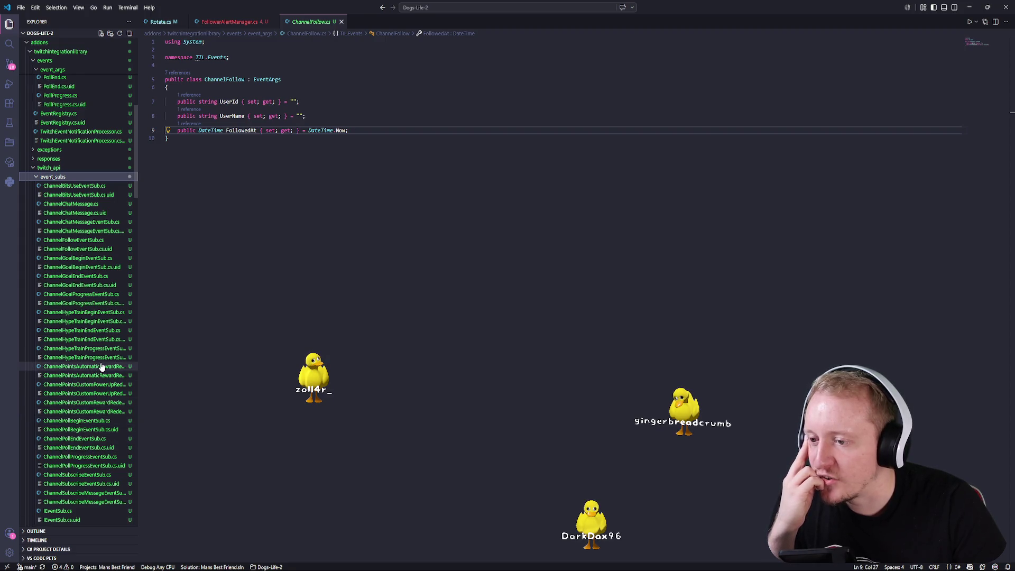
click(79, 241)
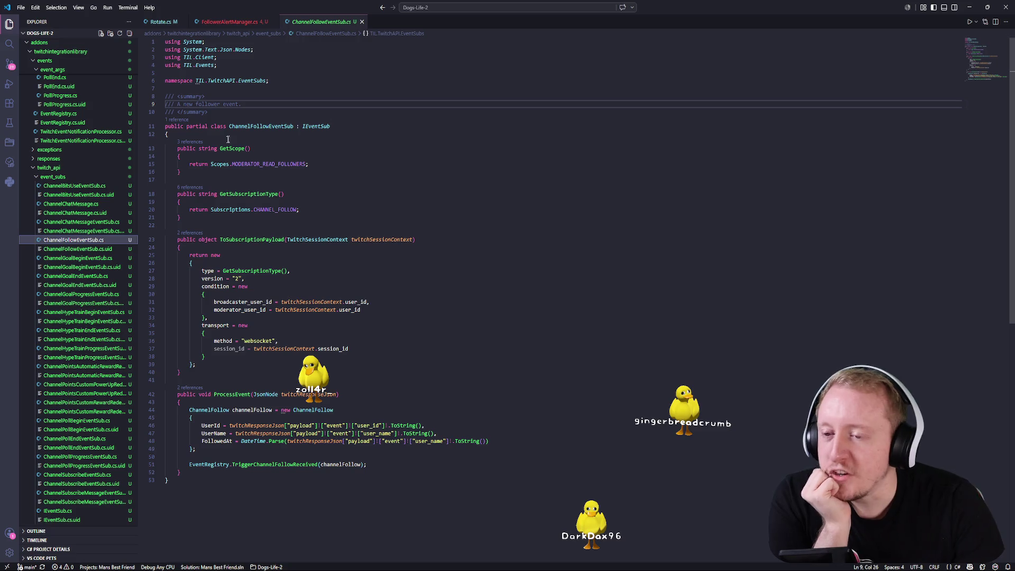
- Go to the IEventSub interface definition, review its members, then close it
click(260, 127)
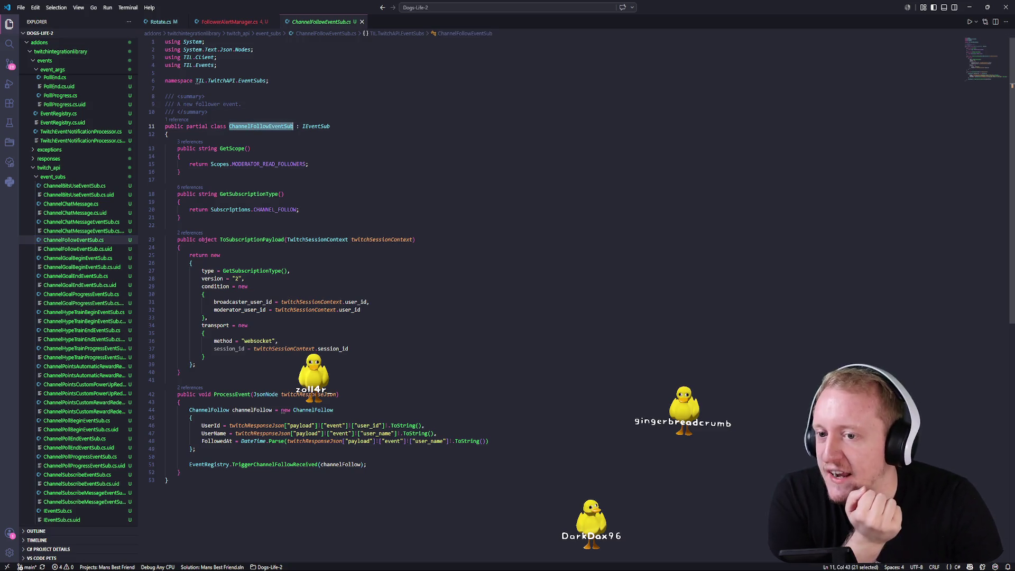
drag(303, 126, 324, 127)
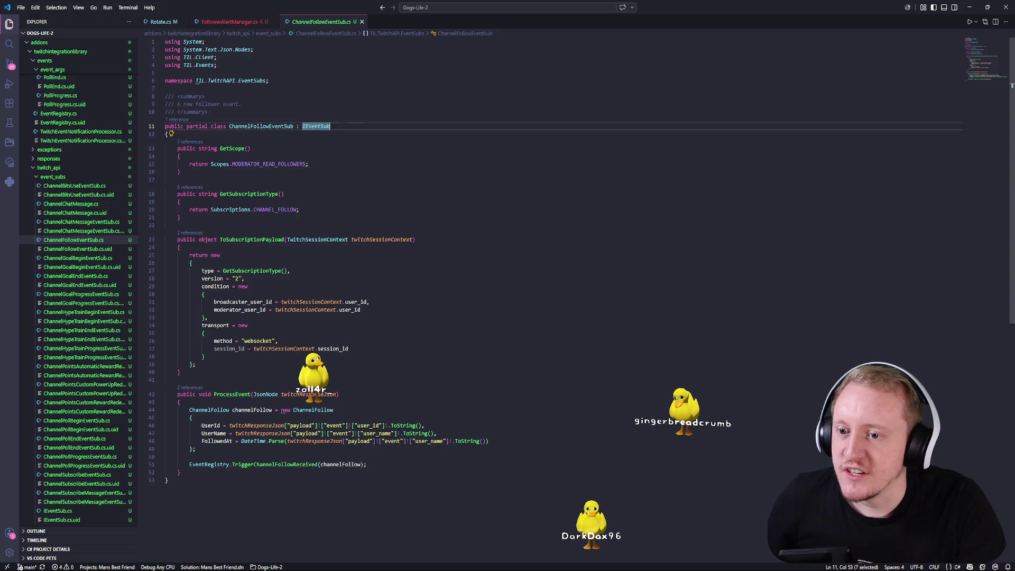
ctrl+click(323, 126)
mouse_move(322, 152)
mouse_down()
mouse_move(175, 125)
mouse_move(167, 109)
mouse_up()
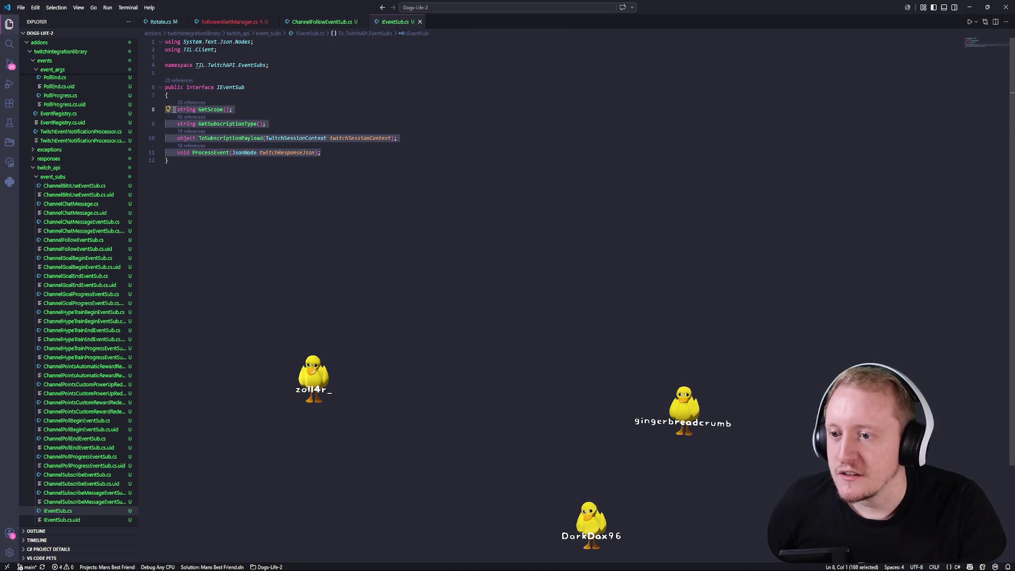
click(420, 21)
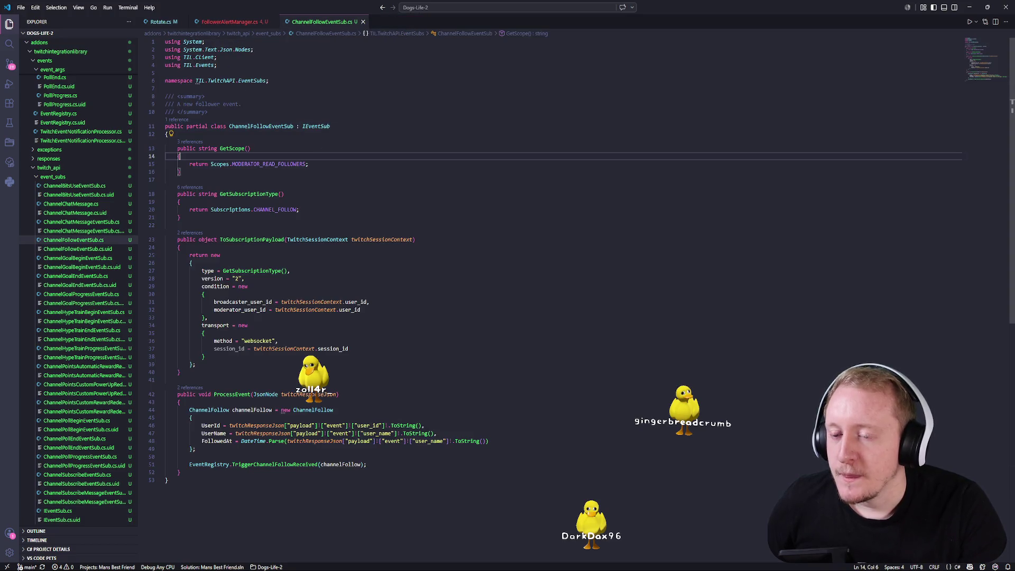
- Review the MODERATOR_READ_FOLLOWERS scope and ToSubscriptionPayload method, then bring up Quick Open
click(270, 127)
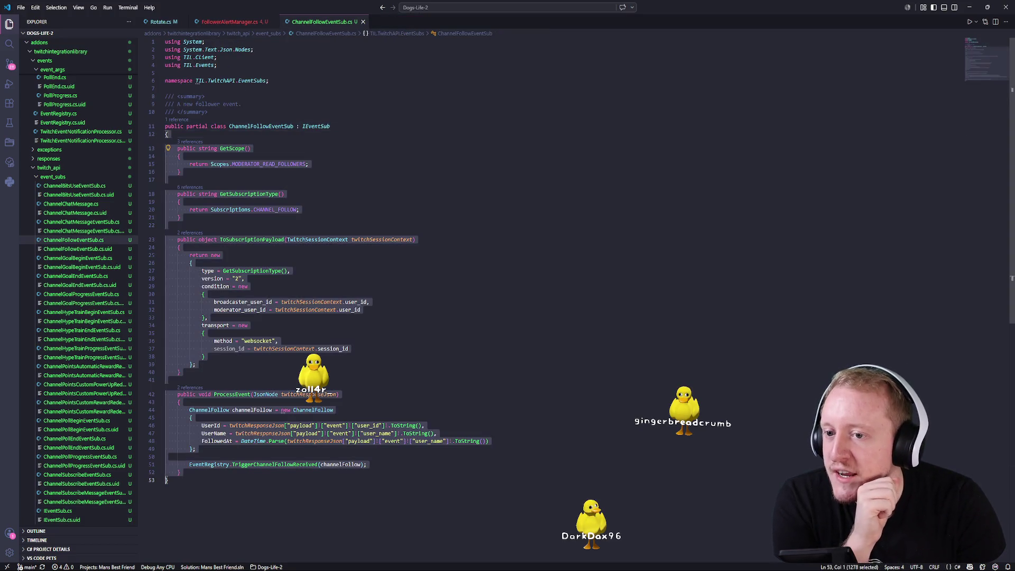
click(259, 164)
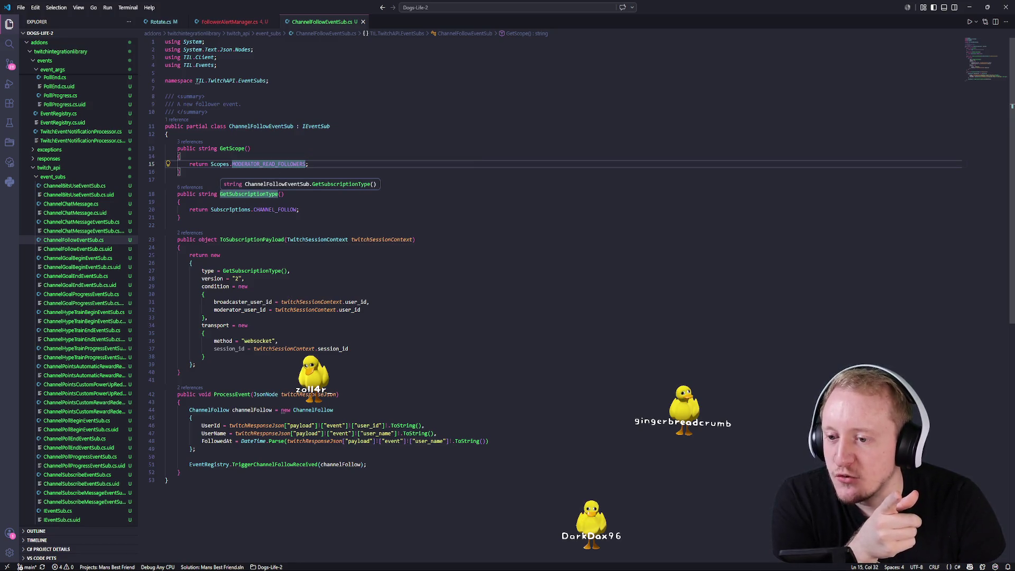
mouse_move(275, 211)
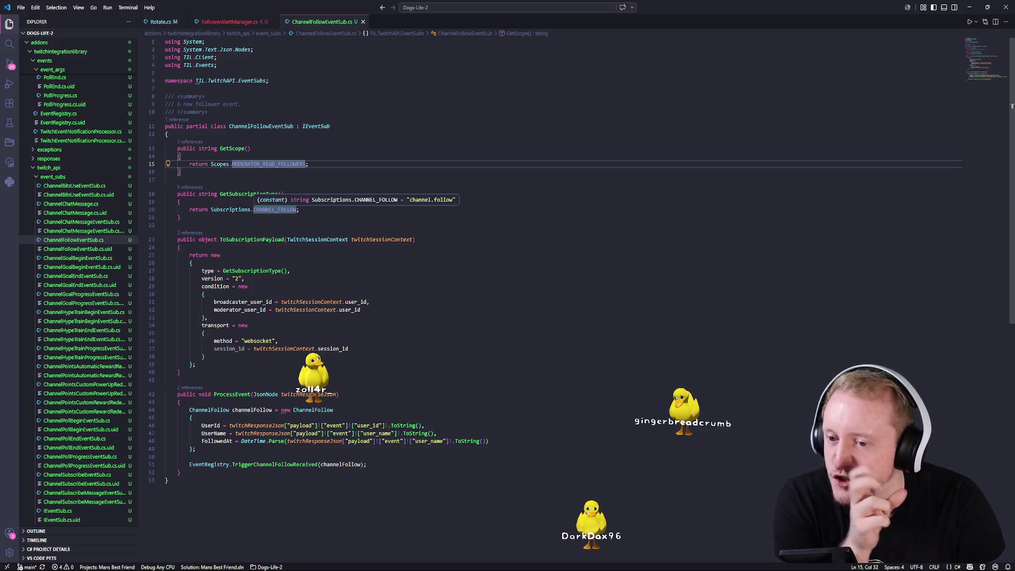
drag(177, 240, 180, 372)
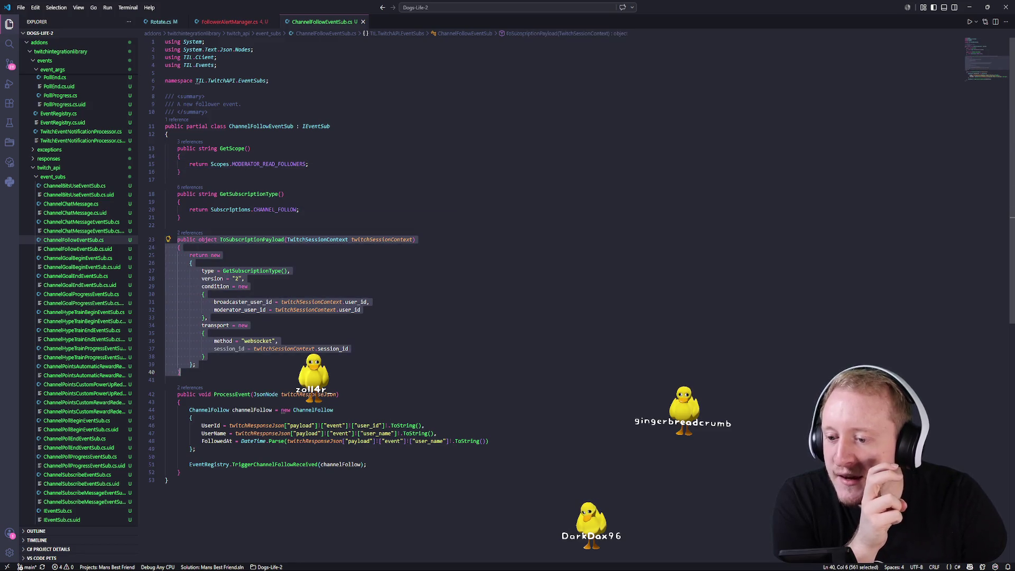
click(226, 241)
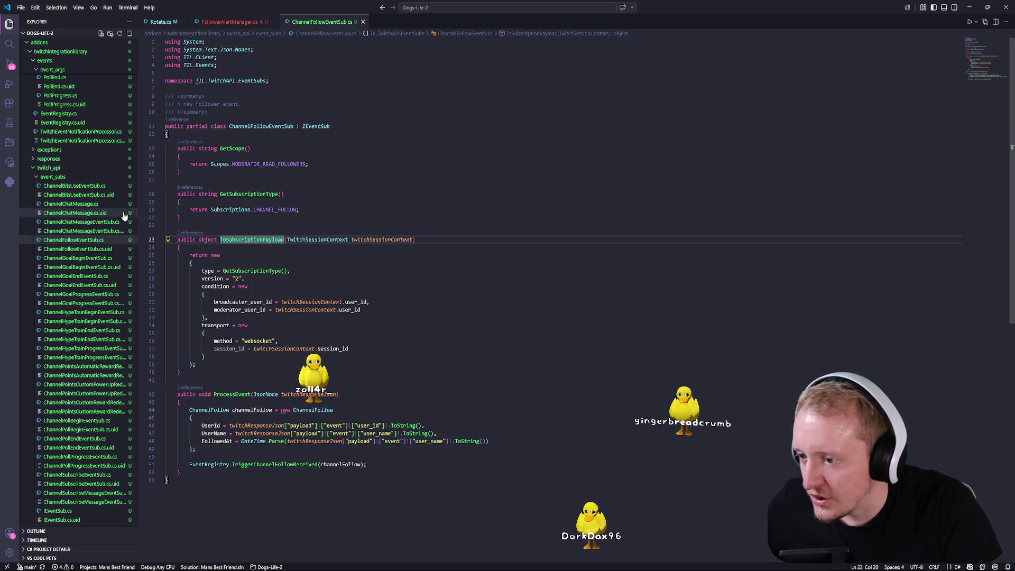
key(ctrl+p)
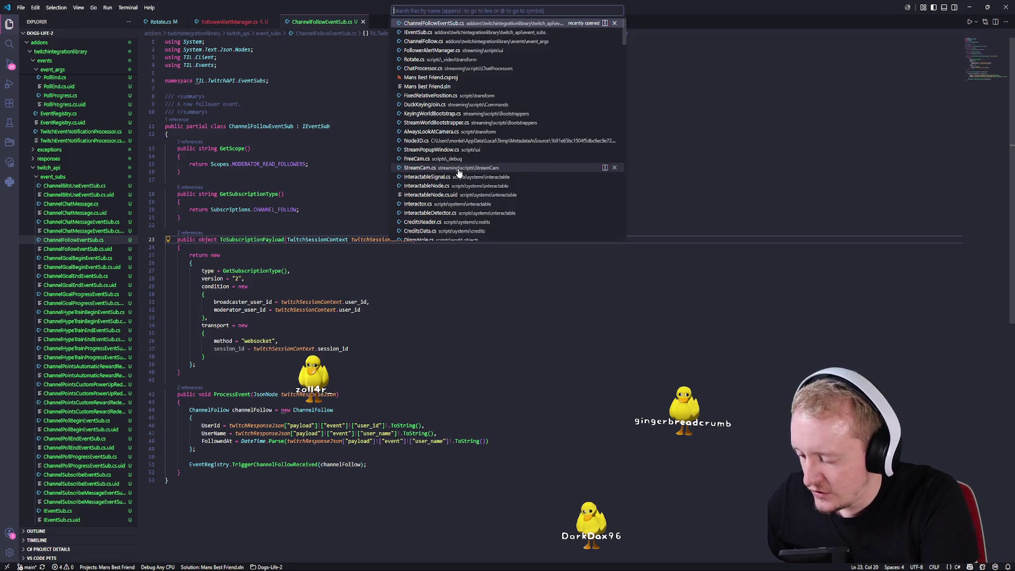
- Open TwitchClientNode.cs to the side via 'Twit', review its EventSub list, then switch to Godot
text(Twit)
key(ctrl+Return)
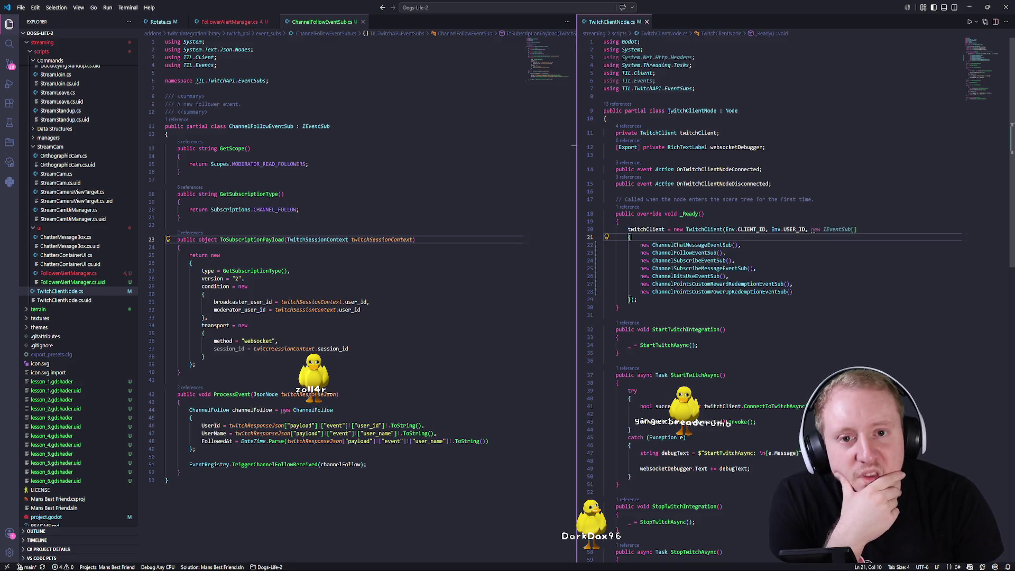
mouse_move(646, 229)
drag(628, 229, 638, 300)
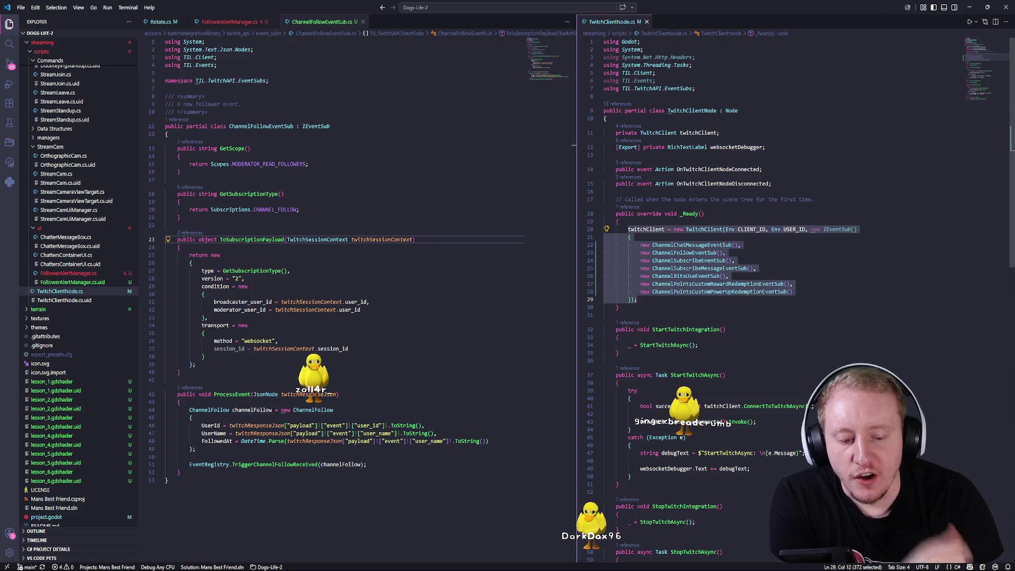
key(alt+Tab)
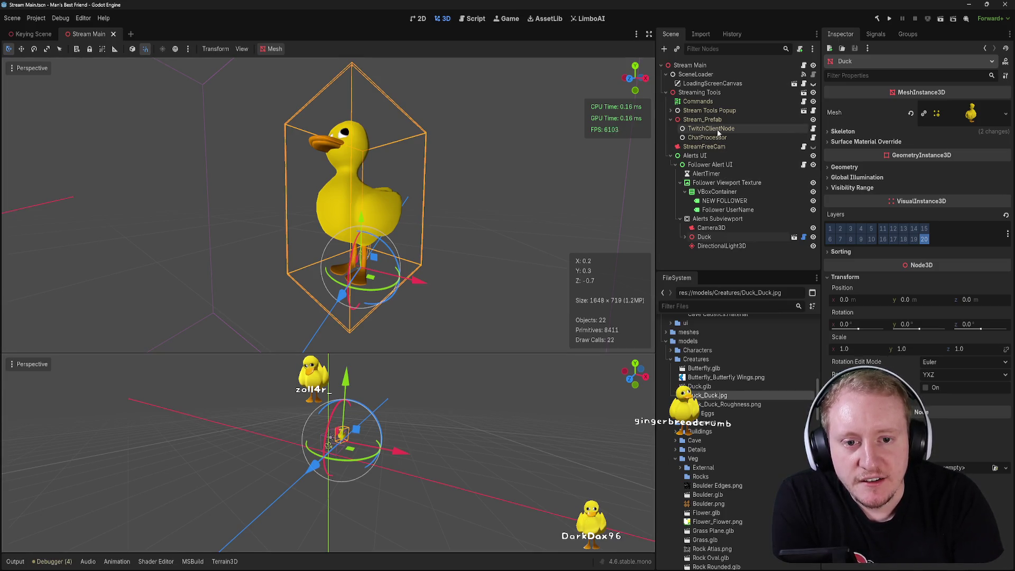
- Select TwitchClientNode, Alerts Subviewport and Follower Alert UI in the Scene dock, then return to VS Code
click(712, 128)
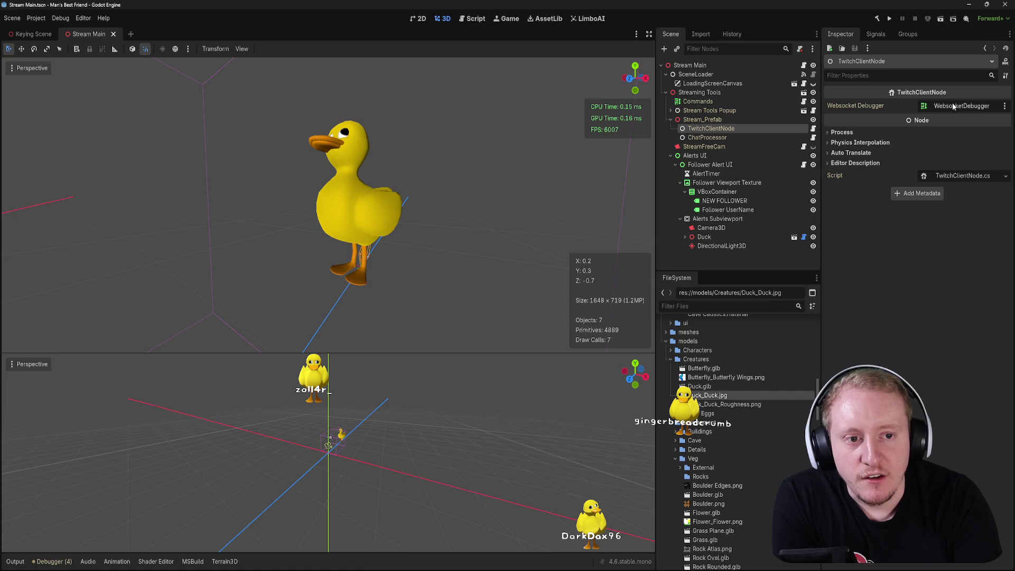
click(717, 220)
click(718, 192)
click(710, 164)
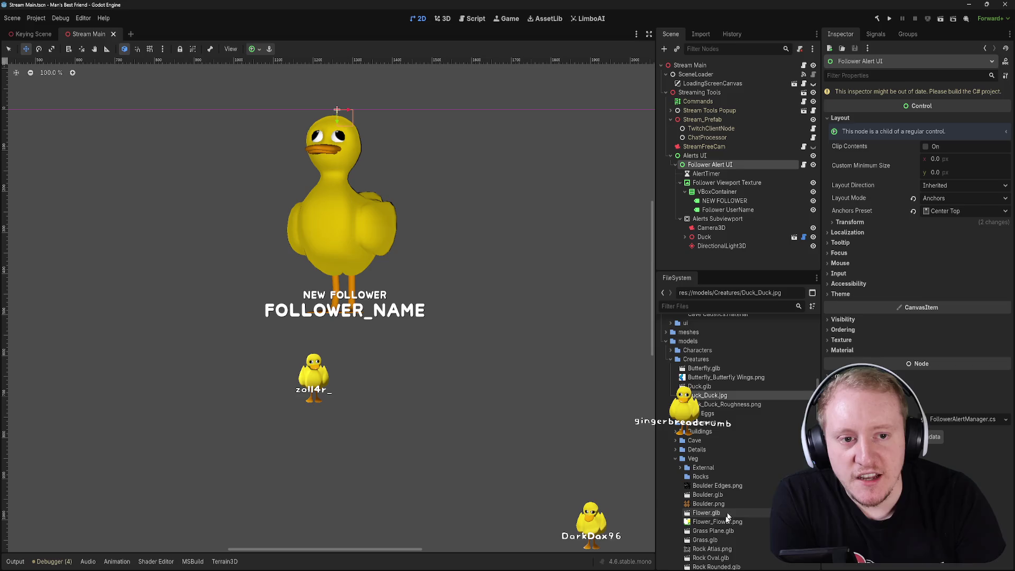
key(alt+Tab)
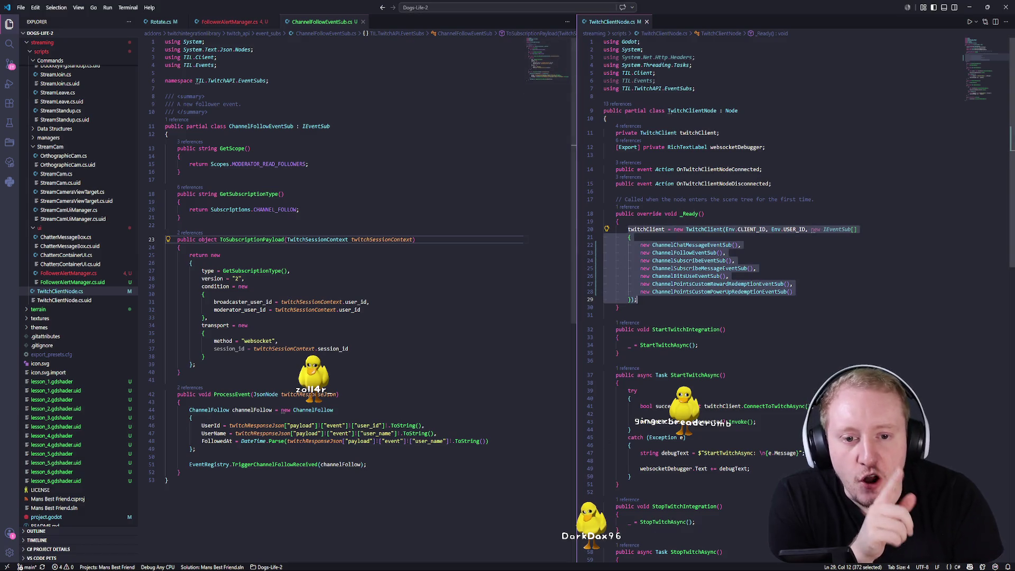
click(674, 231)
drag(628, 229, 676, 230)
click(715, 229)
mouse_move(715, 229)
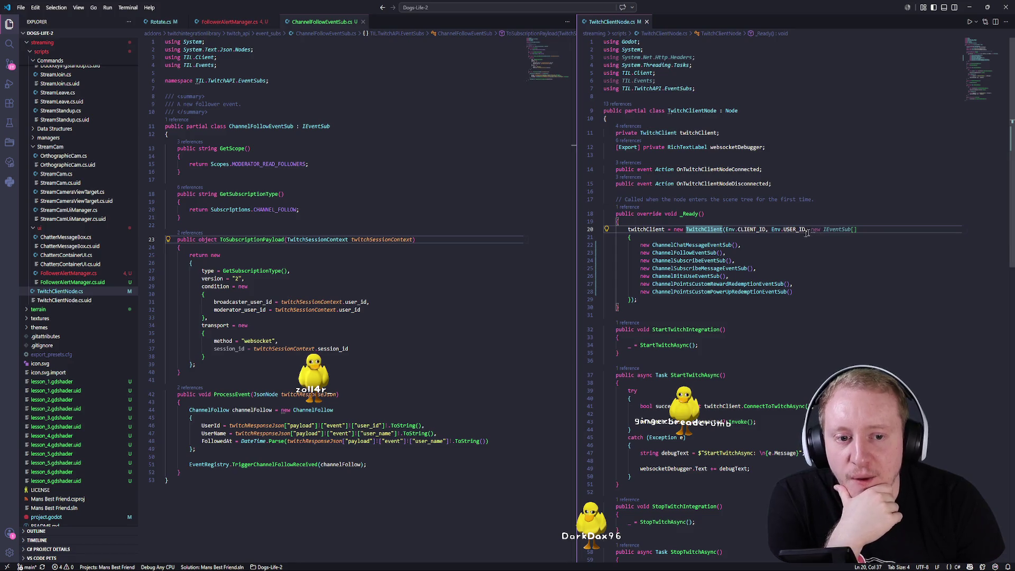
mouse_move(793, 292)
mouse_down()
mouse_move(614, 268)
mouse_move(592, 242)
mouse_up()
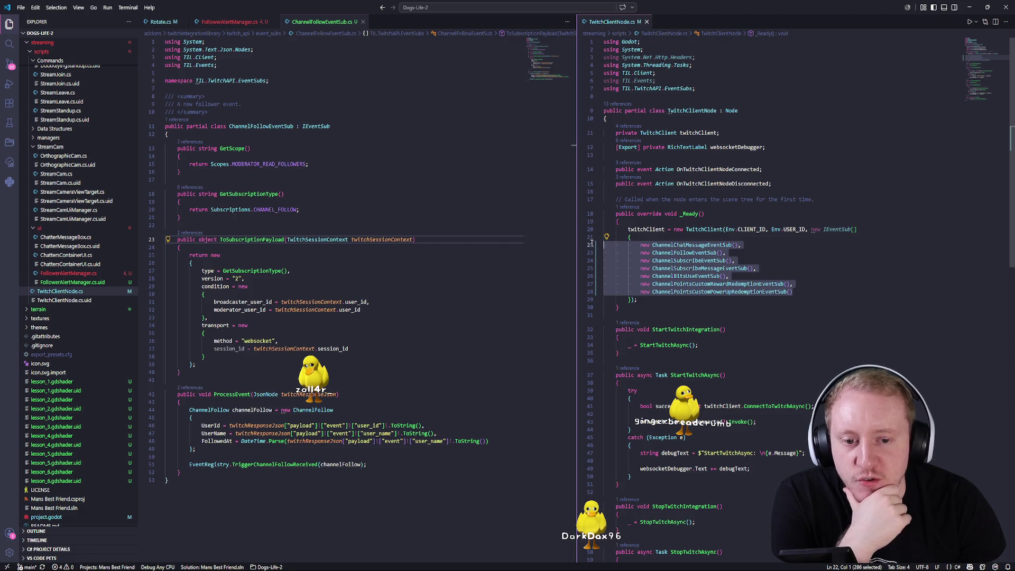
triple_click(692, 245)
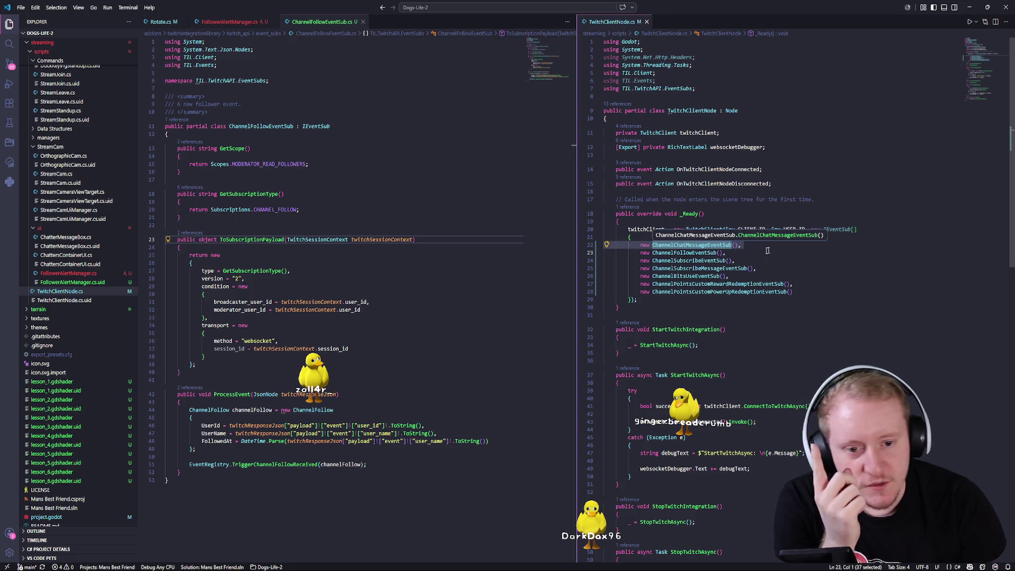
double_click(685, 253)
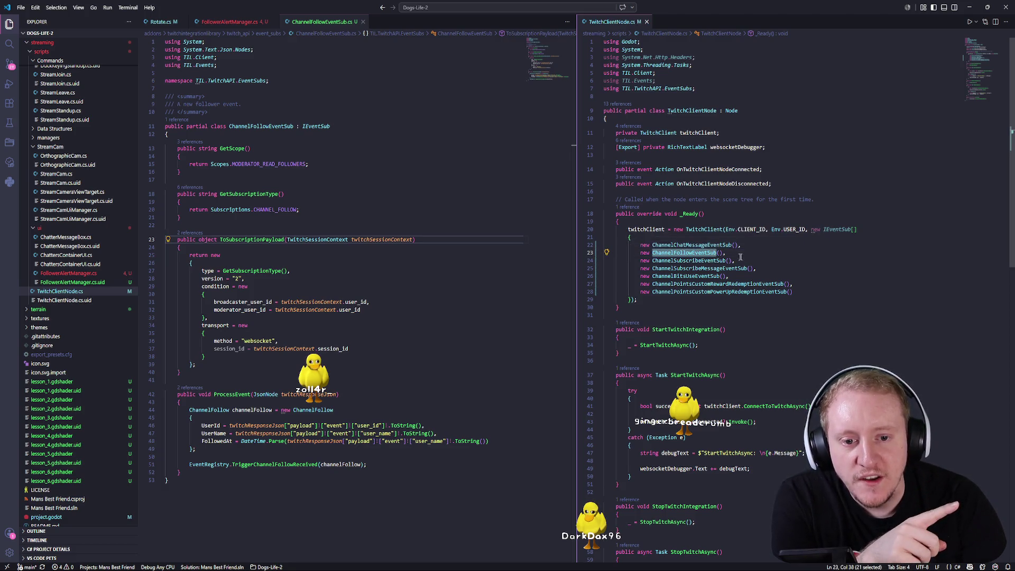
double_click(689, 261)
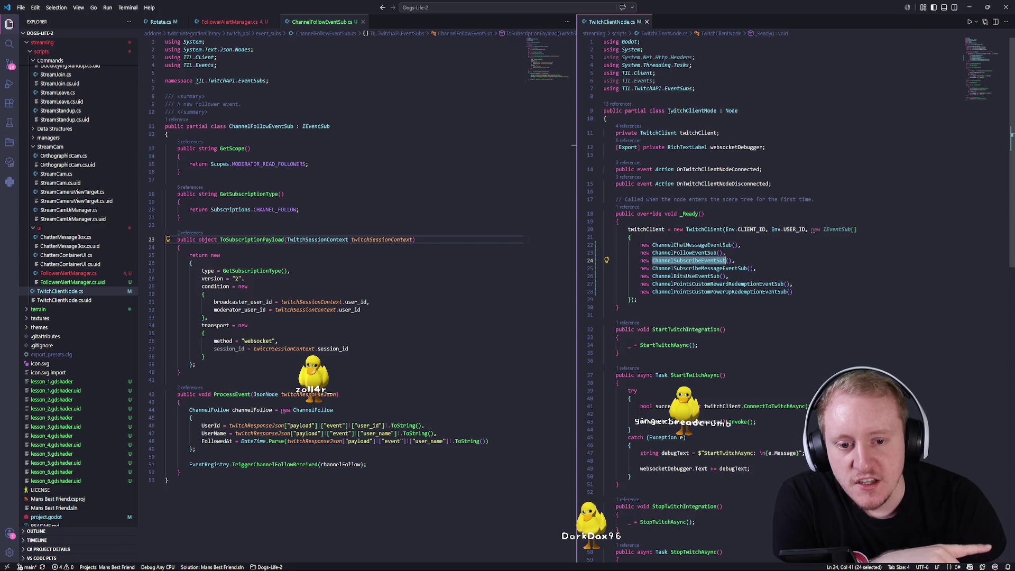
double_click(699, 269)
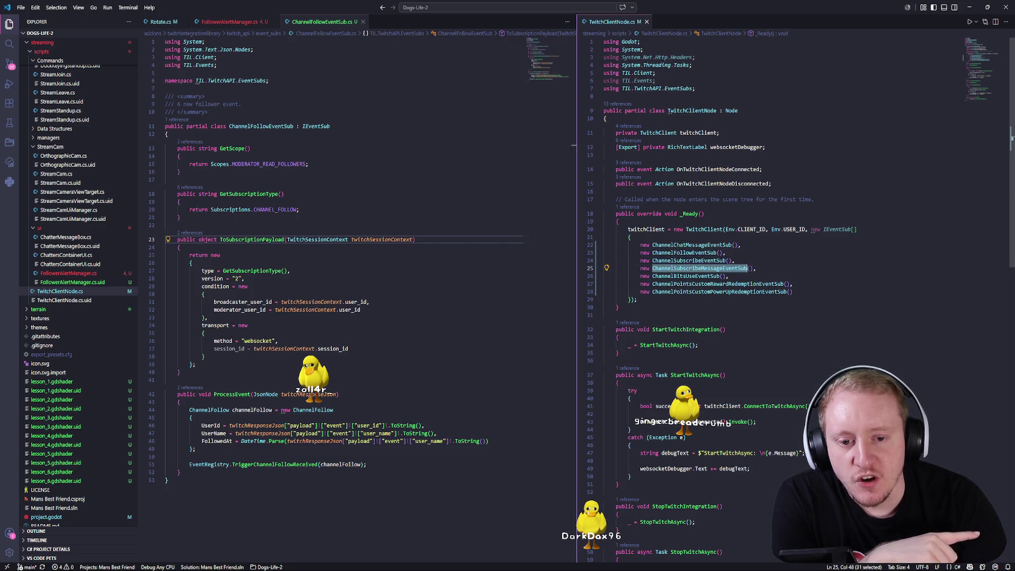
drag(653, 261, 732, 260)
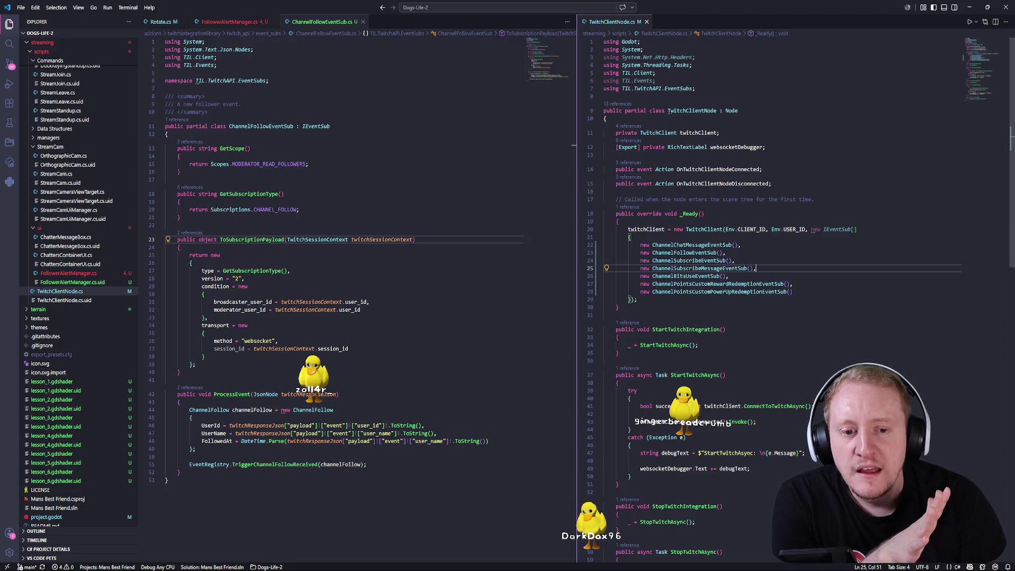
drag(756, 268, 652, 268)
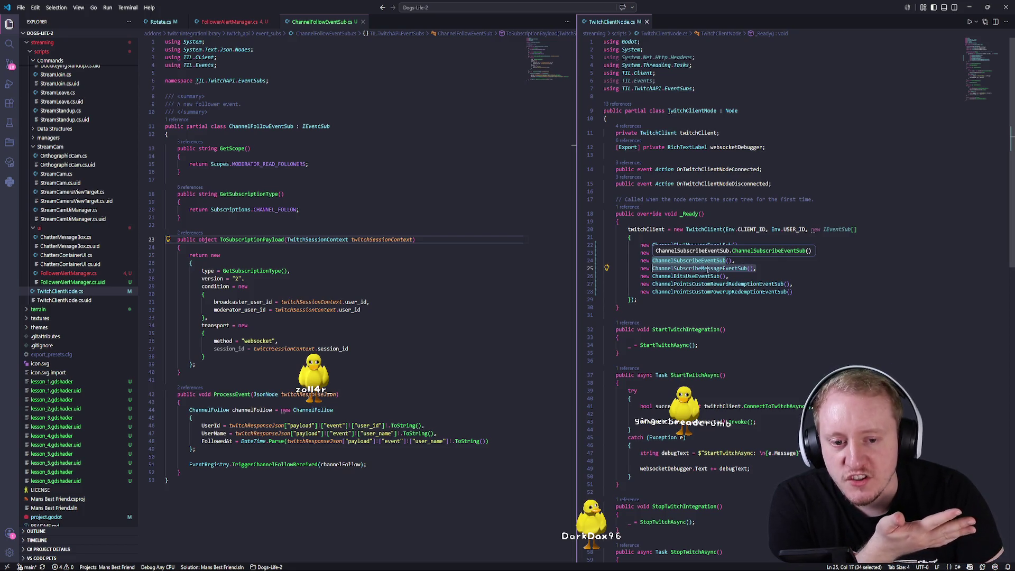
key(End)
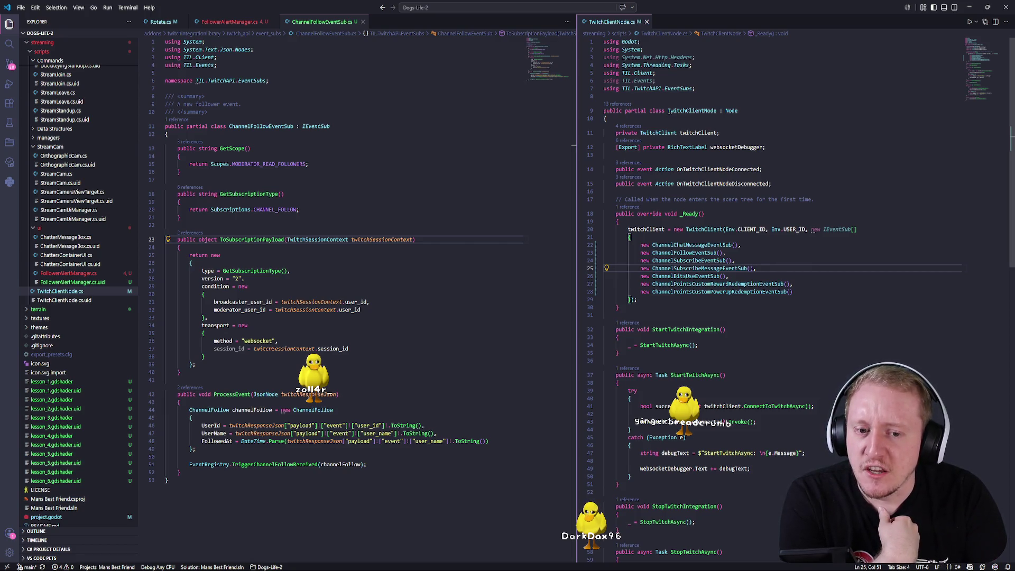
drag(653, 261, 733, 260)
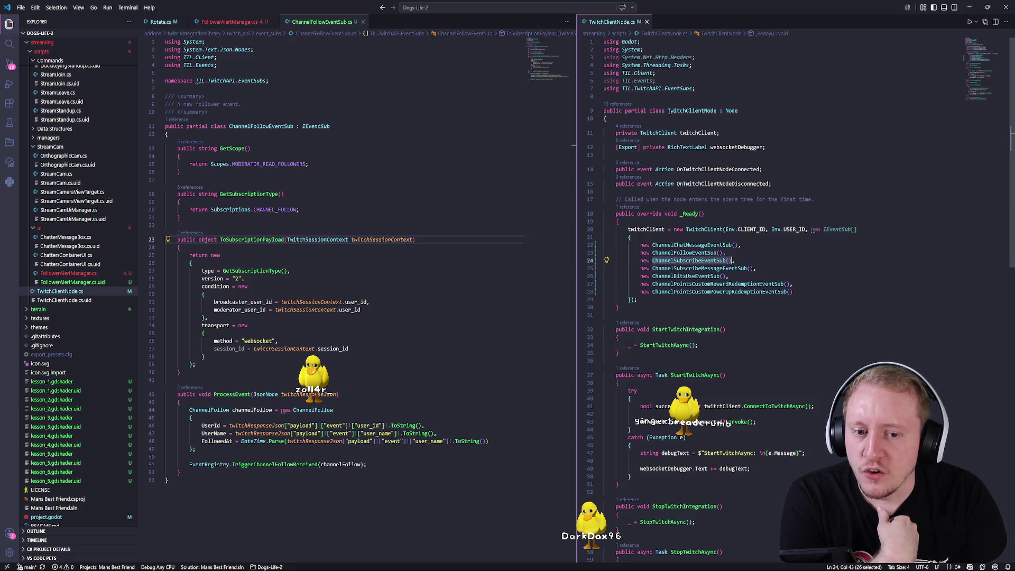
click(735, 260)
key(Down)
key(Down)
key(Down)
click(747, 284)
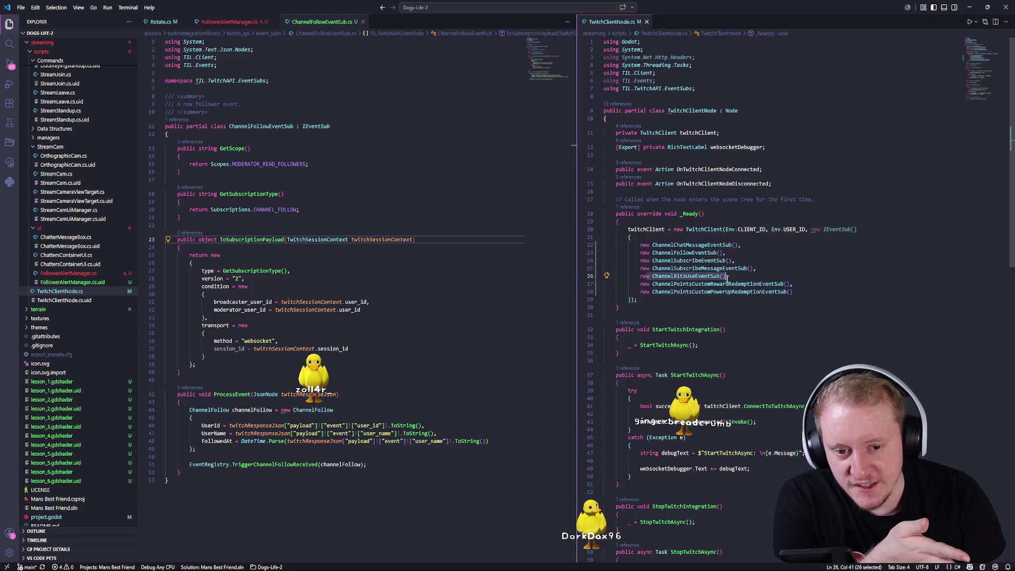
drag(653, 284, 770, 286)
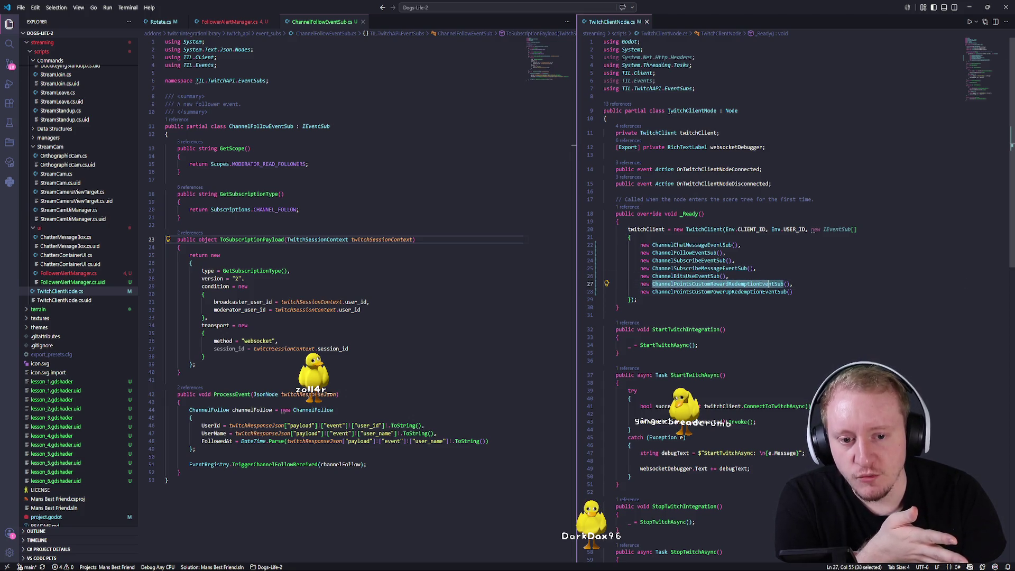
click(741, 292)
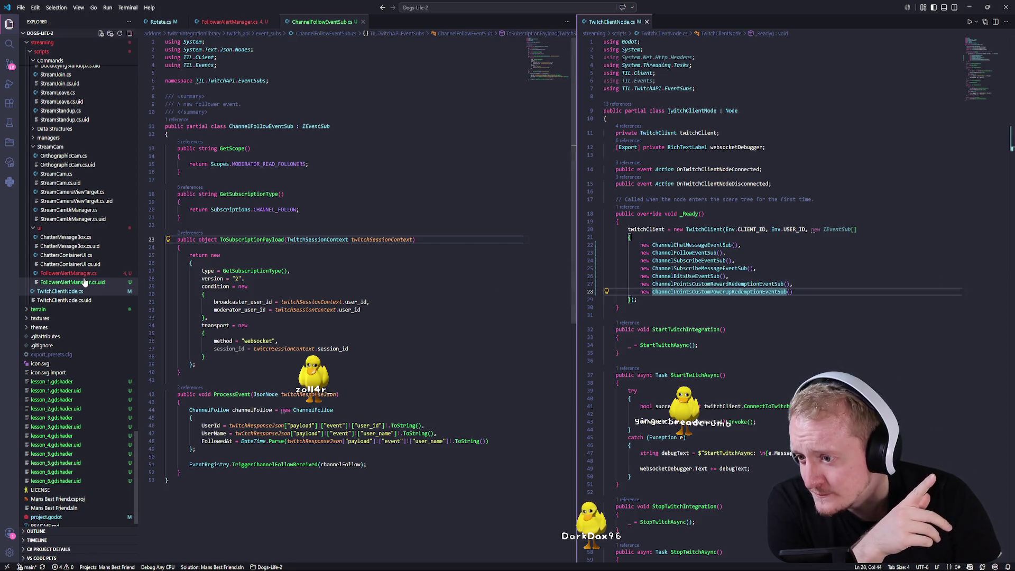
scroll(79, 333, up, 15)
scroll(85, 329, up, 8)
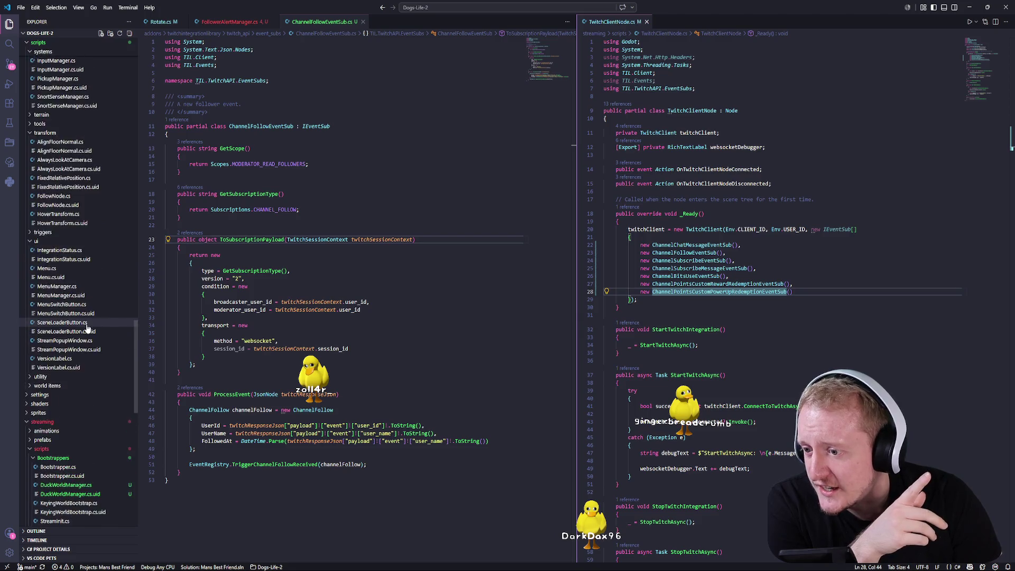
- Scroll the Explorer up to twitch_api/event_subs and collapse then re-expand the folder
scroll(86, 329, up, 15)
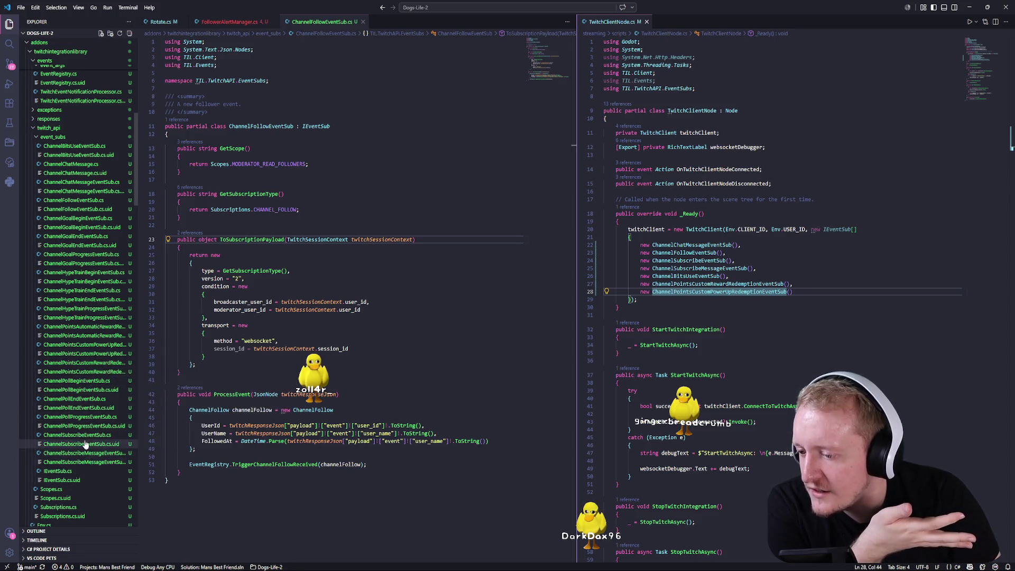
click(71, 139)
click(70, 139)
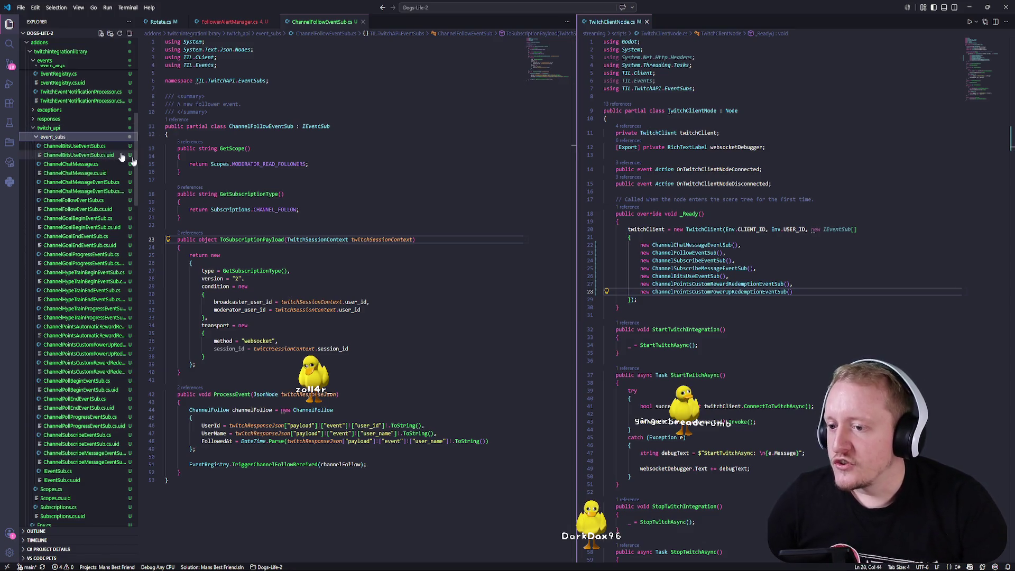
click(199, 365)
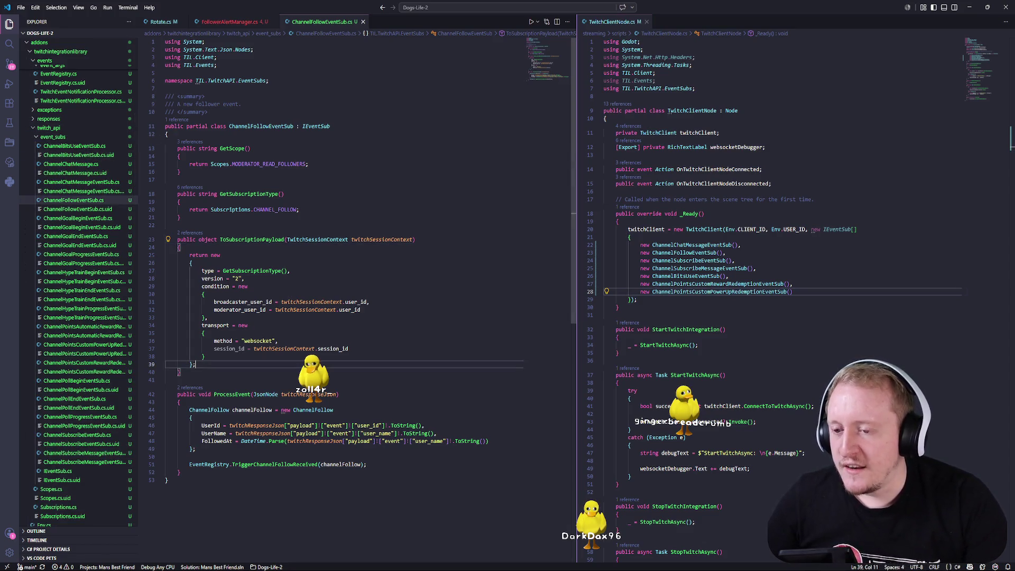
- Check ChannelChatMessageEventSub in the list and review ToSubscriptionPayload's returned object
click(641, 229)
click(708, 229)
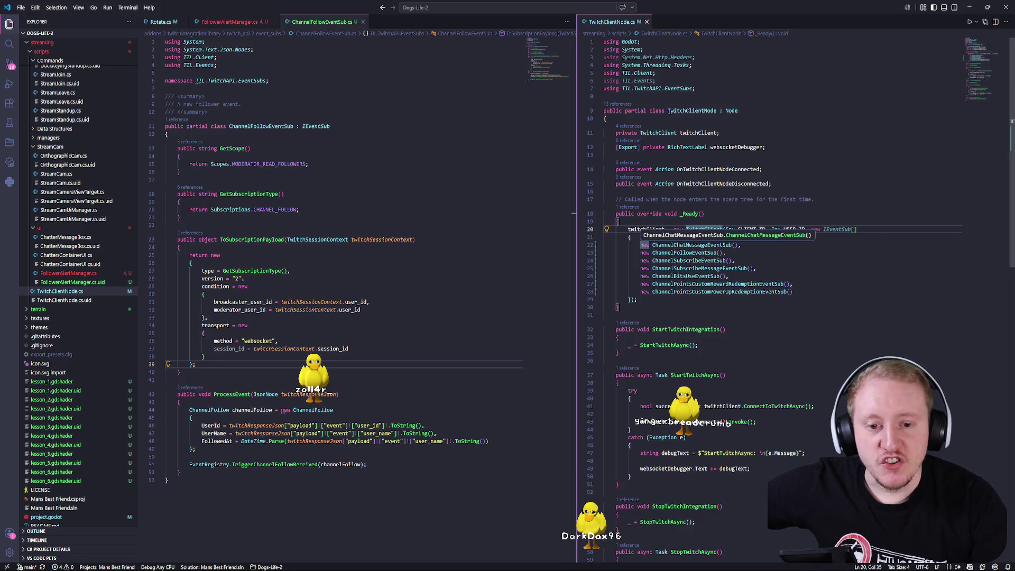
click(654, 244)
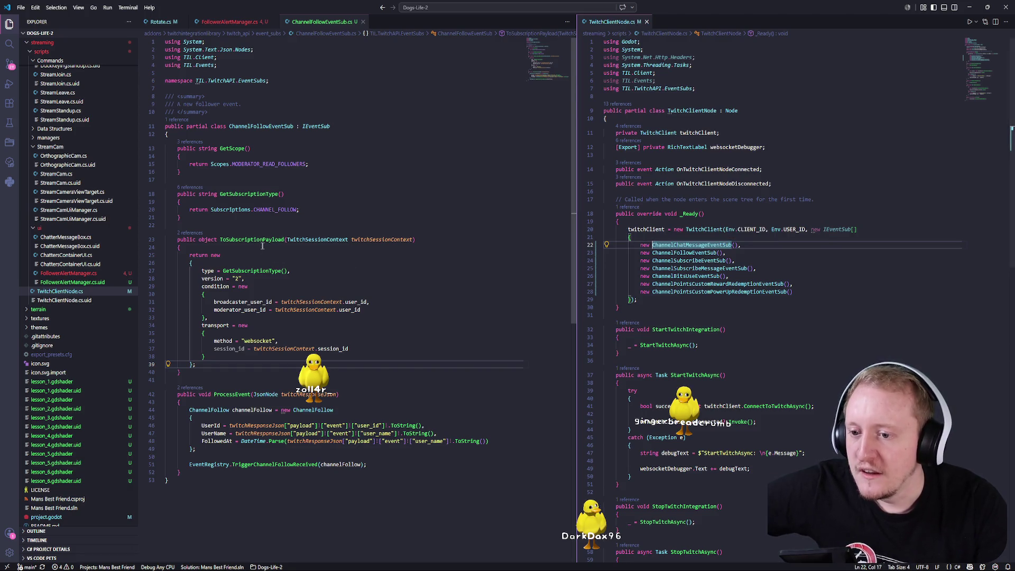
click(220, 240)
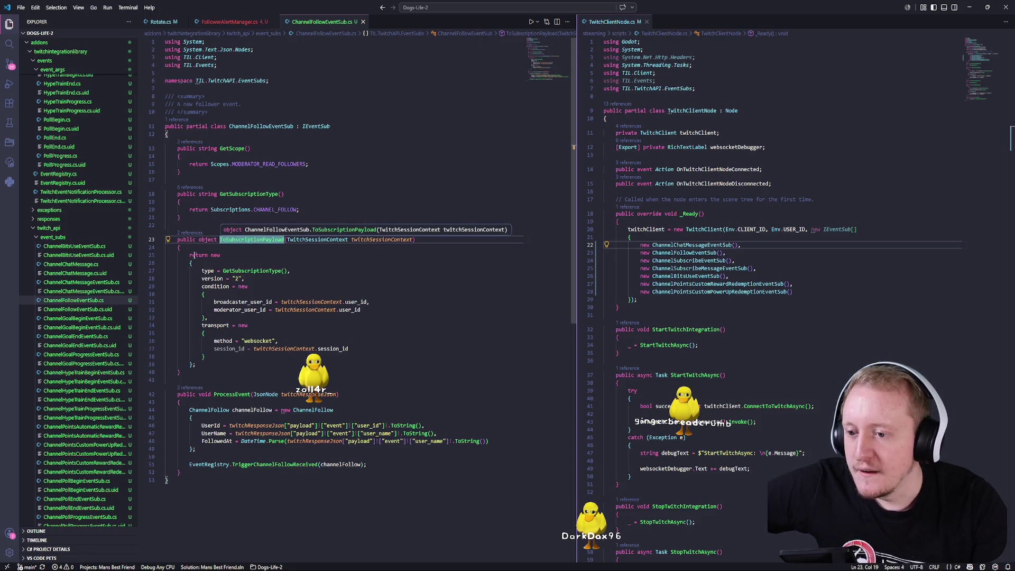
mouse_move(190, 255)
mouse_down()
mouse_move(370, 305)
mouse_move(195, 365)
mouse_up()
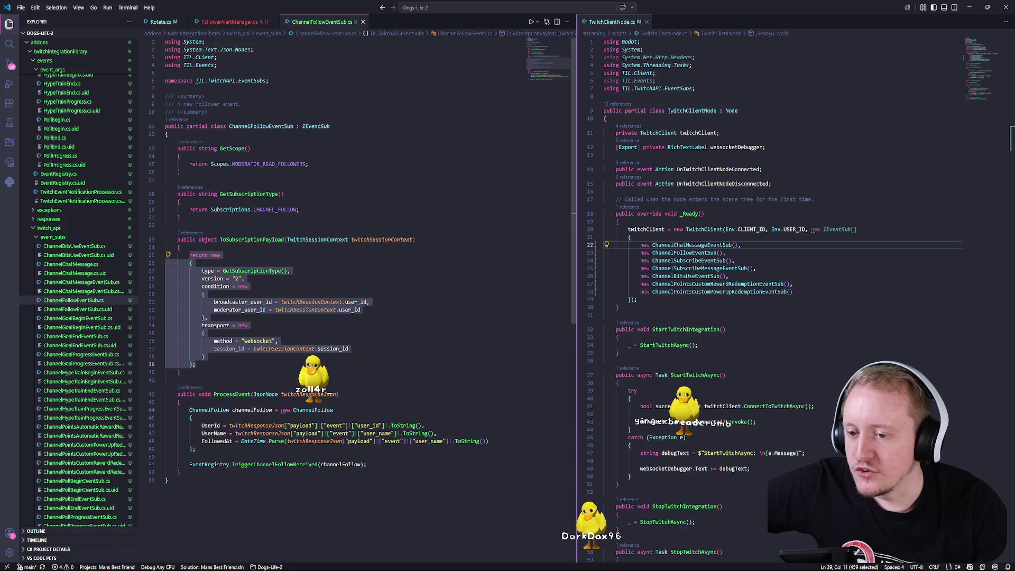
key(Escape)
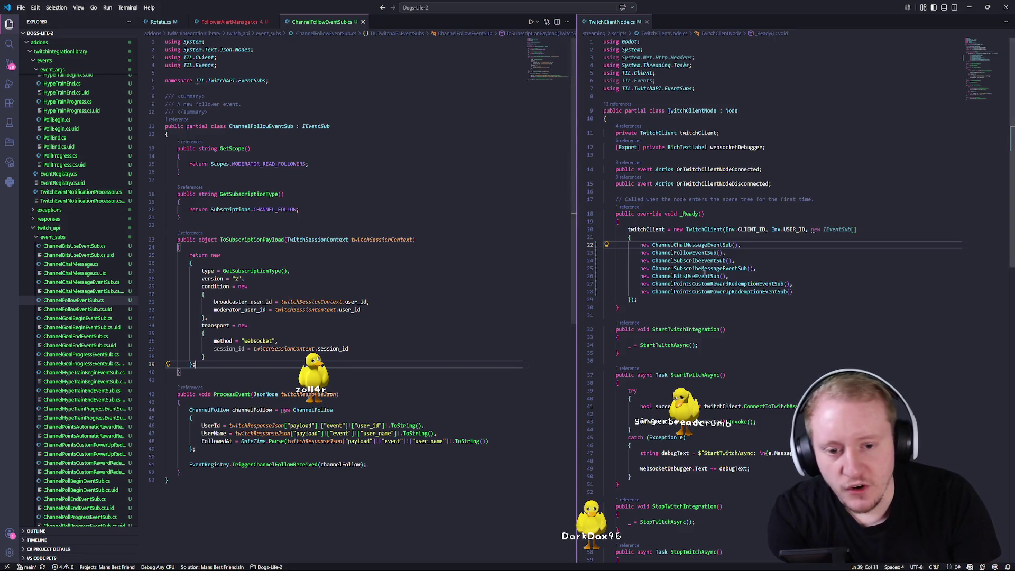
- Check IEventSub's GetSubscriptionType, then go to the TwitchClient definition from TwitchClientNode.cs
mouse_move(706, 231)
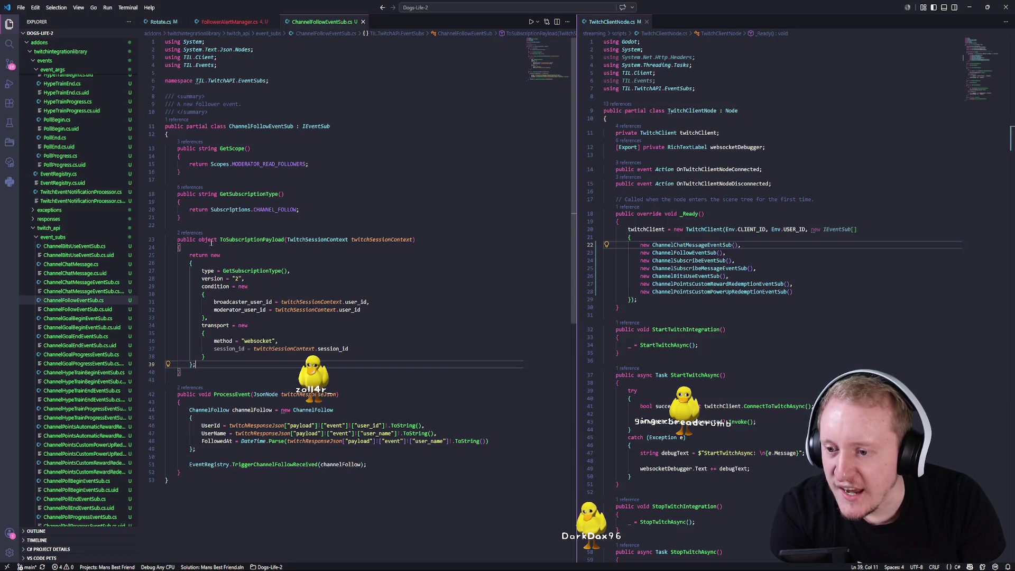
double_click(234, 126)
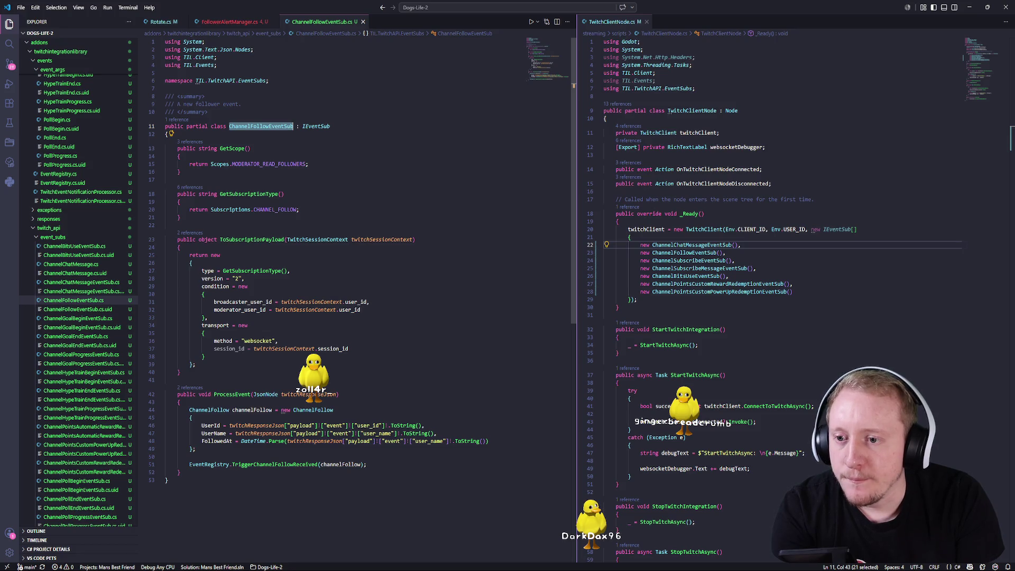
click(303, 126)
key(End)
drag(220, 194, 285, 193)
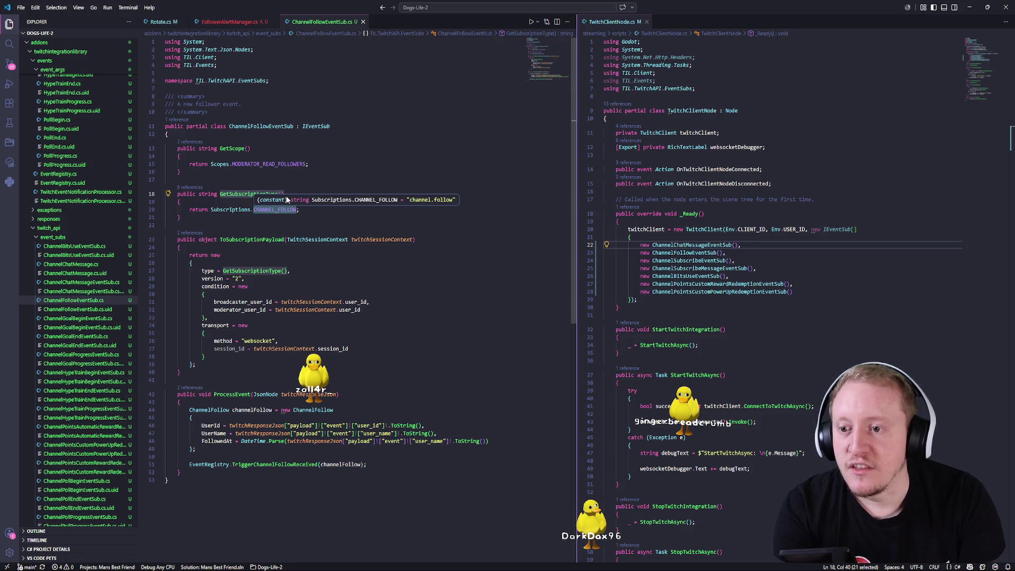
double_click(261, 127)
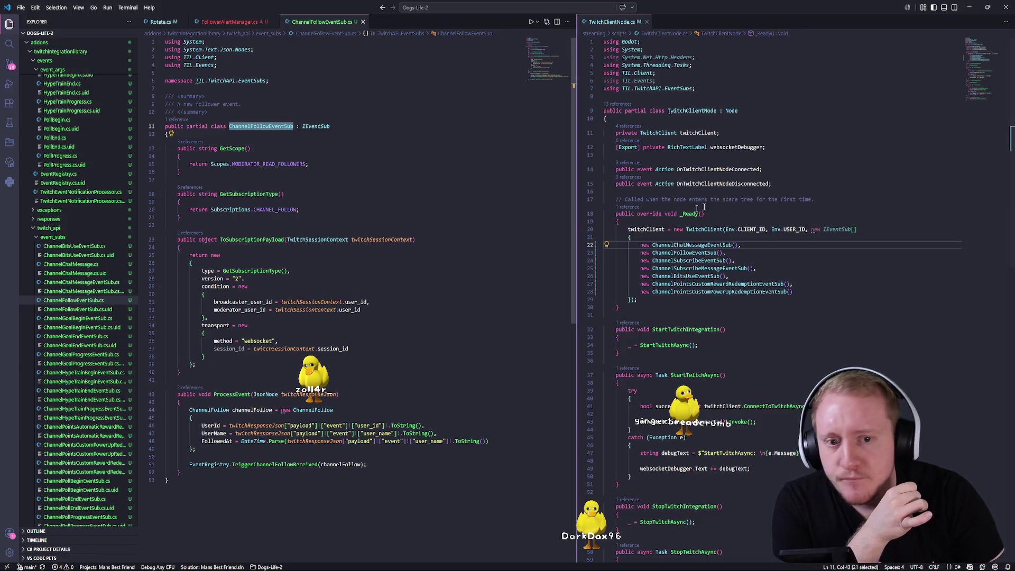
ctrl+click(703, 229)
scroll(772, 296, down, 15)
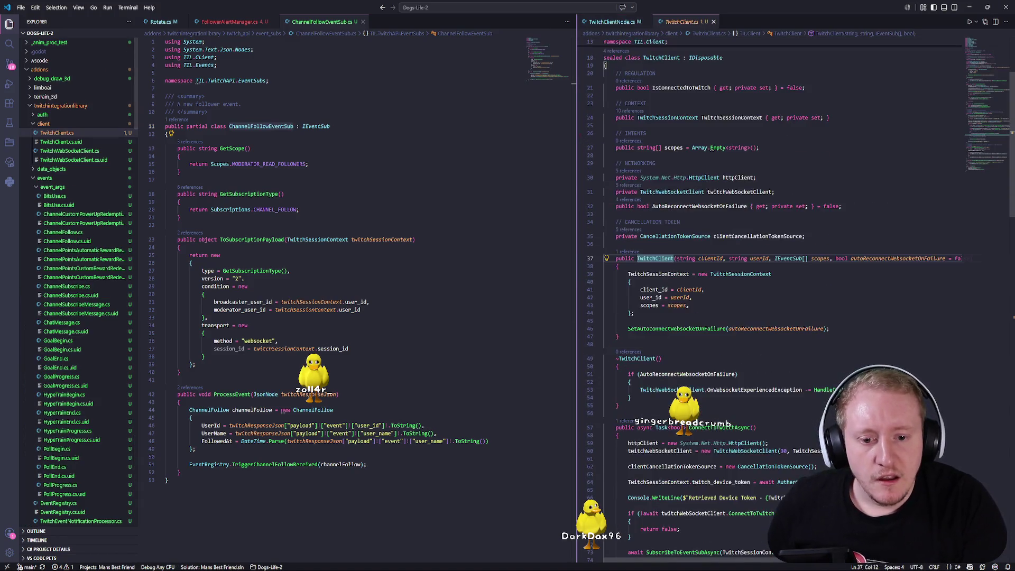
- Go to the TwitchEventNotificationProcessor definition and review ProcessTwitchEvent's payload subscription lookup
scroll(772, 296, down, 8)
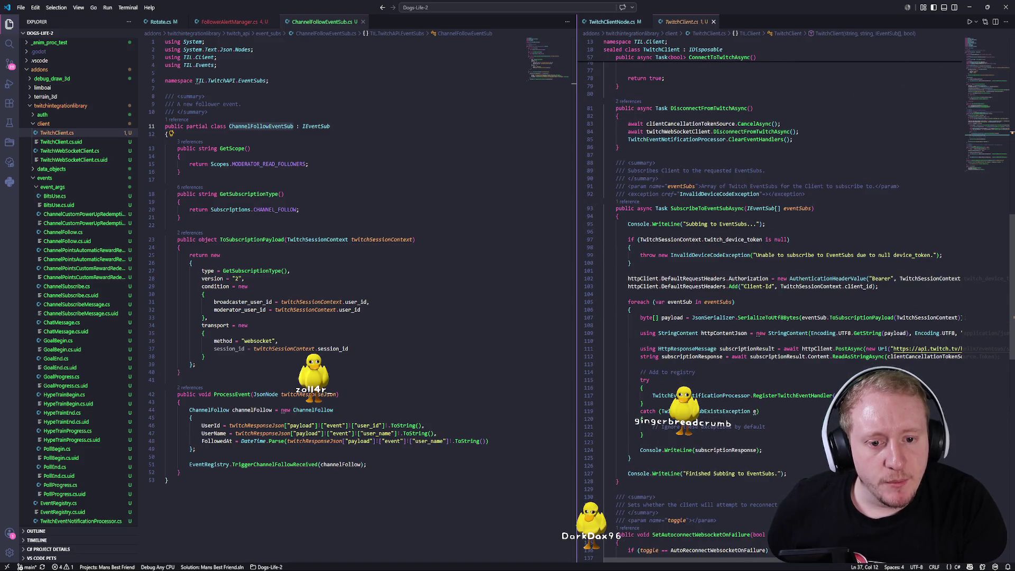
scroll(772, 297, down, 3)
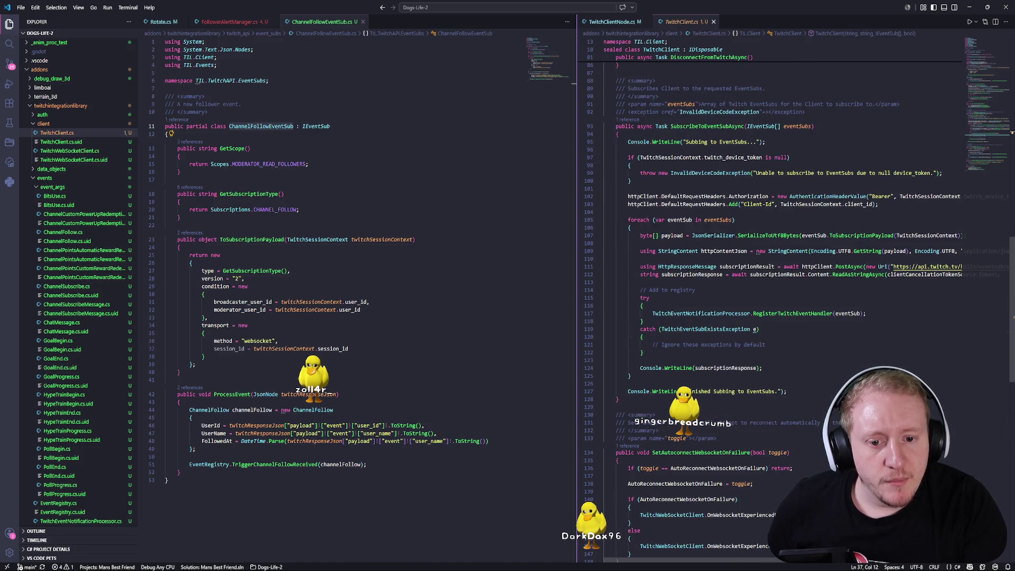
ctrl+click(714, 313)
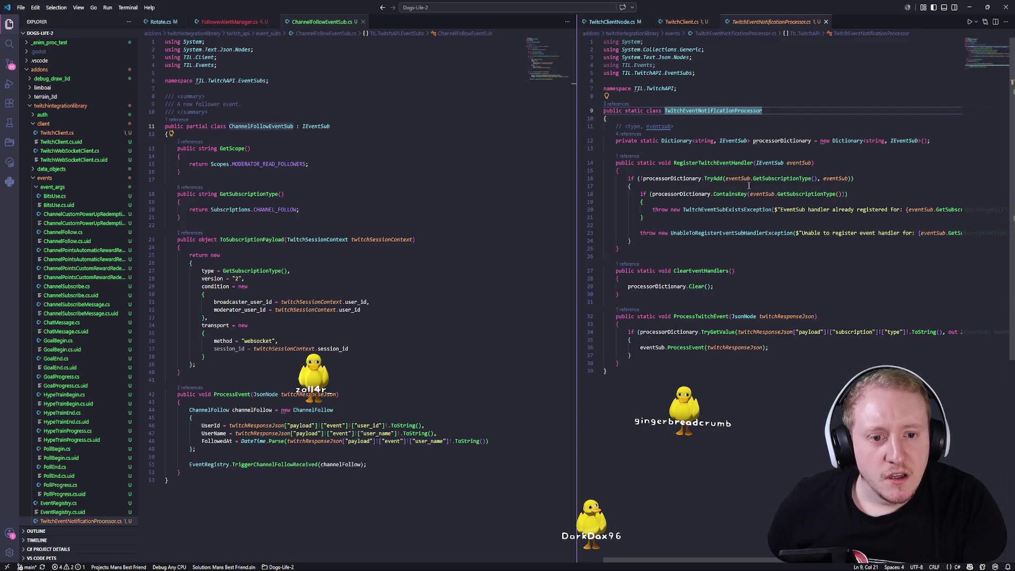
click(837, 178)
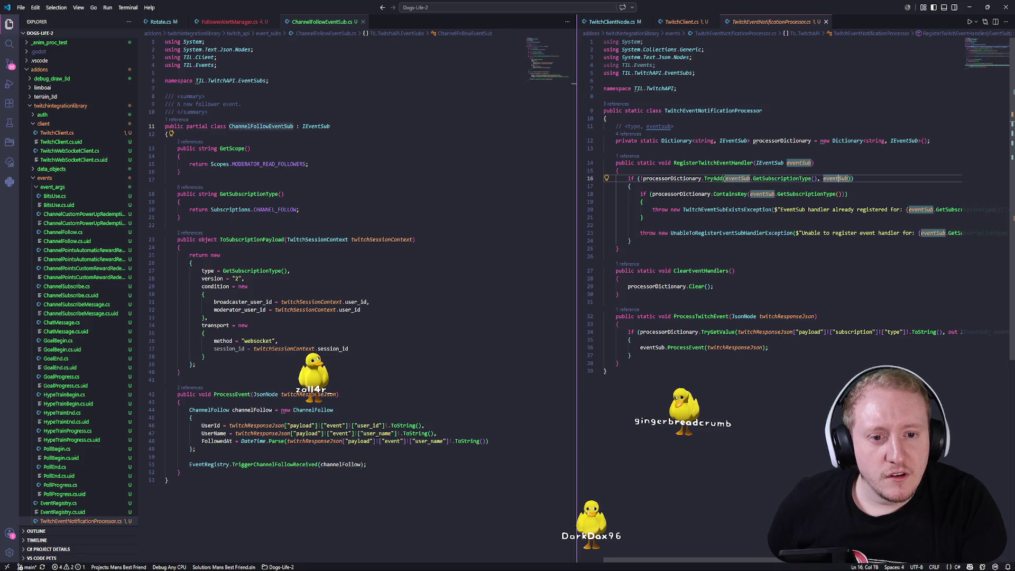
mouse_move(759, 232)
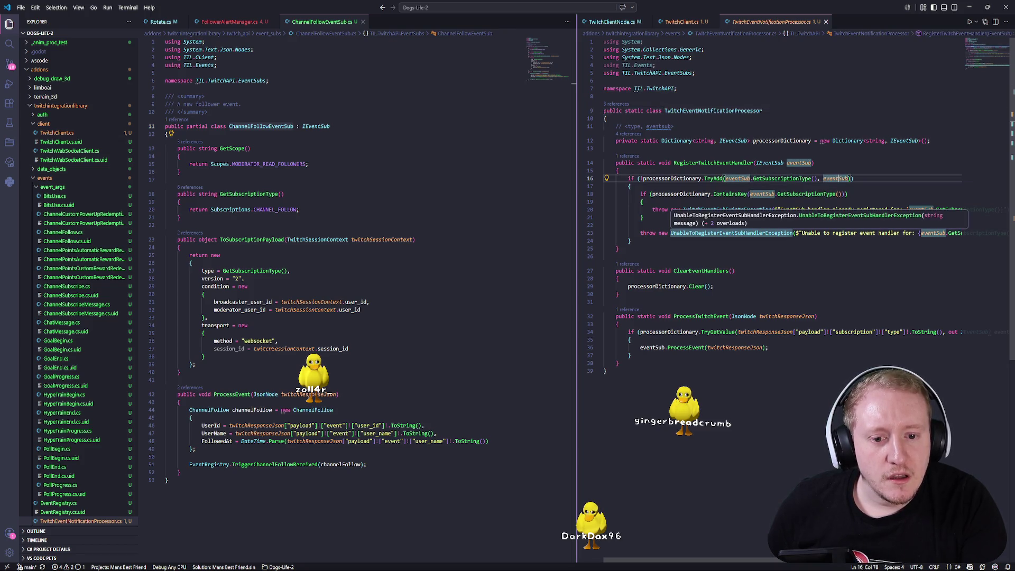
scroll(793, 212, down, 3)
click(606, 242)
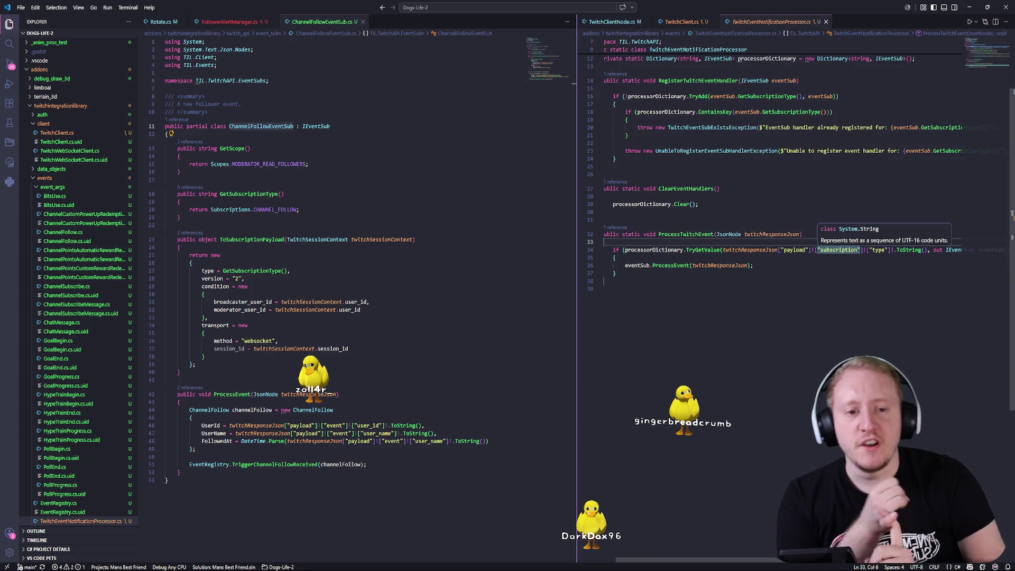
double_click(795, 249)
double_click(823, 250)
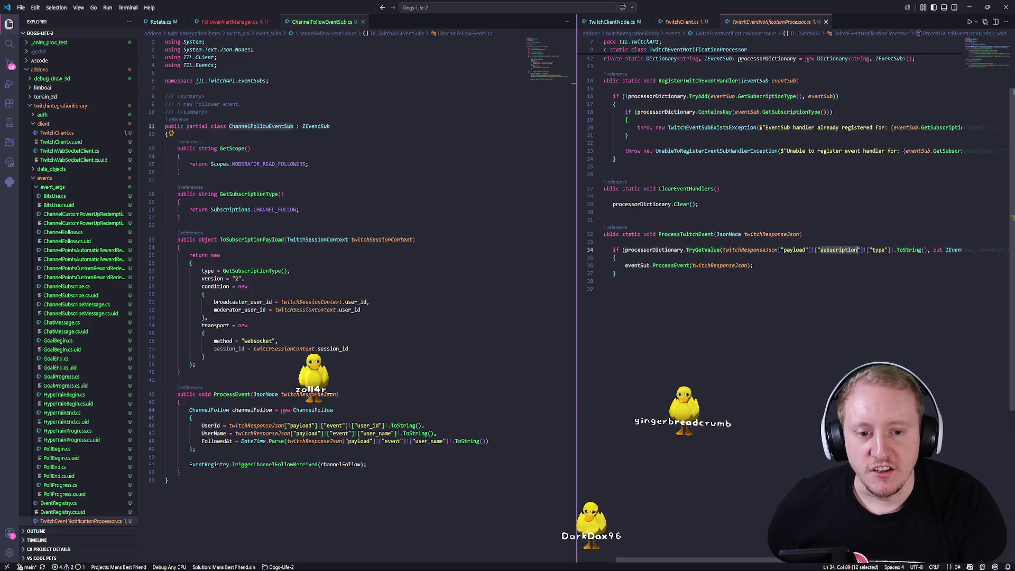
- Follow the eventSub.ProcessEvent call to ChannelFollowEventSub's ProcessEvent implementation
scroll(759, 249, down, 1)
scroll(733, 231, right, 2)
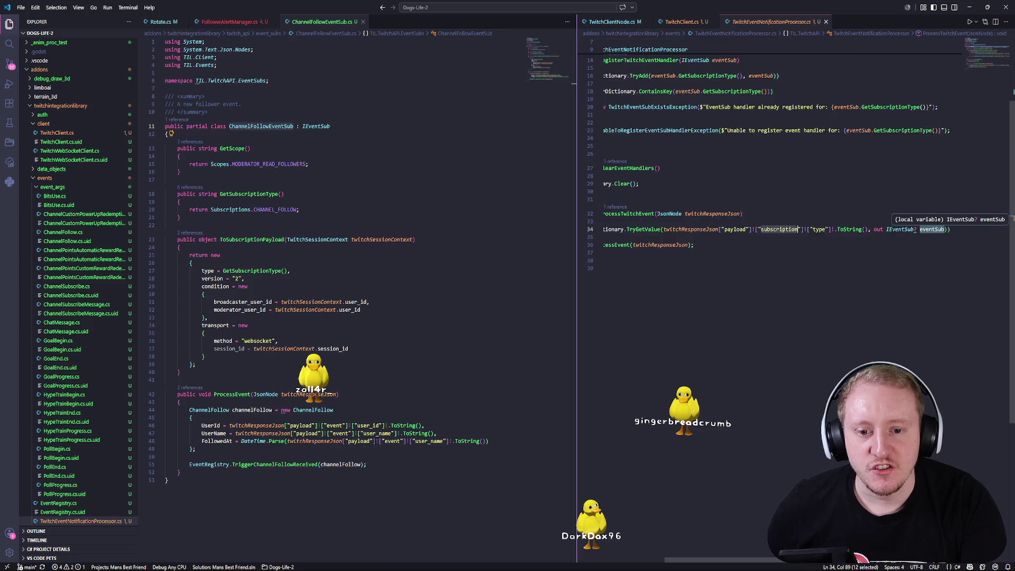
scroll(909, 229, left, 3)
scroll(793, 264, up, 5)
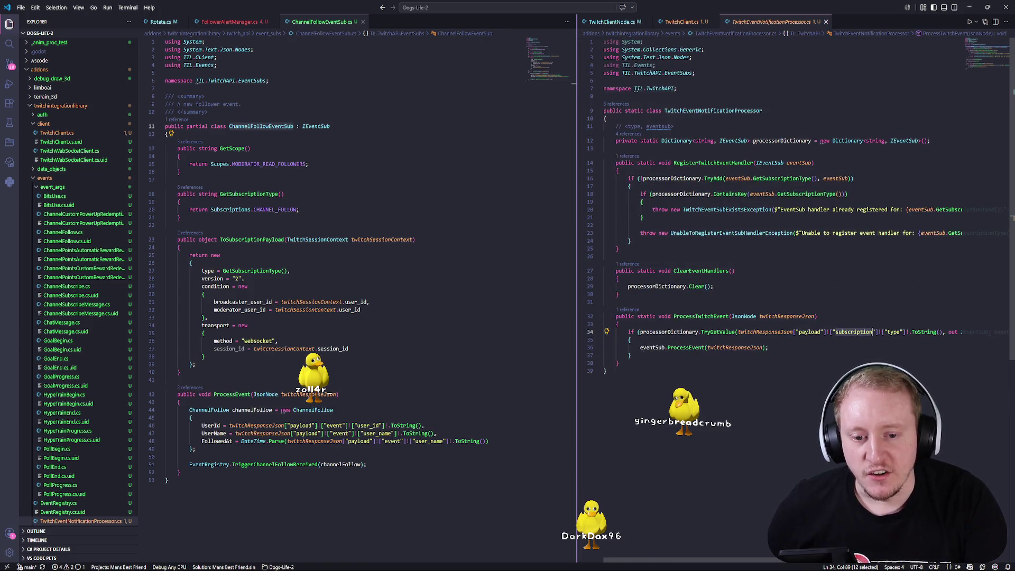
click(652, 348)
click(231, 394)
triple_click(231, 395)
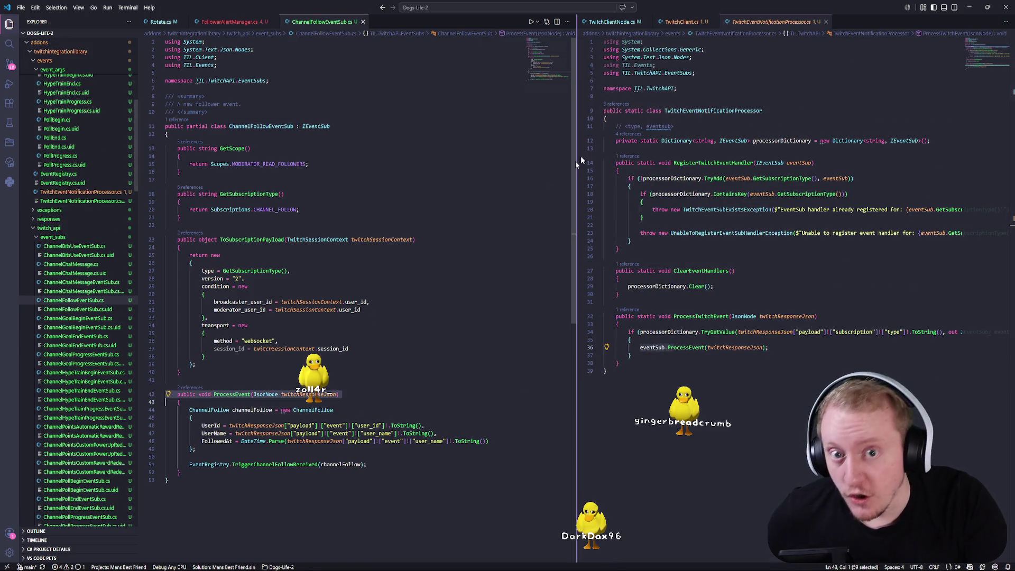
- Close the right editor group's tabs so ChannelFollowEventSub.cs fills the editor
click(826, 21)
click(711, 22)
click(646, 22)
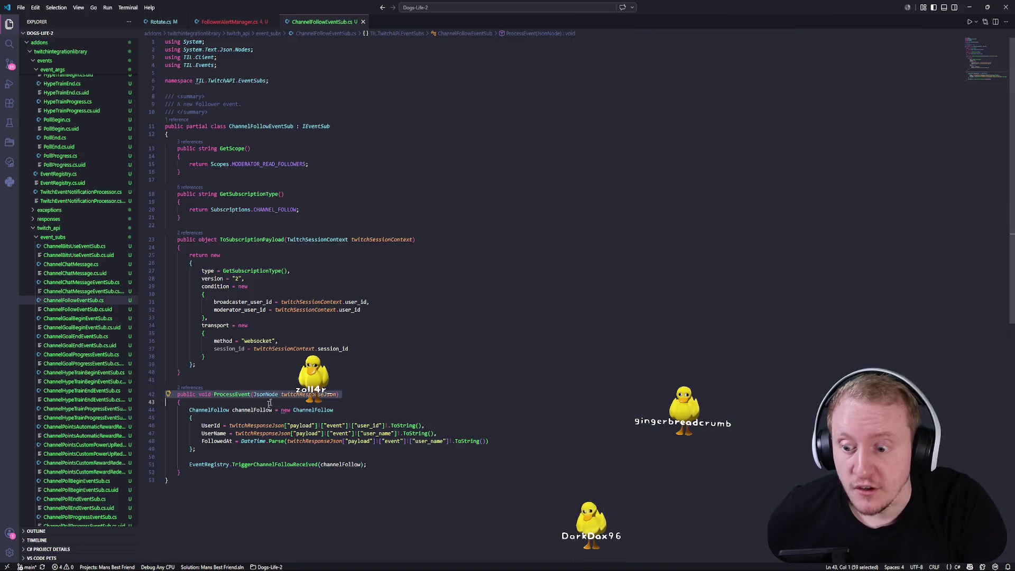
scroll(423, 265, down, 4)
click(345, 382)
key(Down)
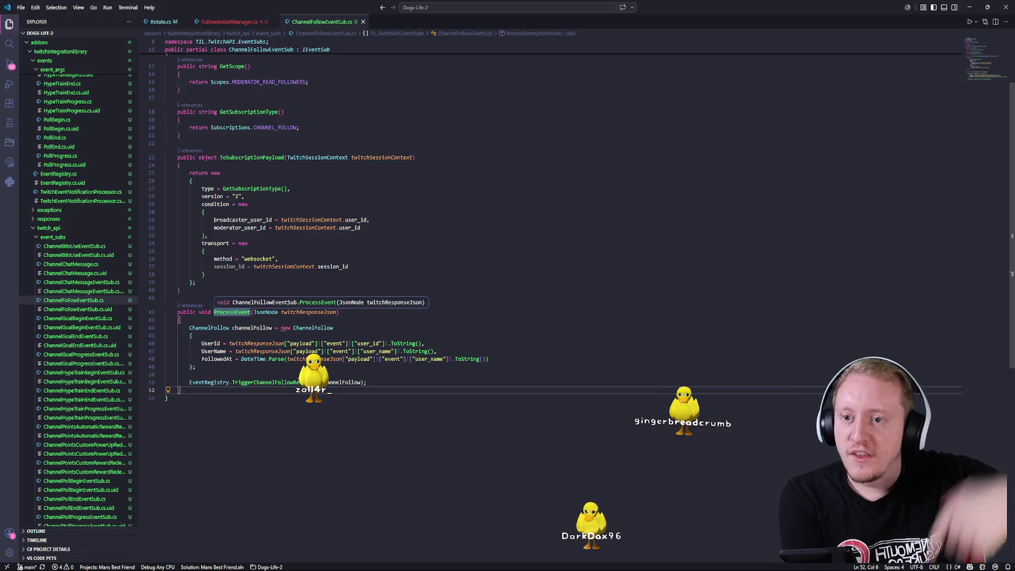
scroll(252, 247, up, 4)
scroll(313, 127, down, 6)
- Review ProcessEvent's ChannelFollow construction (lines 44–49) and EventRegistry call, then close FollowerAlertManager.cs
double_click(232, 251)
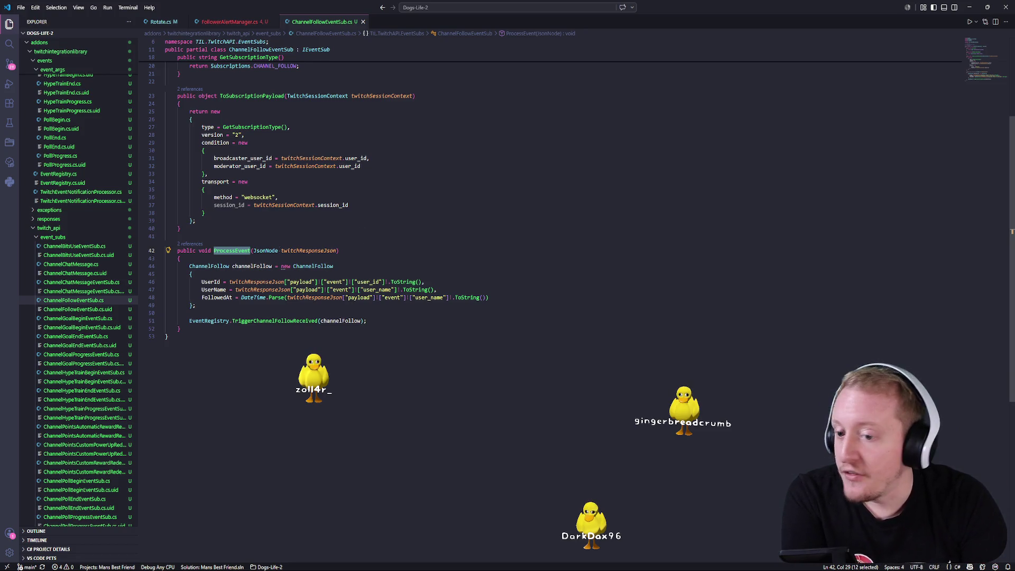
drag(178, 251, 179, 329)
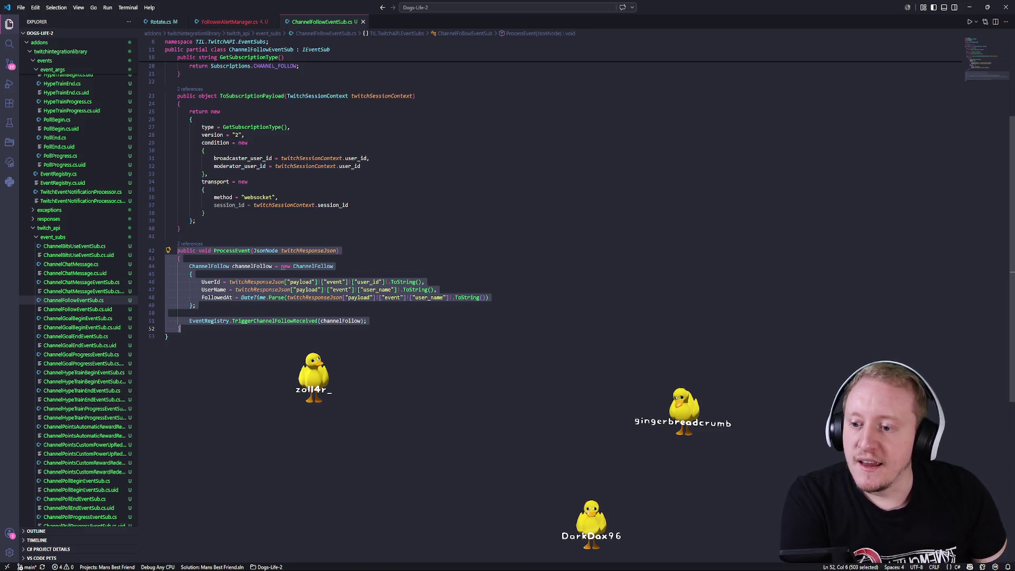
mouse_move(190, 266)
mouse_down()
mouse_move(334, 266)
mouse_move(230, 305)
mouse_up()
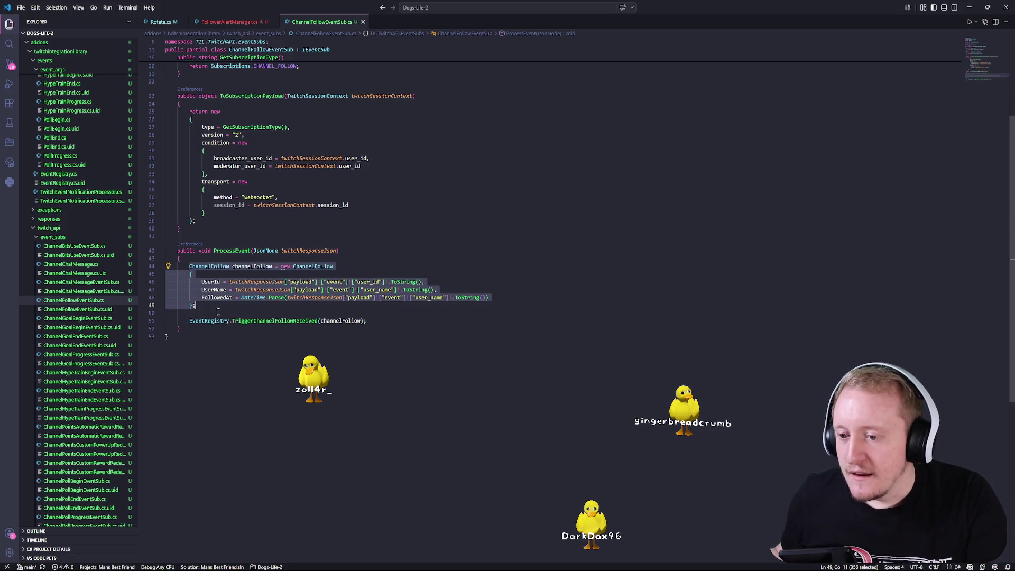
key(Escape)
key(shift+Up)
key(shift+Up)
key(shift+Up)
key(shift+Home)
key(shift+Home)
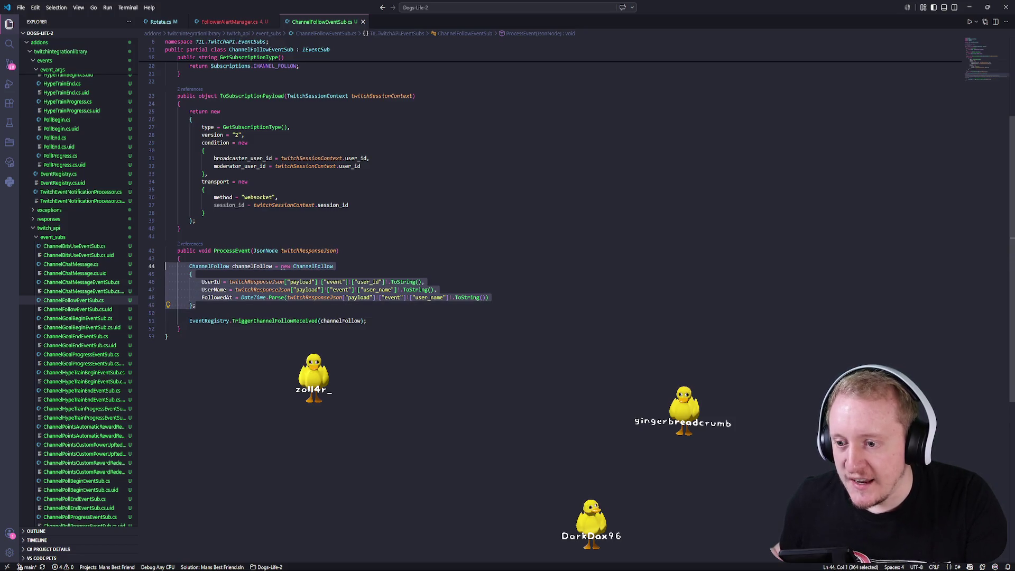
click(203, 313)
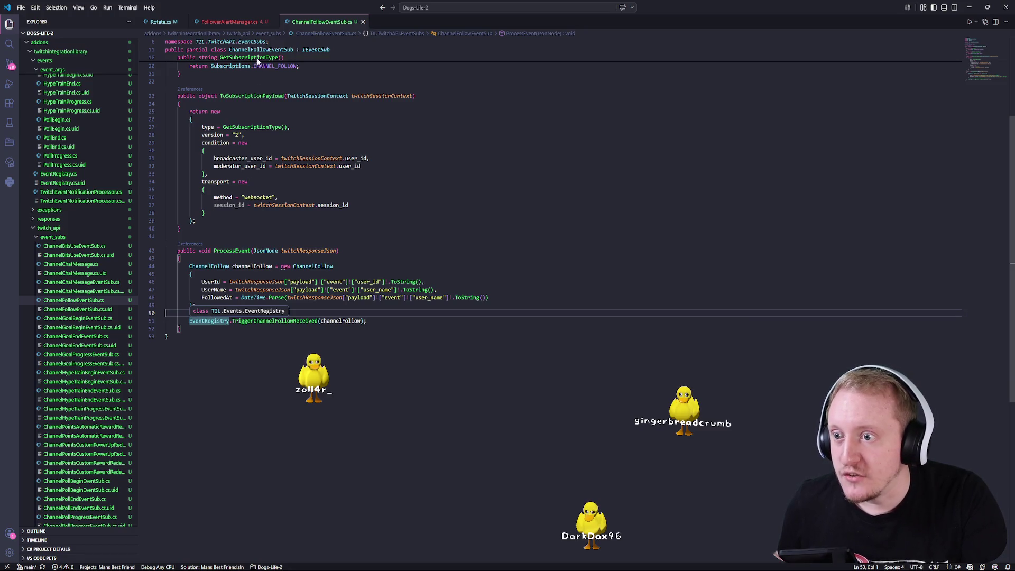
key(ctrl+Tab)
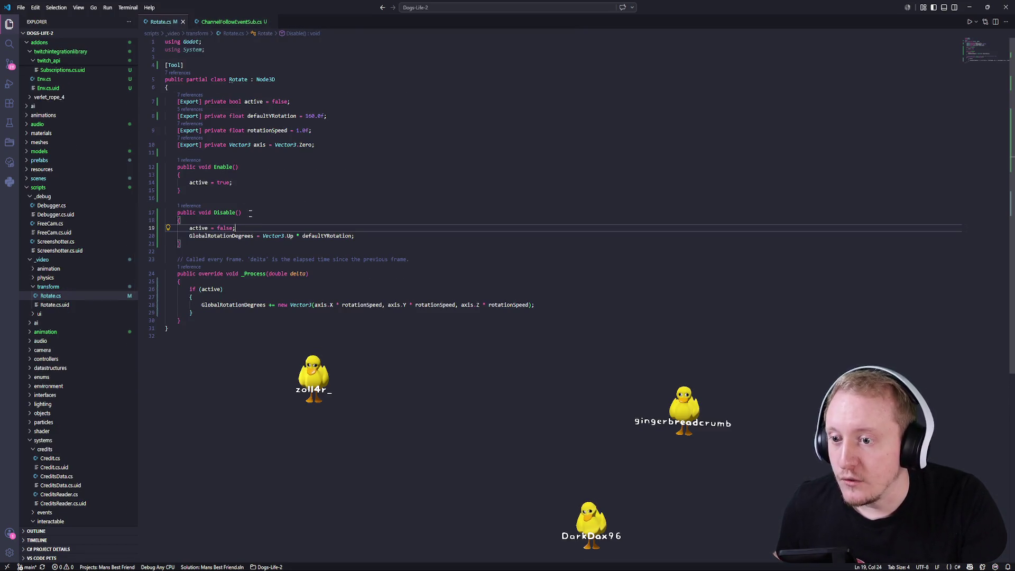
- Reopen FollowerAlertManager.cs via Quick Open 'follower' and inspect its ChannelFollowReceived subscribe and unsubscribe lines
click(230, 22)
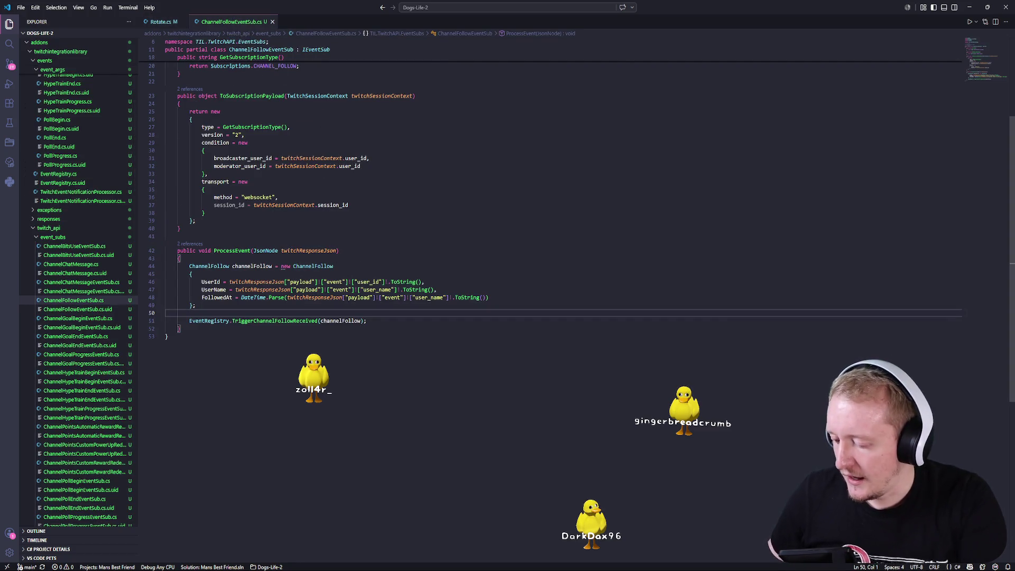
key(ctrl+p)
text(follower)
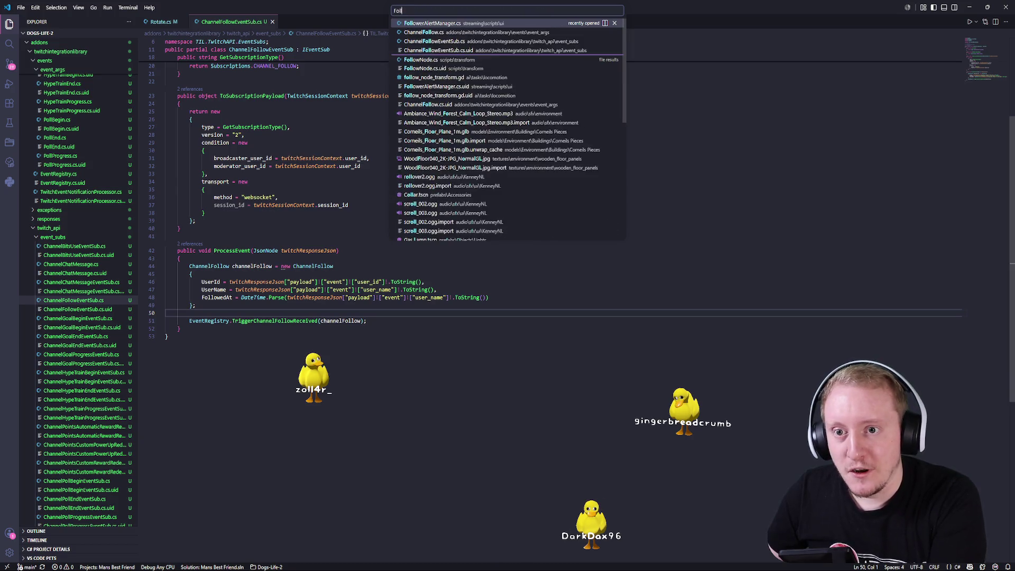
key(Return)
click(205, 207)
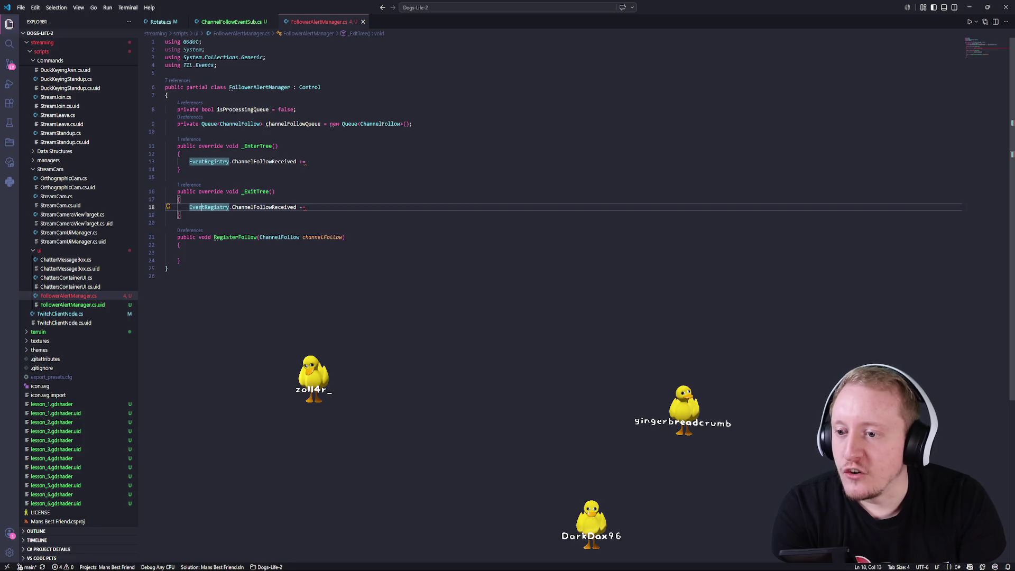
drag(189, 161, 297, 161)
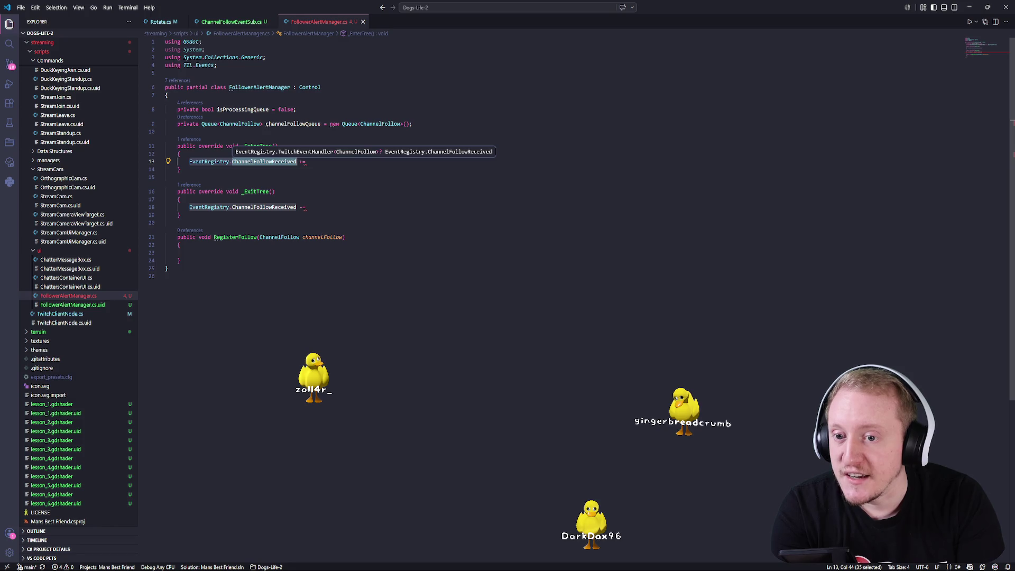
- Compare with ChannelFollowEventSub's TriggerChannelFollowReceived call, then indent the empty RegisterFollow body line
click(239, 24)
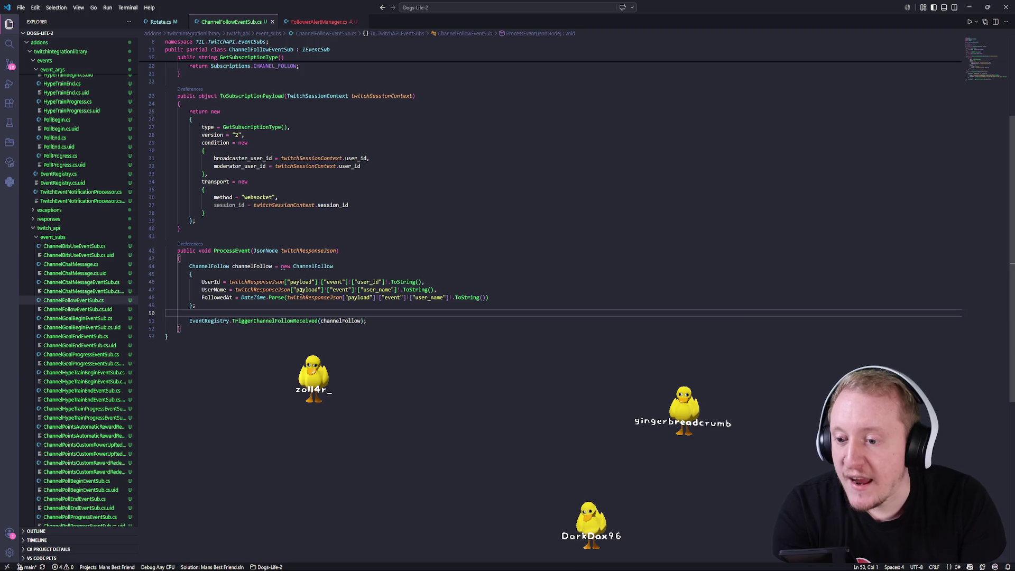
drag(190, 267, 441, 298)
double_click(275, 321)
click(315, 22)
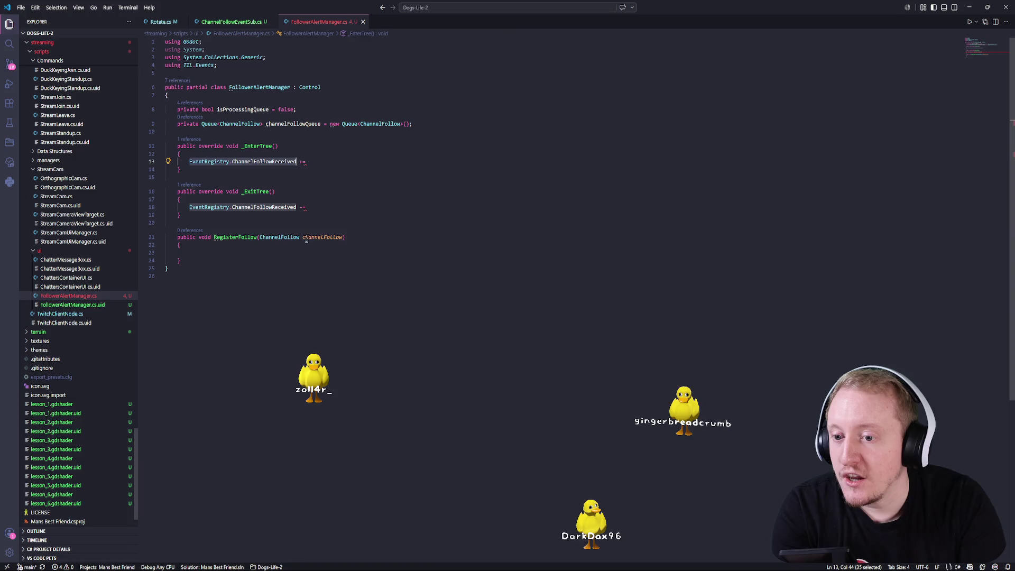
key(Down)
key(Tab)
key(Tab)
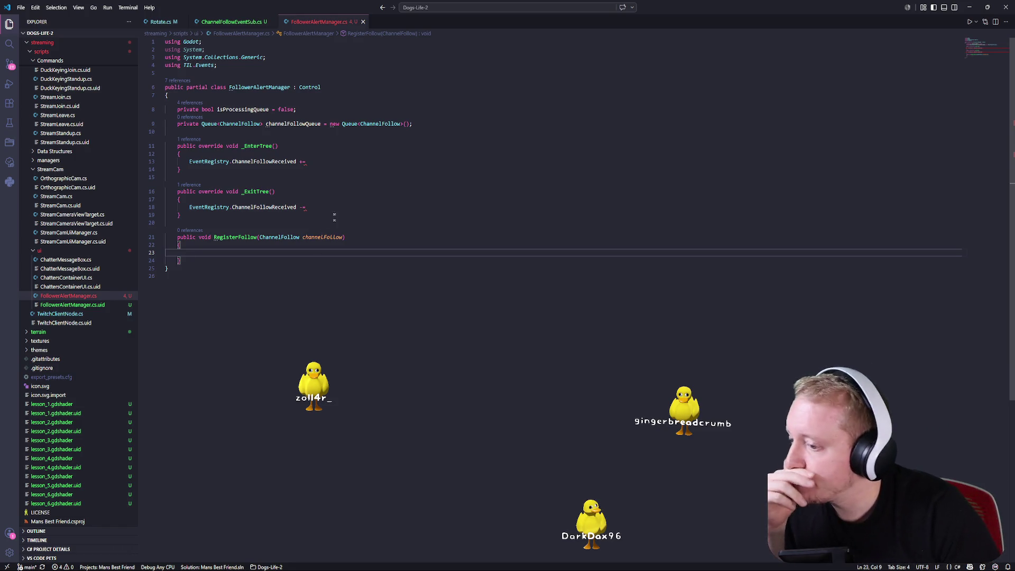
- Revisit the subscribe and unsubscribe lines, then bring up the library's GitHub page in Chrome
key(Up)
key(Up)
key(Up)
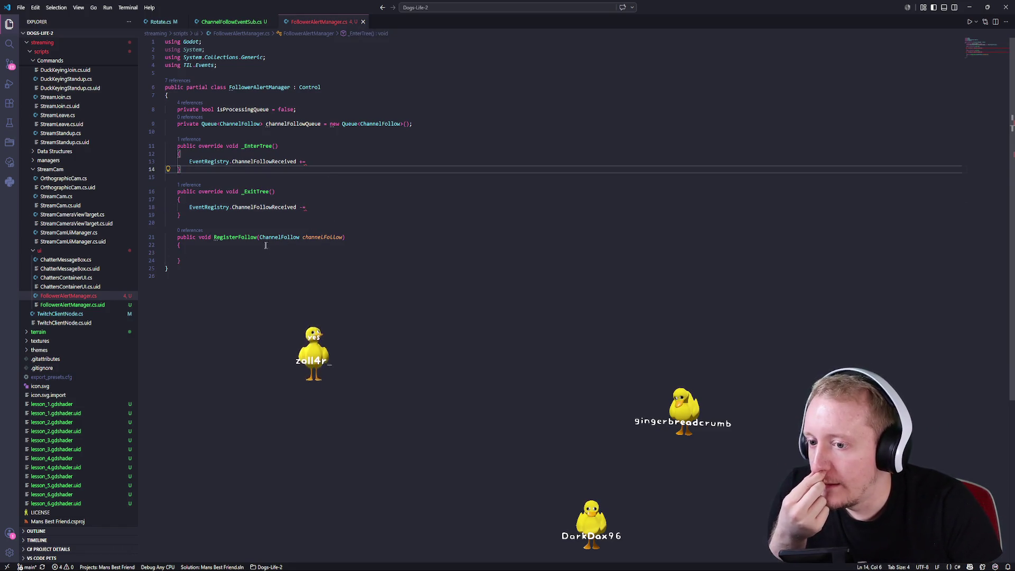
click(306, 207)
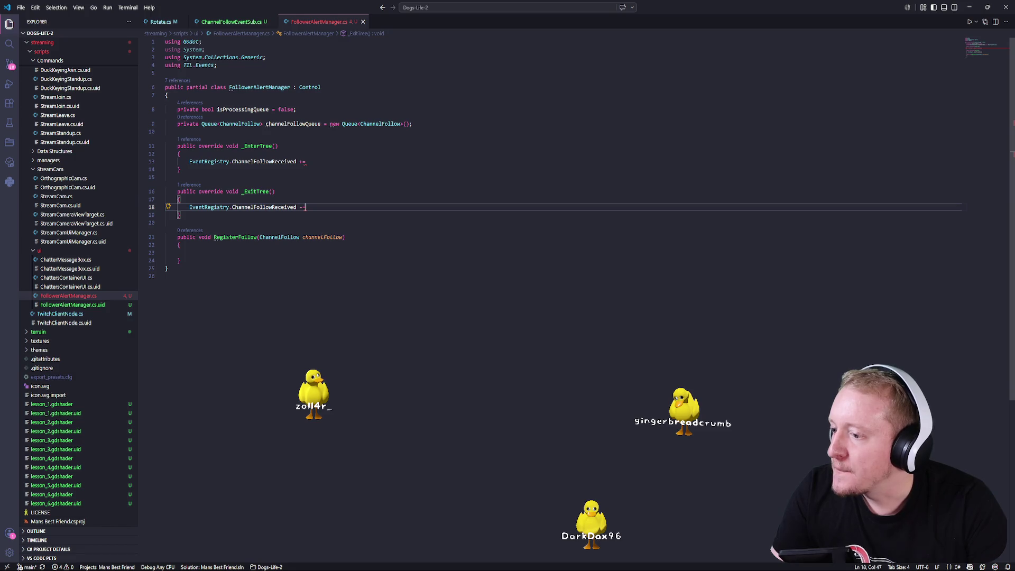
click(306, 161)
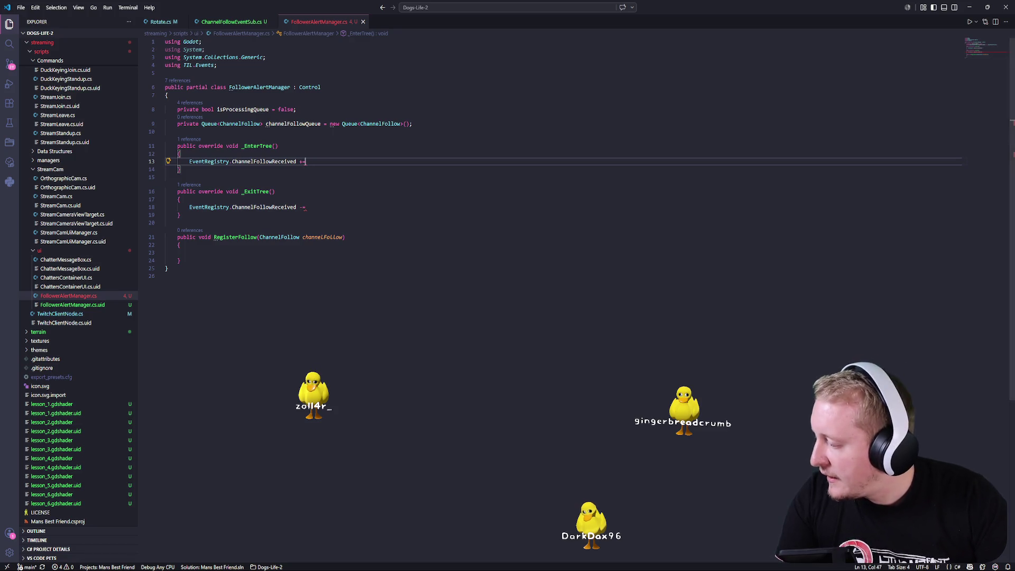
key(super+1)
key(alt+Tab)
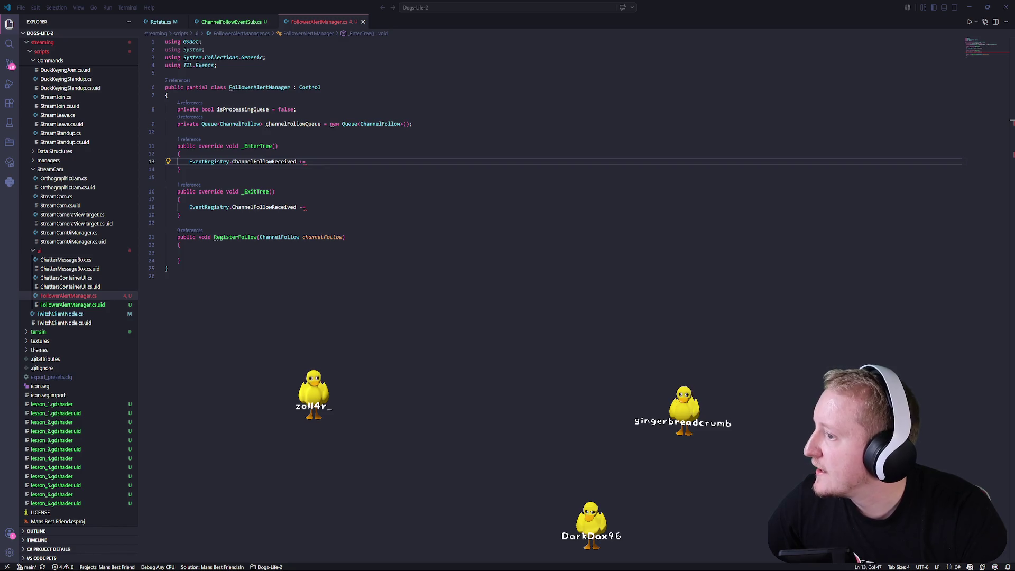
key(alt+Tab)
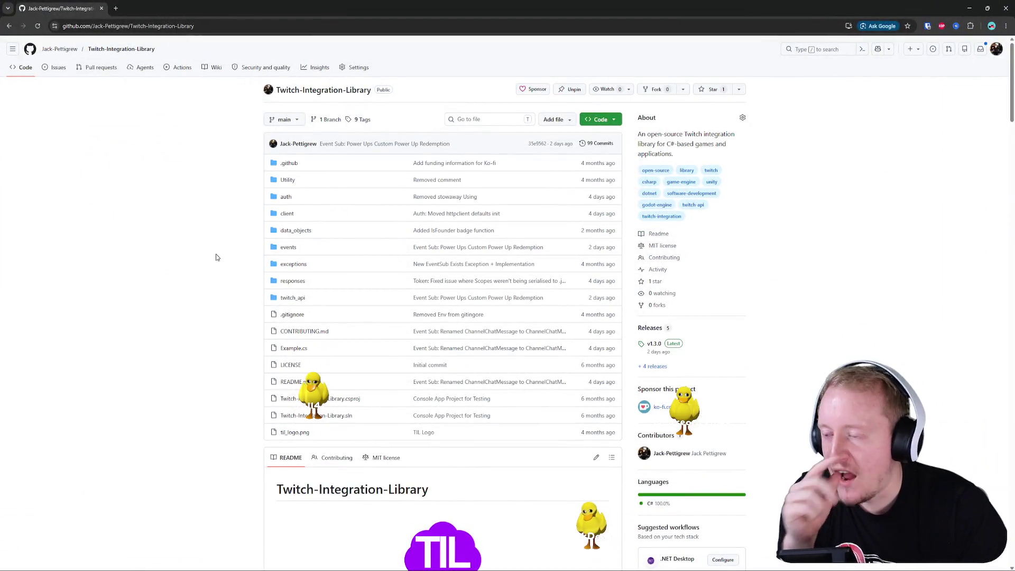
- Scroll through the Twitch-Integration-Library README on GitHub
scroll(215, 258, down, 3)
scroll(283, 261, up, 3)
scroll(311, 251, down, 7)
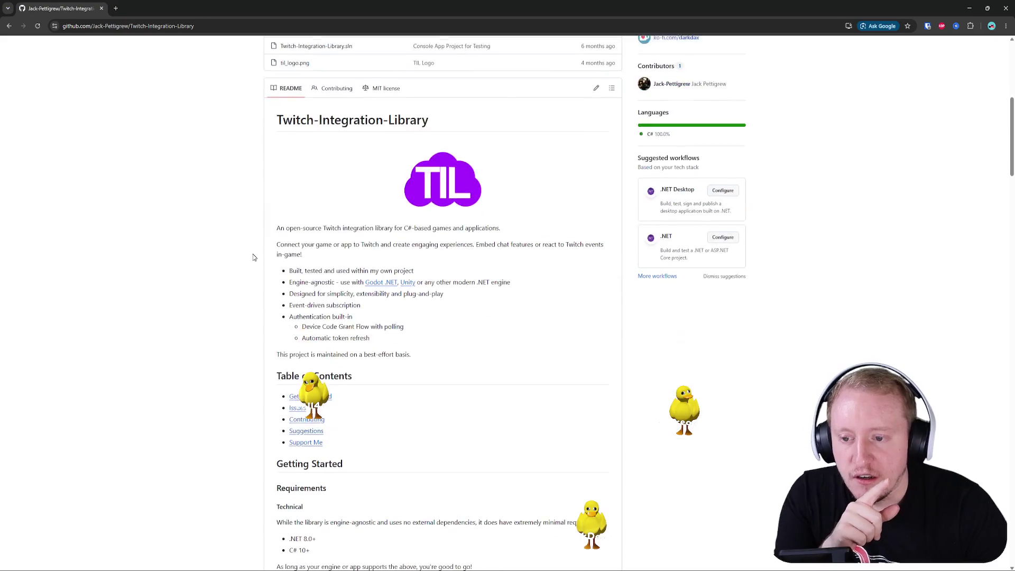
scroll(253, 257, down, 5)
scroll(256, 227, down, 18)
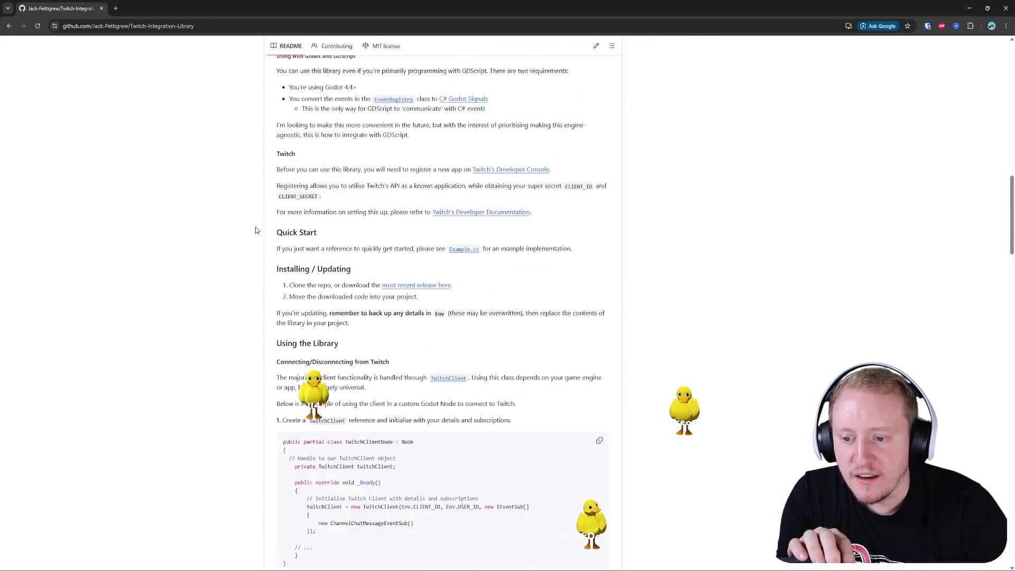
scroll(254, 229, down, 20)
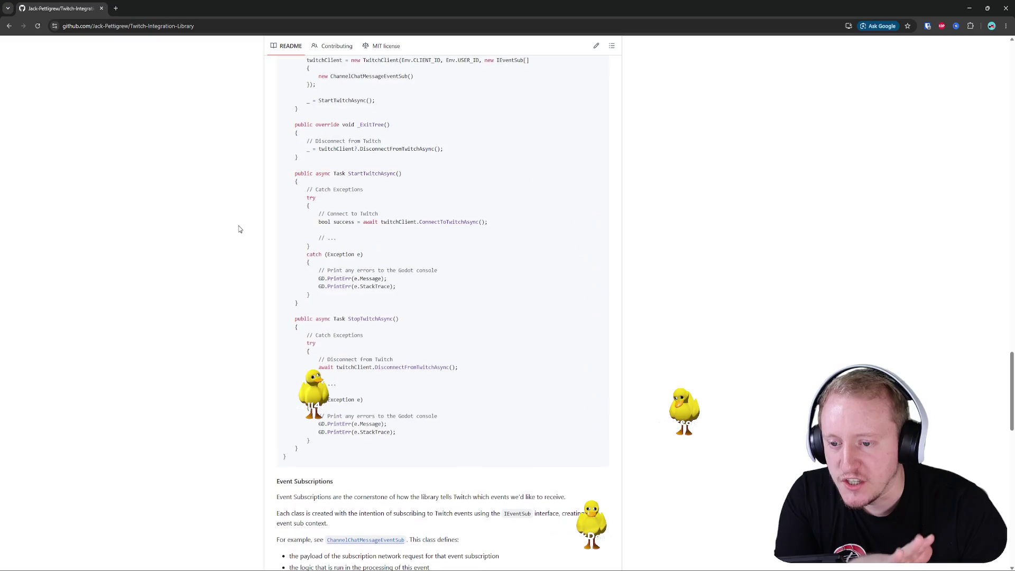
scroll(238, 228, down, 5)
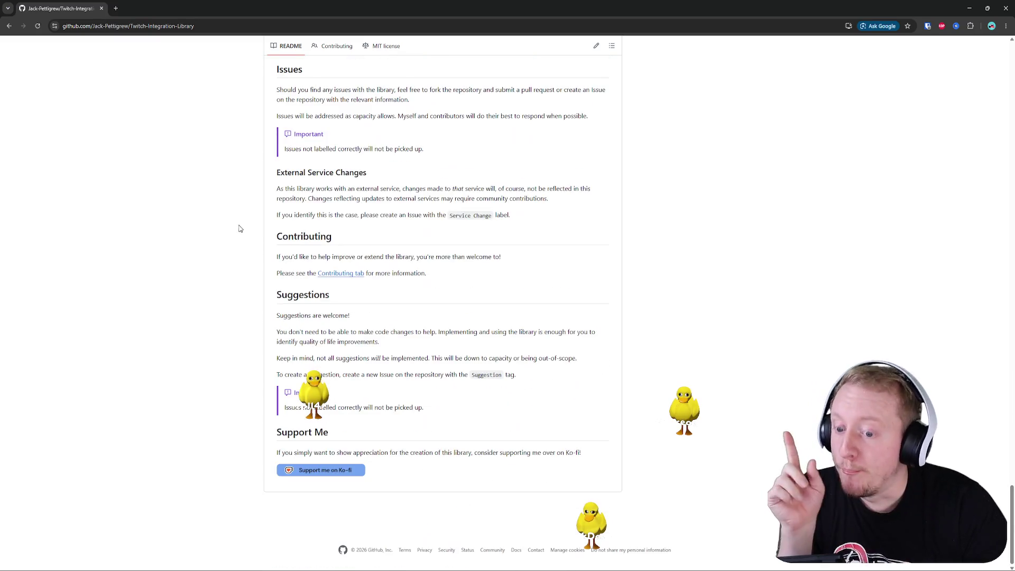
scroll(242, 231, up, 20)
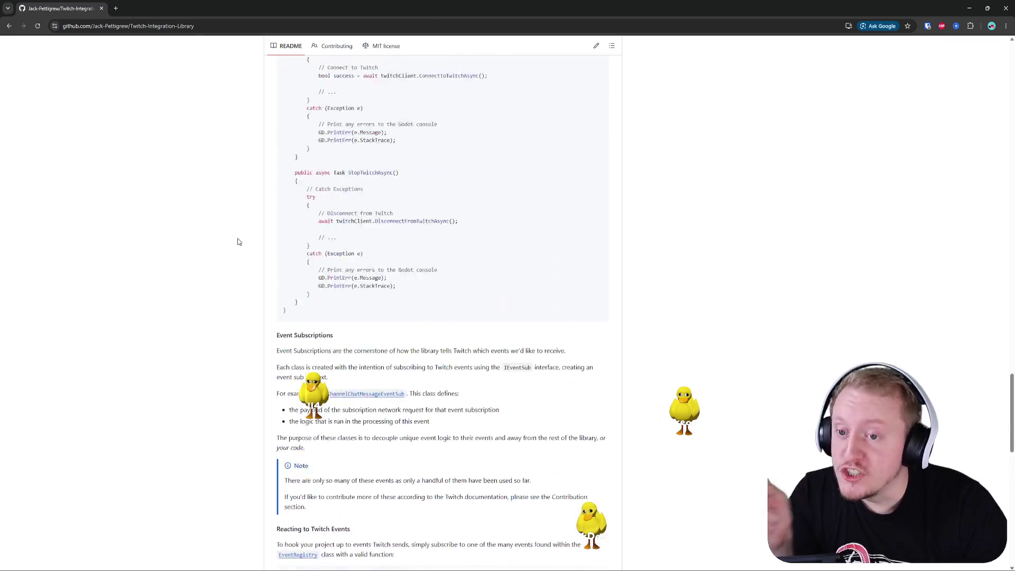
scroll(241, 243, up, 20)
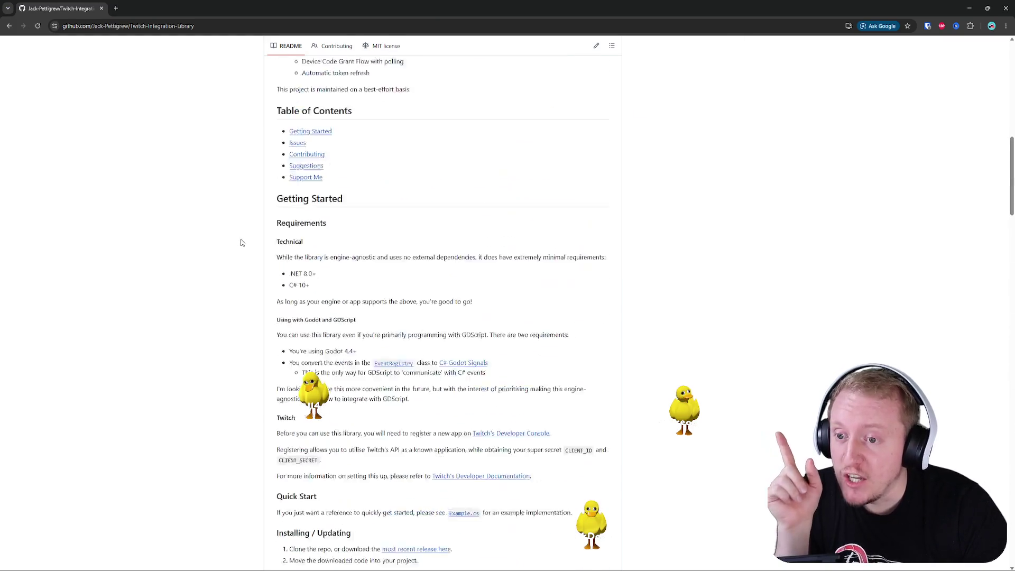
scroll(241, 242, up, 5)
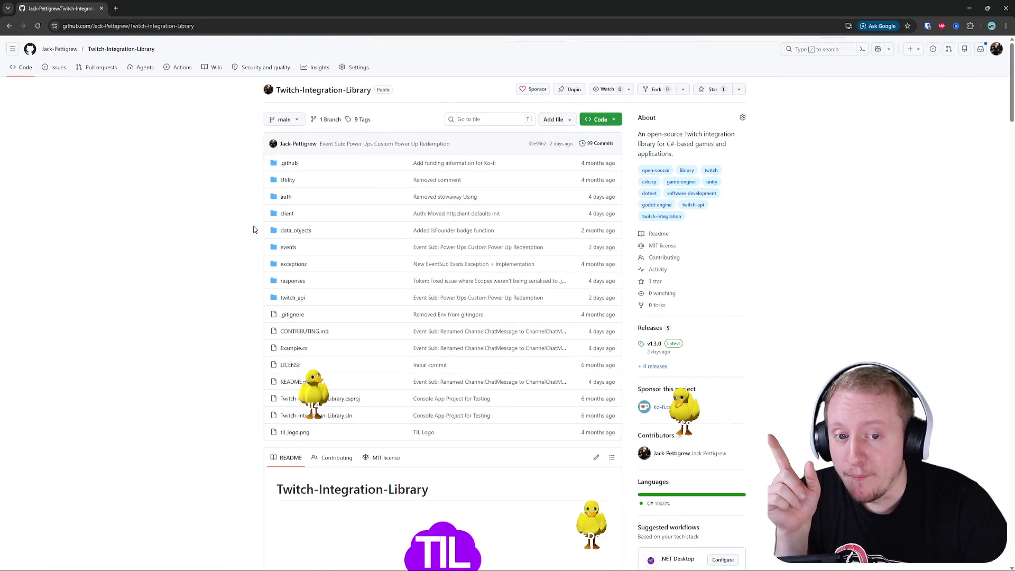
scroll(252, 229, down, 2)
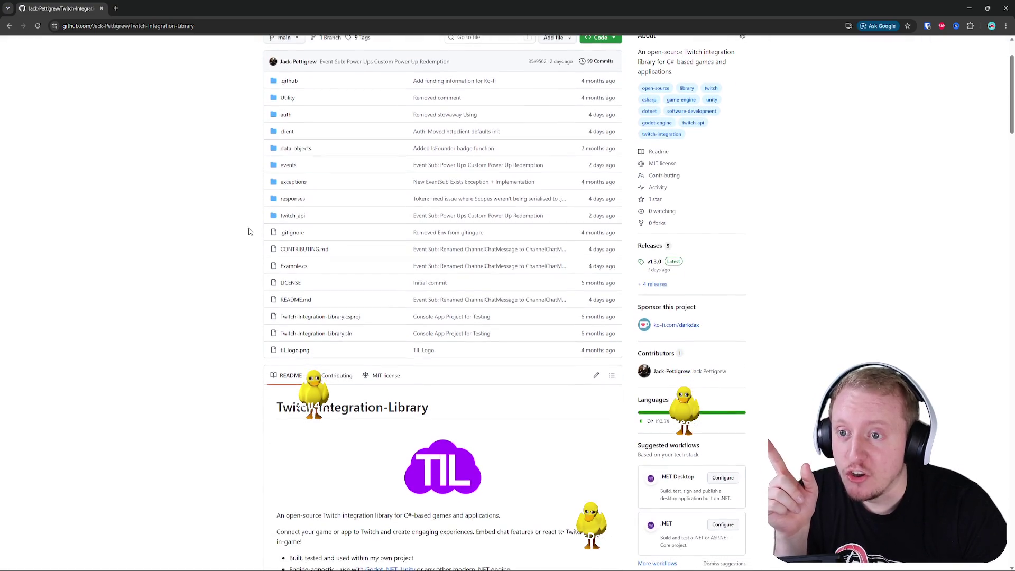
scroll(245, 236, down, 6)
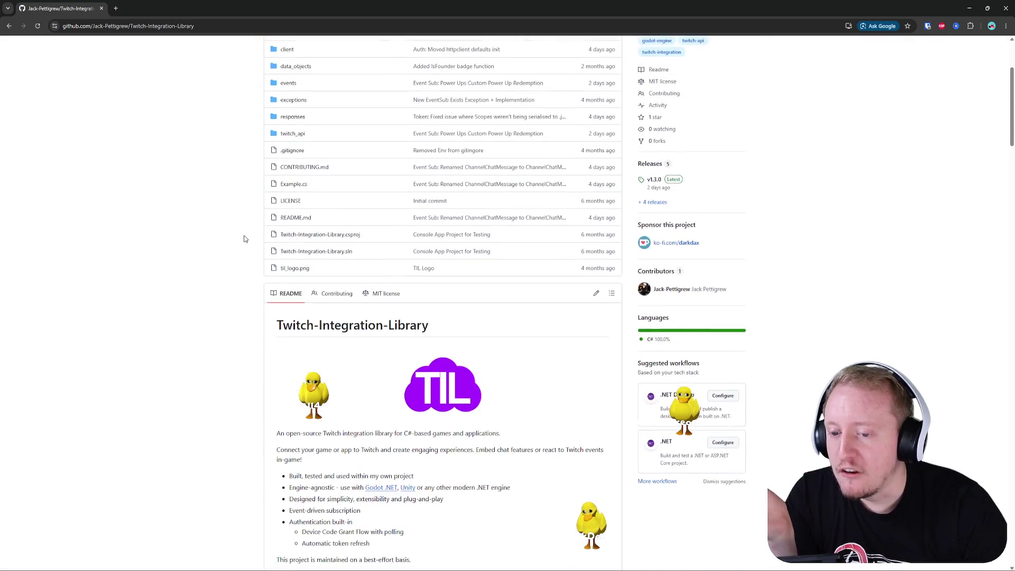
scroll(243, 240, up, 2)
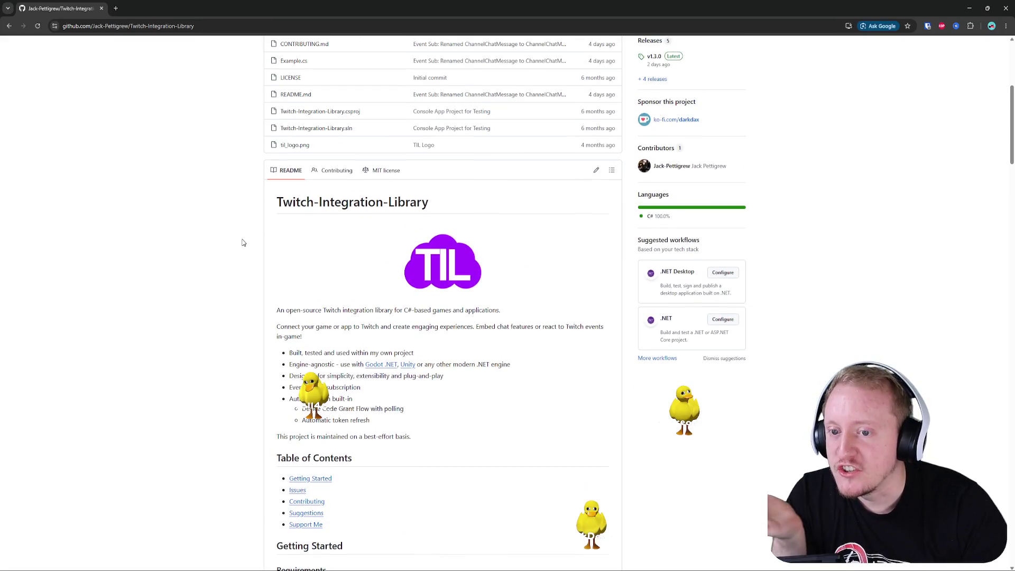
- View the Contributing policy, return to the README, then close the browser
click(345, 176)
scroll(345, 176, down, 6)
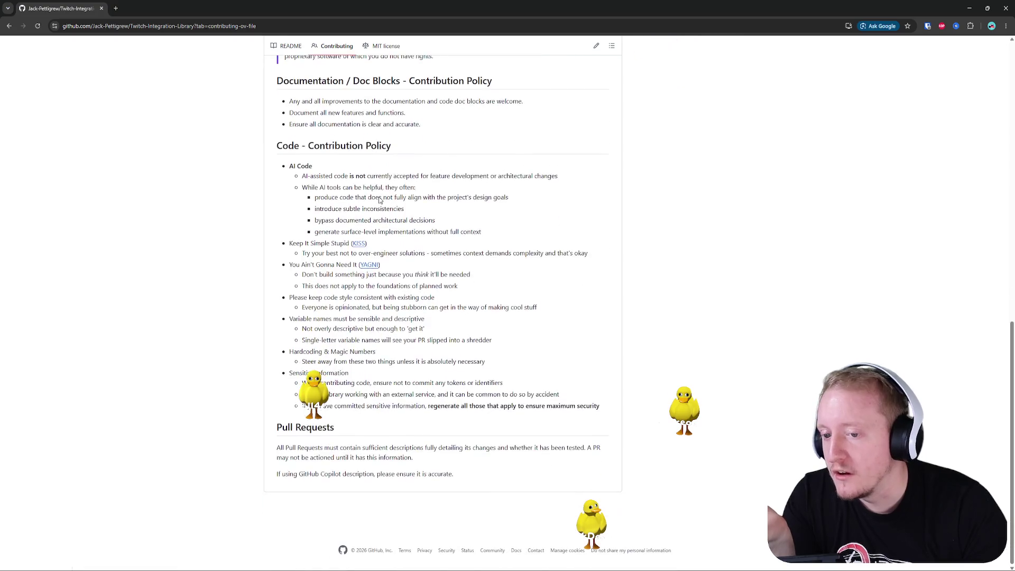
scroll(328, 198, up, 5)
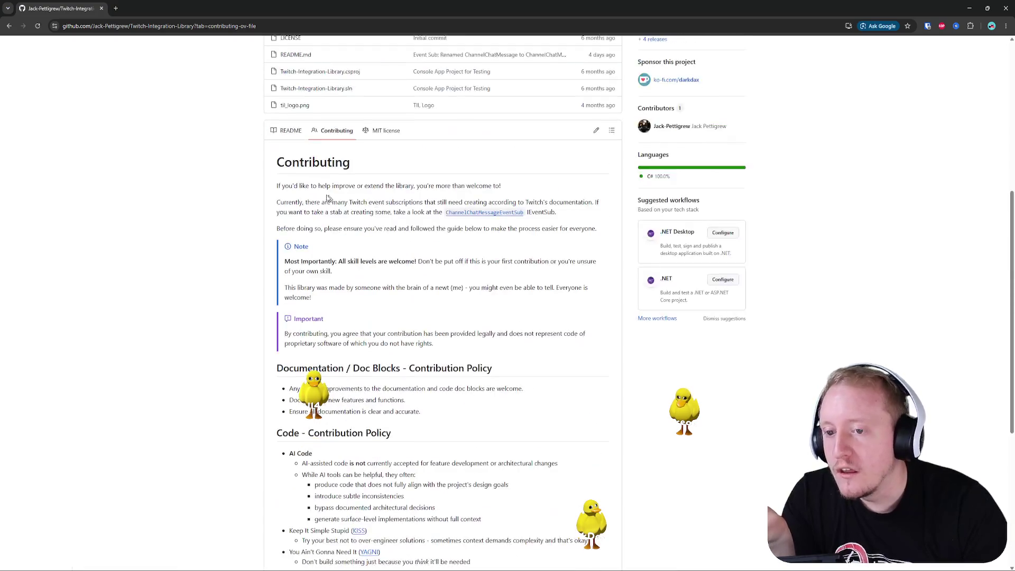
click(288, 131)
scroll(264, 158, up, 4)
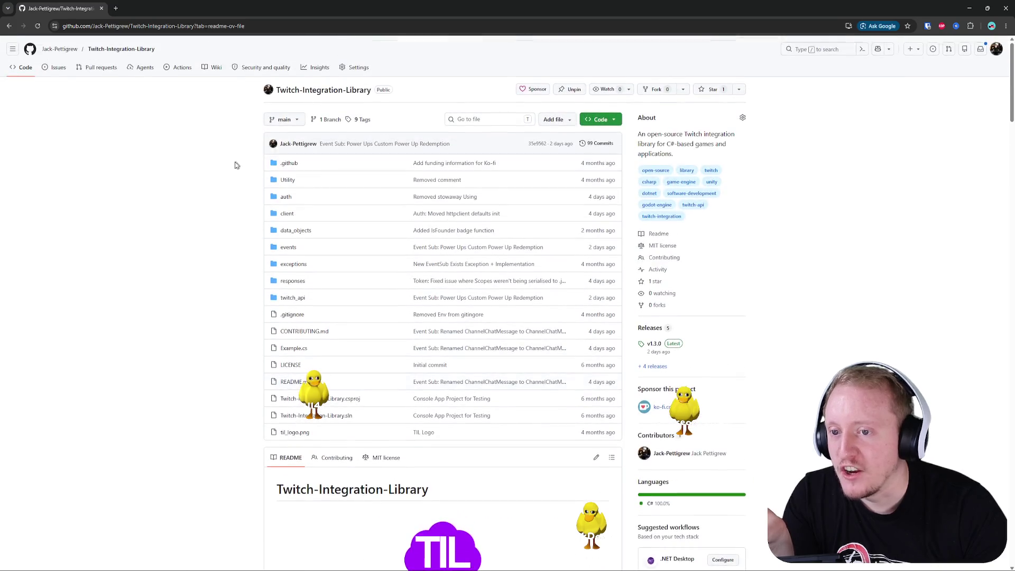
scroll(238, 167, down, 4)
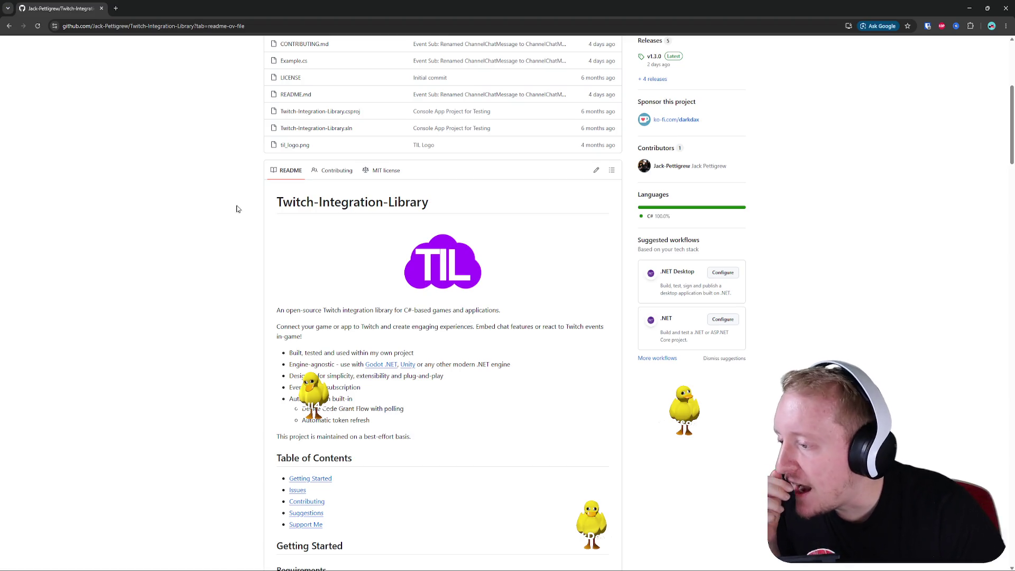
click(1005, 8)
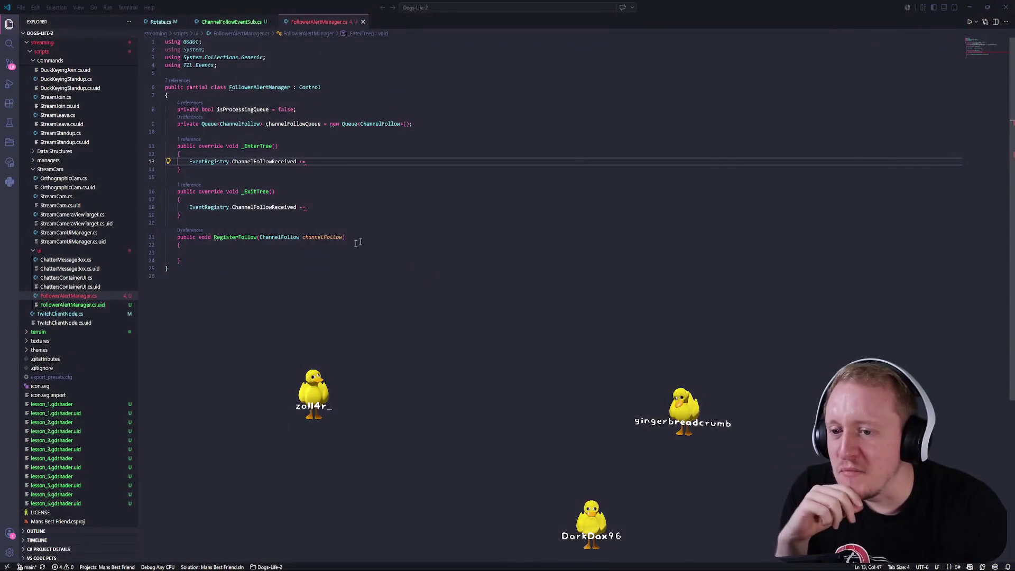
- Review the ChannelFollowReceived subscribe (line 13) and unsubscribe (line 18) lines, then view the Godot 'Running code in the editor' docs
click(305, 161)
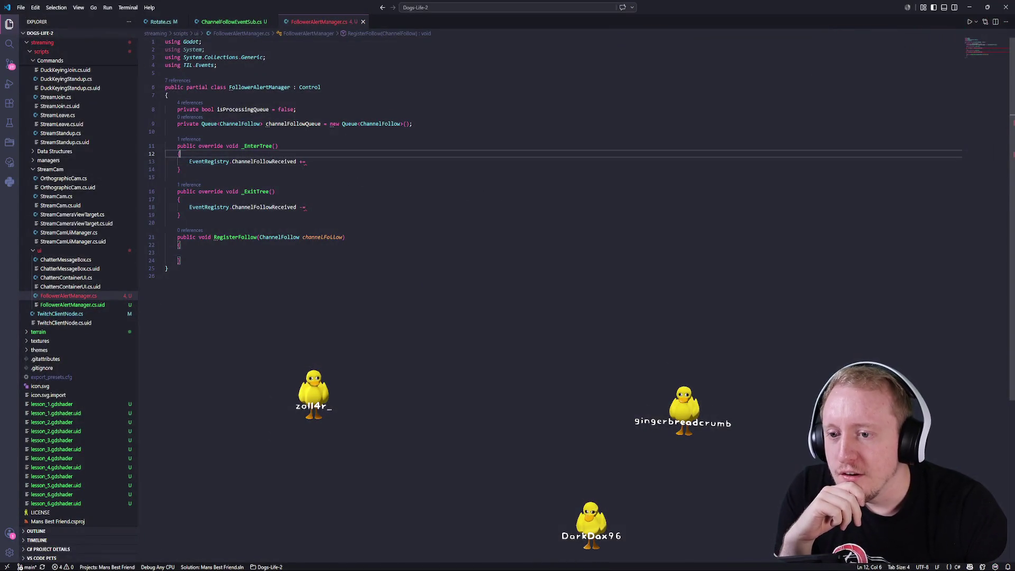
click(306, 208)
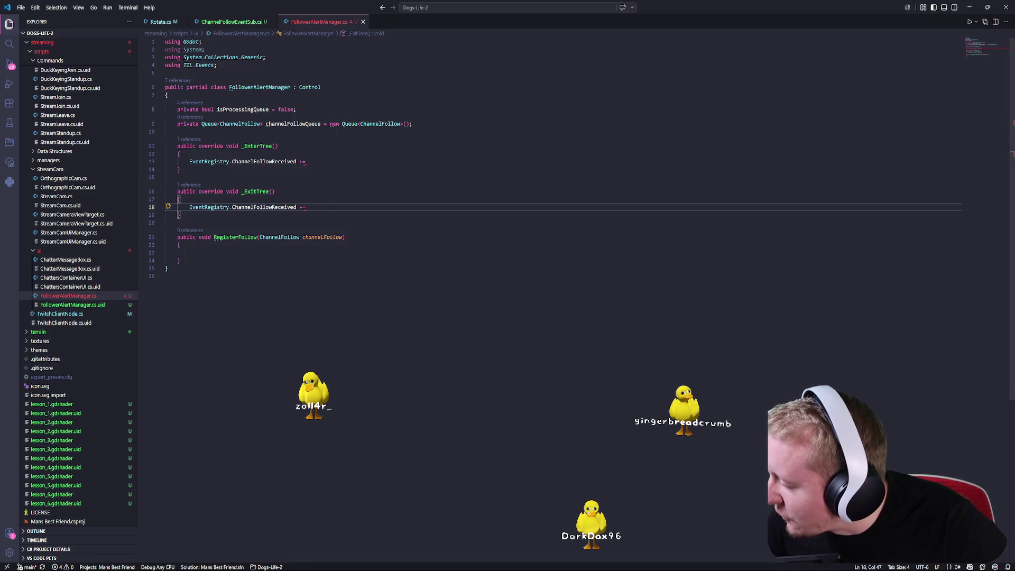
key(alt+Tab)
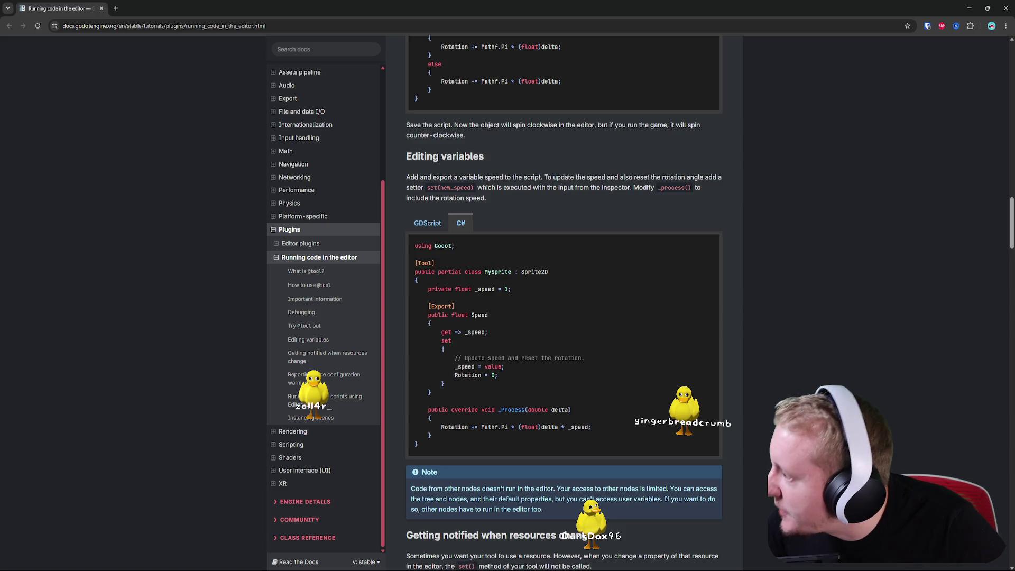
- Switch briefly back to the code, then bring up the Crunchyroll D.Gray-man series page
key(alt+Tab)
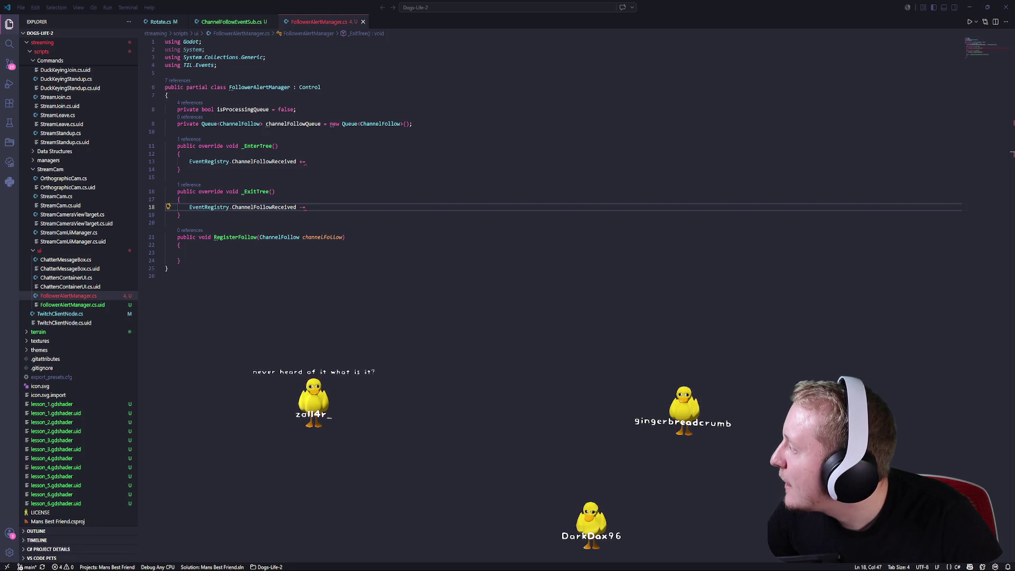
key(alt+Tab)
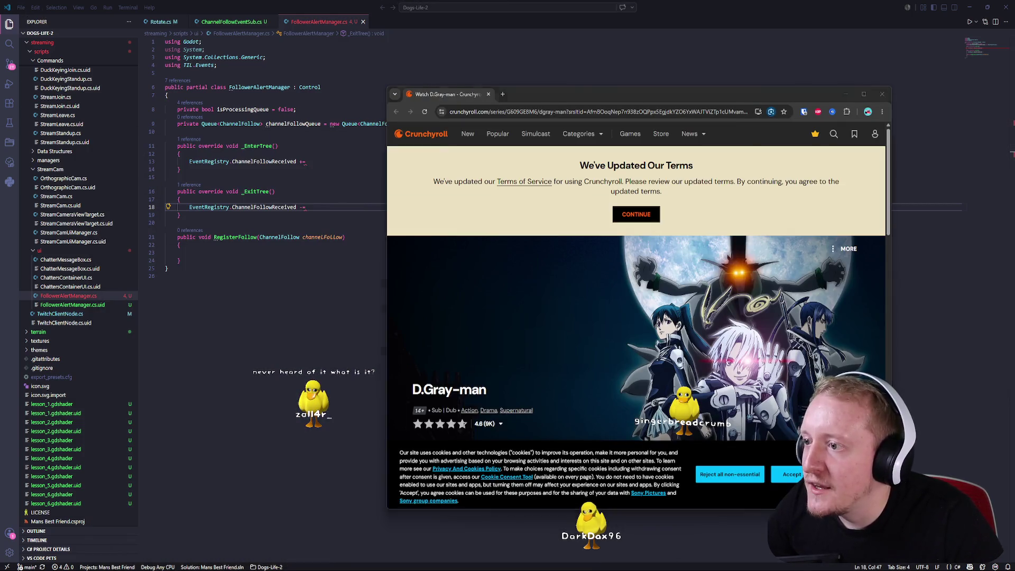
- Maximize the D.Gray-man series page, browse its episode grid, then close the browser
double_click(652, 94)
scroll(409, 178, down, 5)
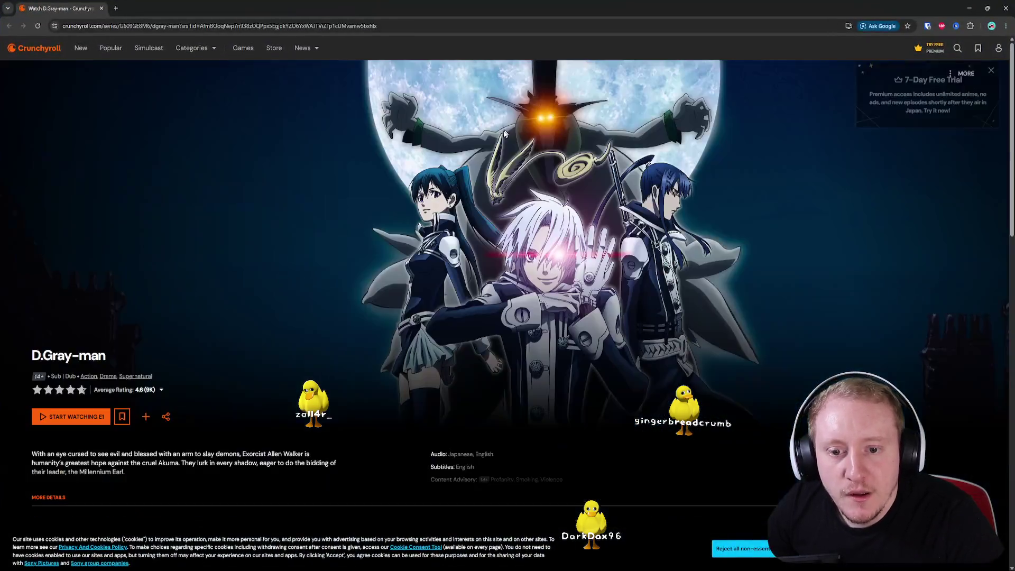
scroll(409, 178, up, 3)
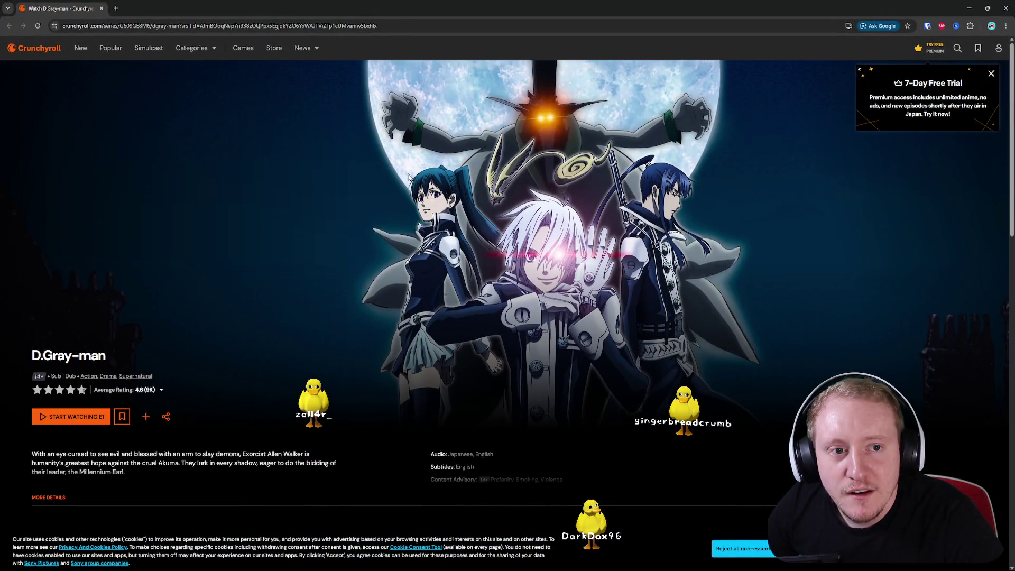
scroll(409, 176, down, 10)
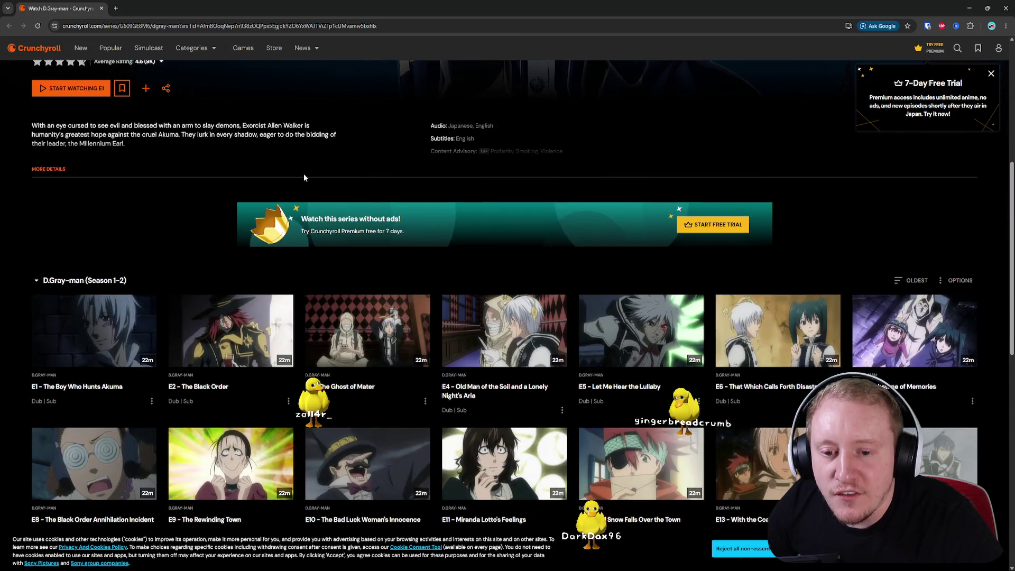
scroll(301, 174, down, 4)
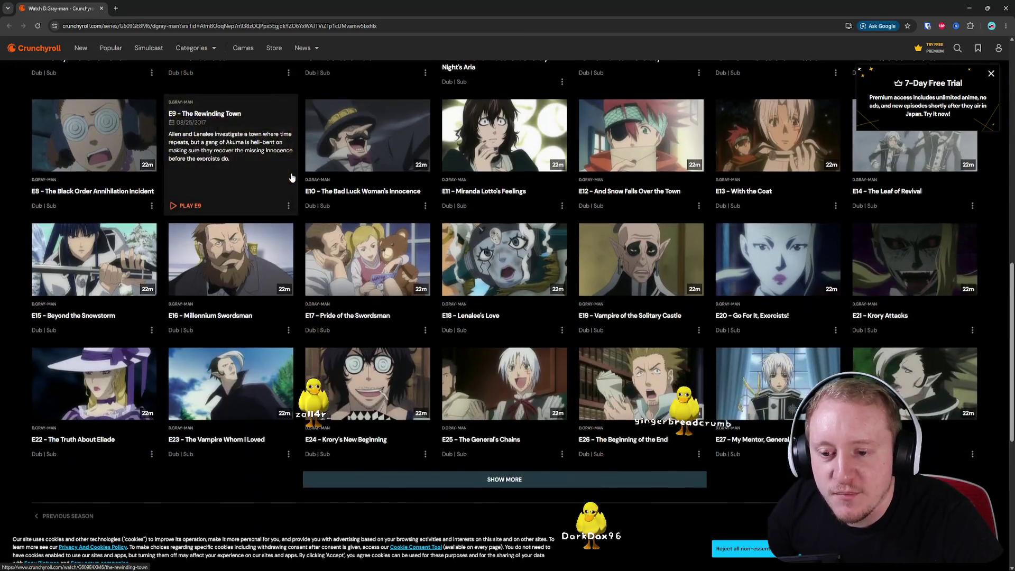
mouse_move(309, 180)
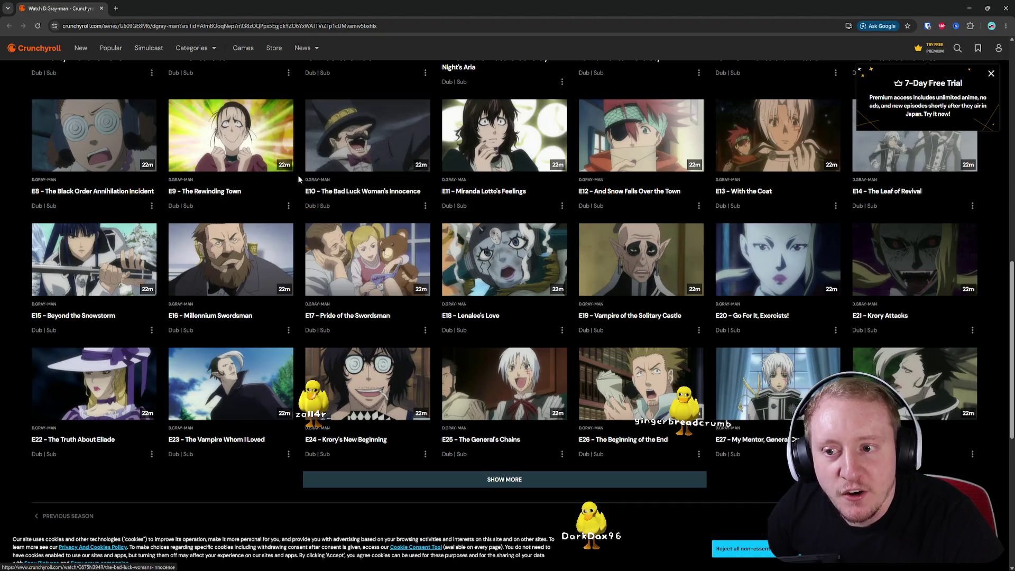
scroll(300, 178, up, 5)
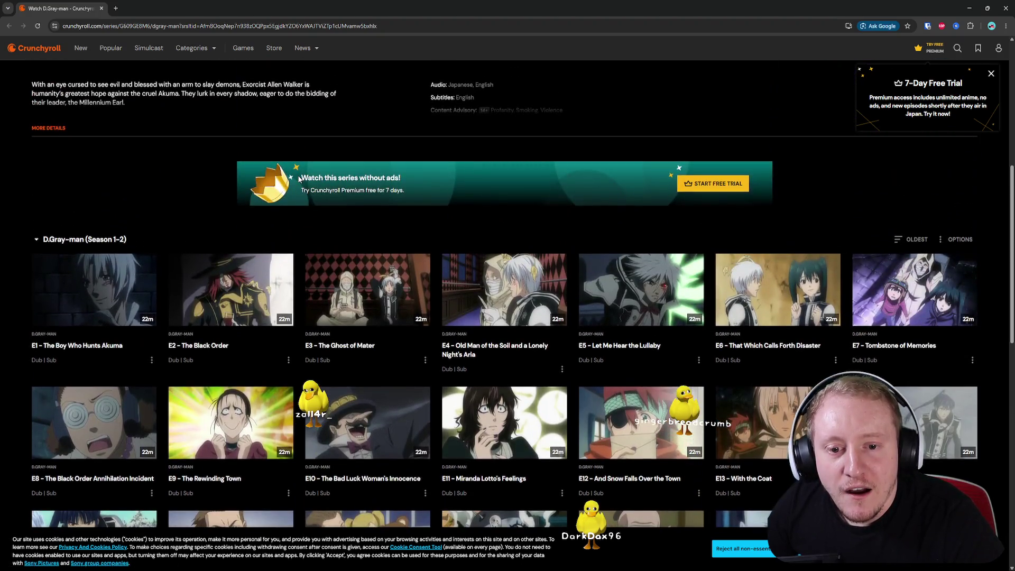
scroll(299, 179, up, 4)
scroll(299, 180, up, 1)
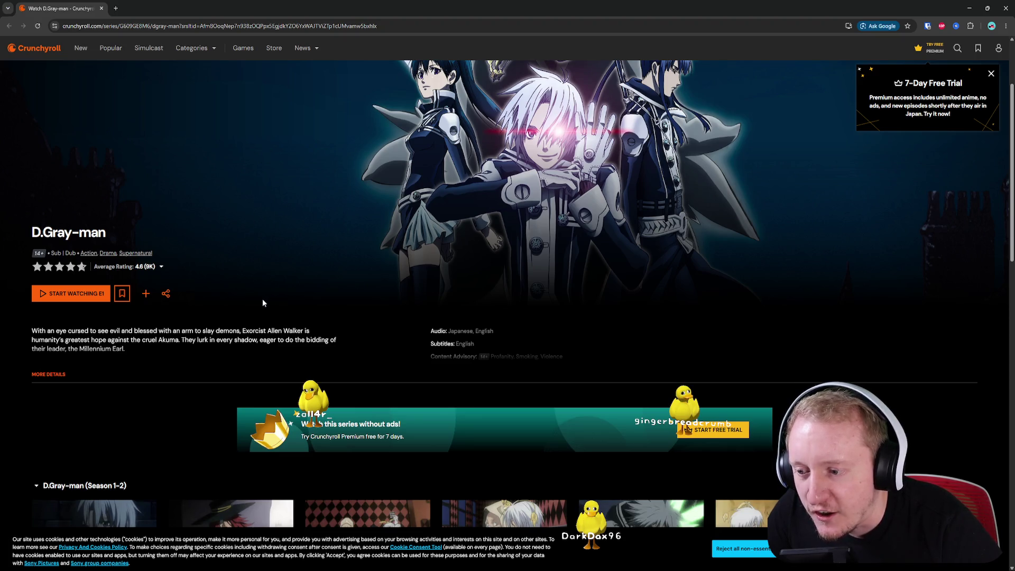
scroll(407, 278, up, 1)
scroll(407, 279, up, 2)
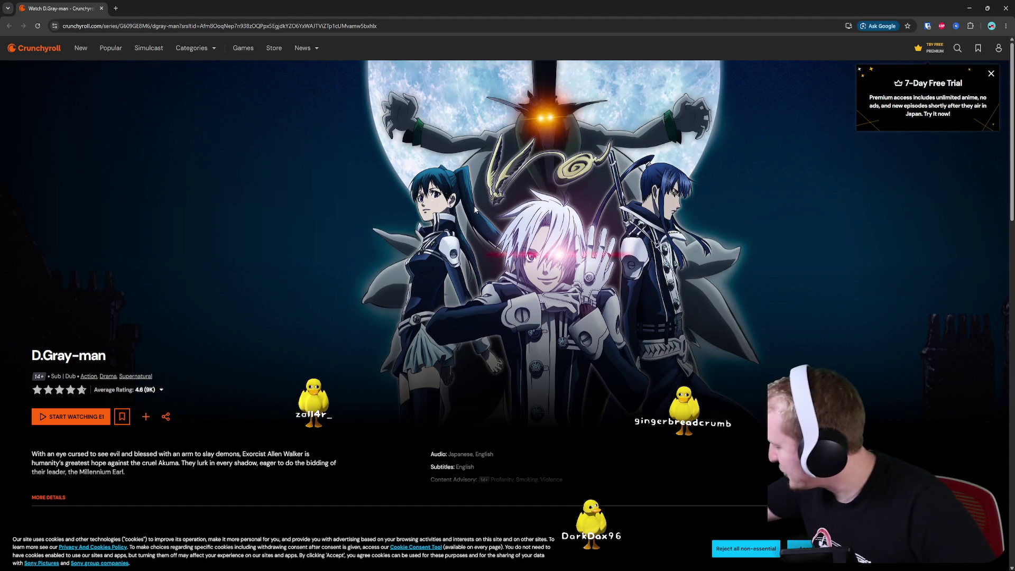
click(1006, 9)
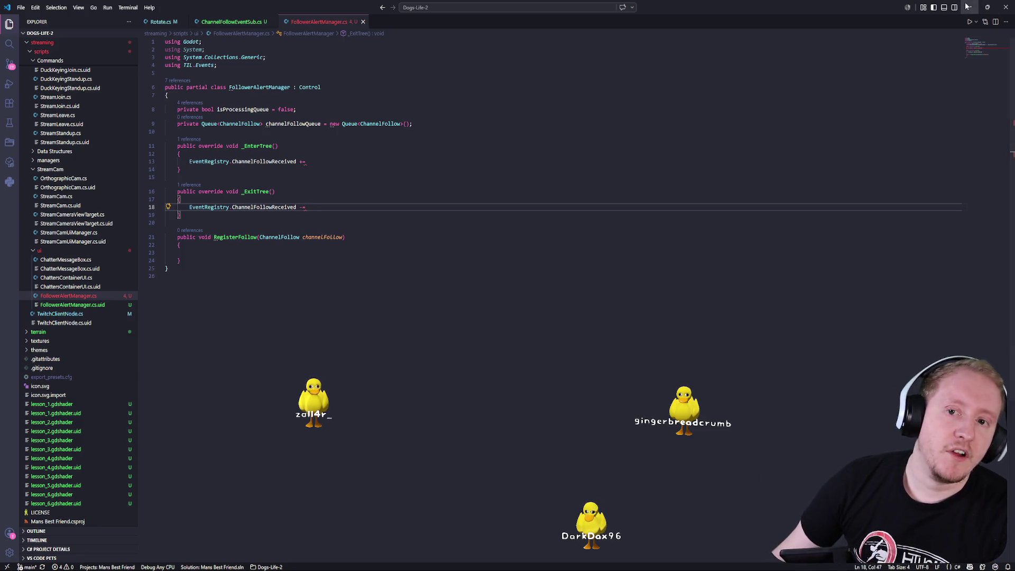
- Run the Godot stream project with F5 and switch the Scene Switcher to Stream Main
key(alt+Tab)
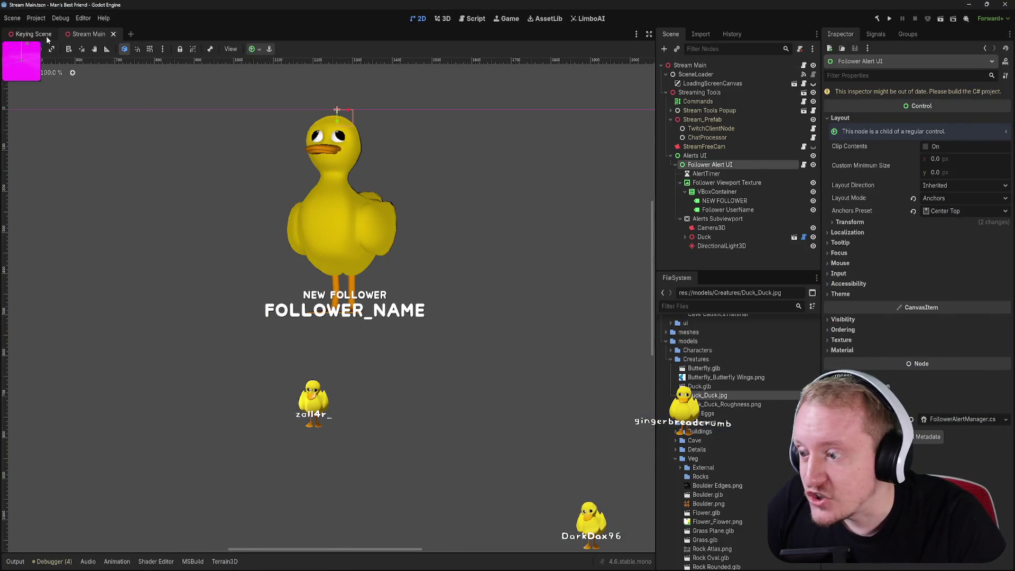
key(F5)
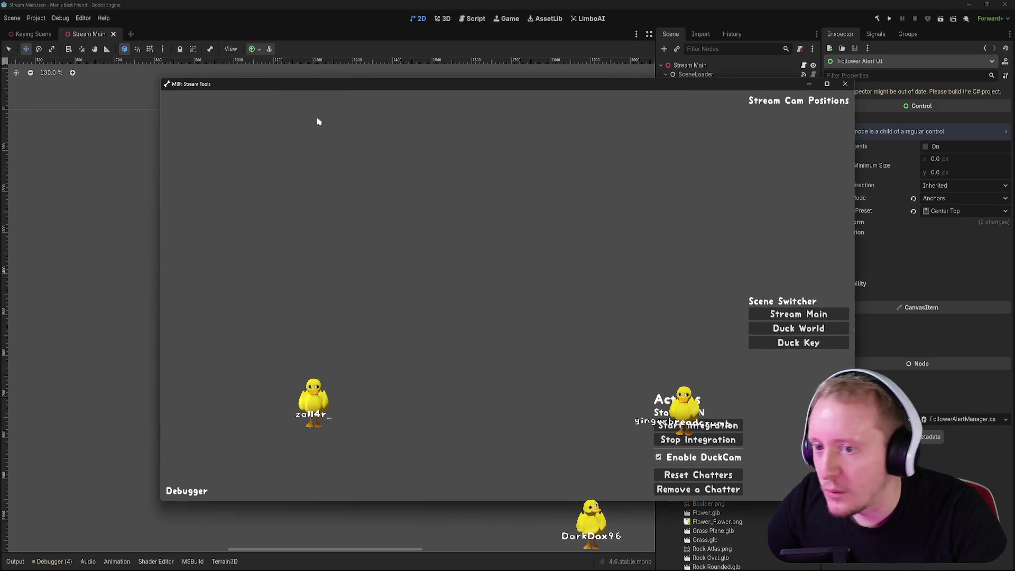
click(788, 314)
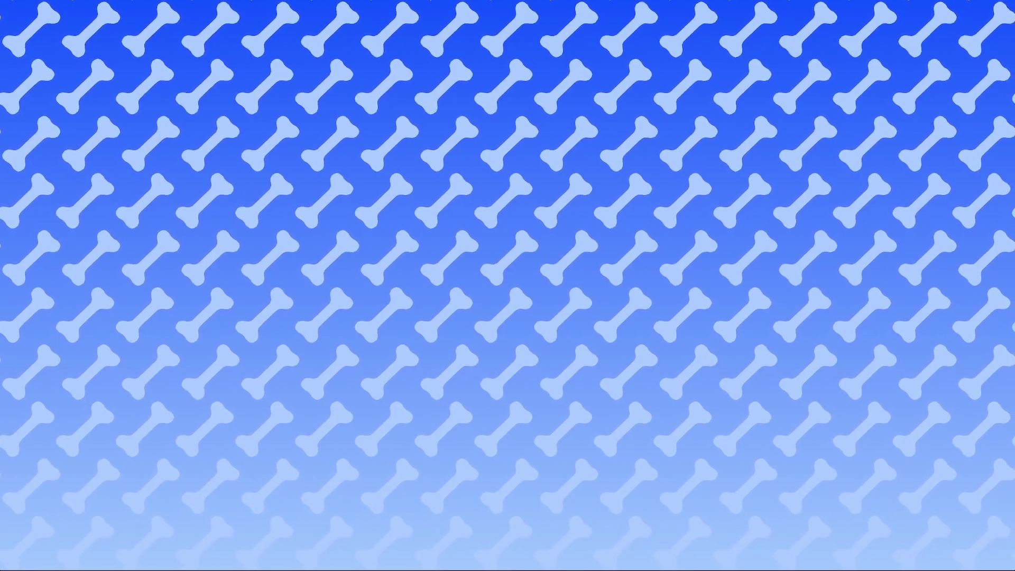